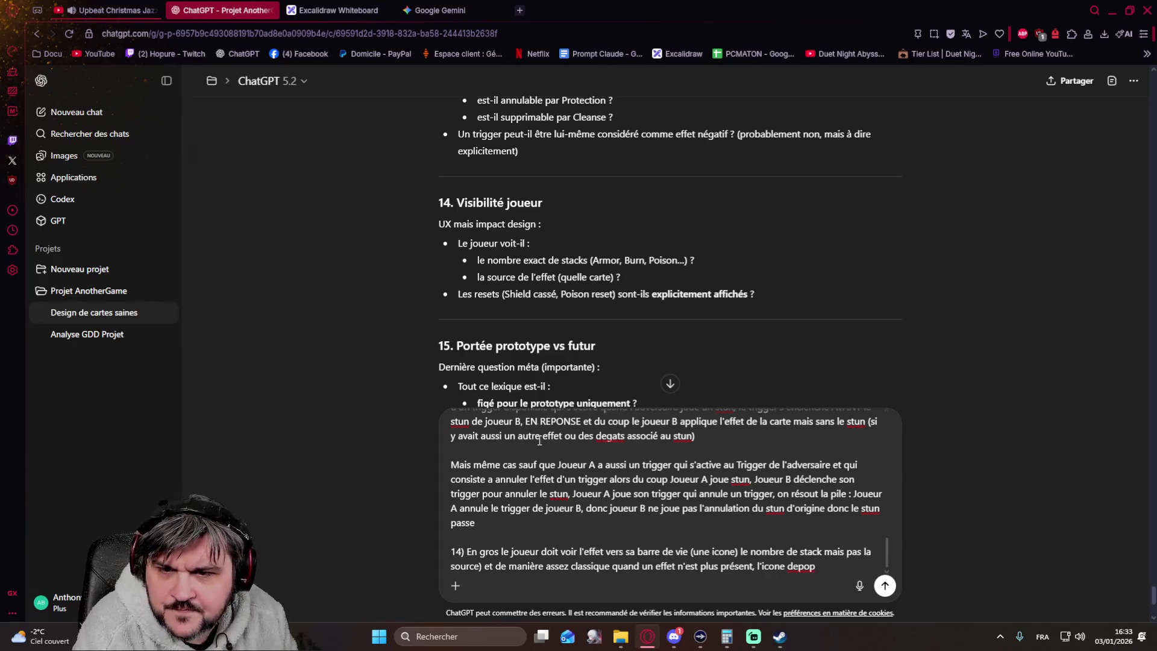
pyautogui.scroll(-2, 408, 305)
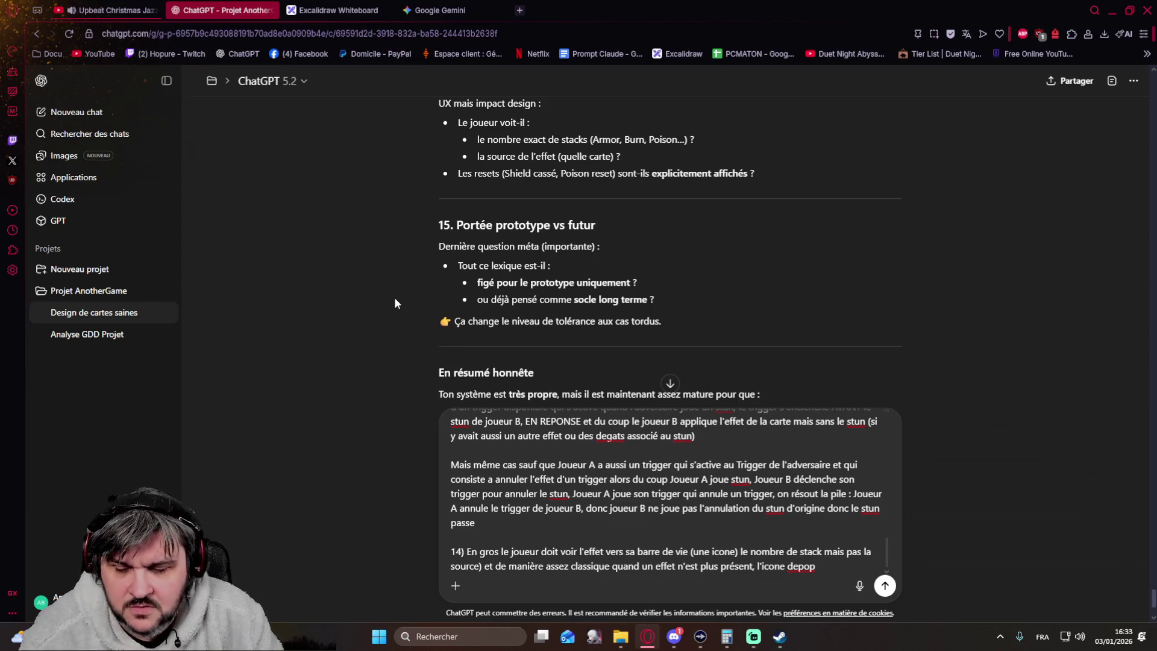
# Step: Add point 15 describing the lexicon as an evolving foundation and send the answers message
pyautogui.hotkey('shift', 'Return')
pyautogui.hotkey('shift', 'Return')
pyautogui.write('15) socle mais qui')
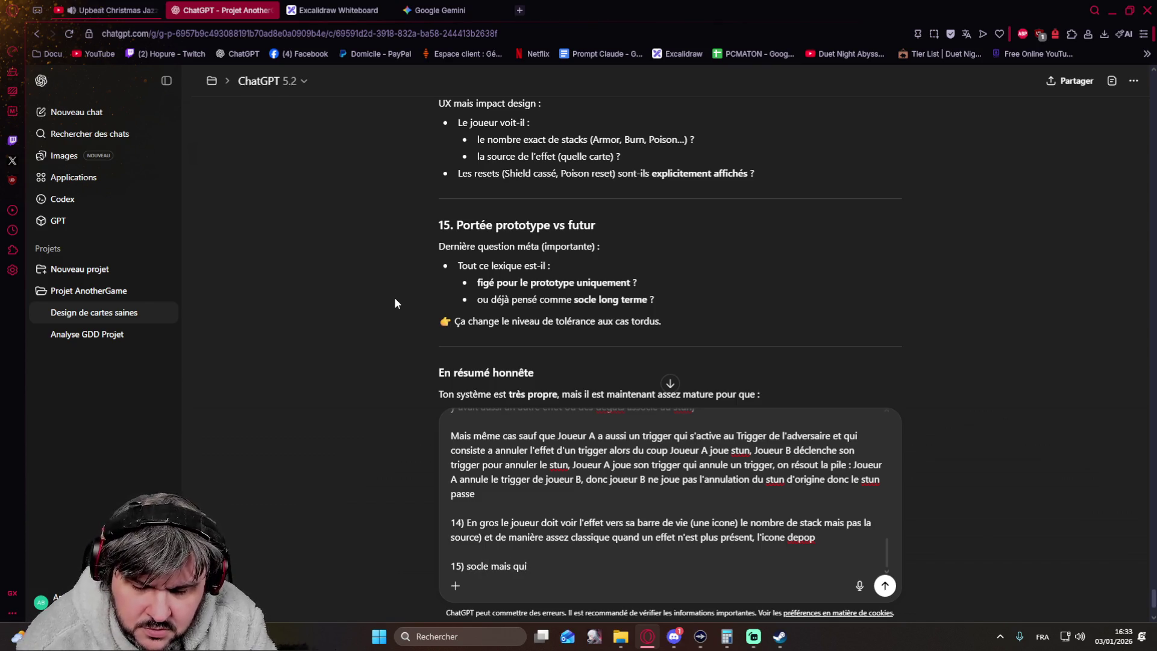
pyautogui.write(' ut/')
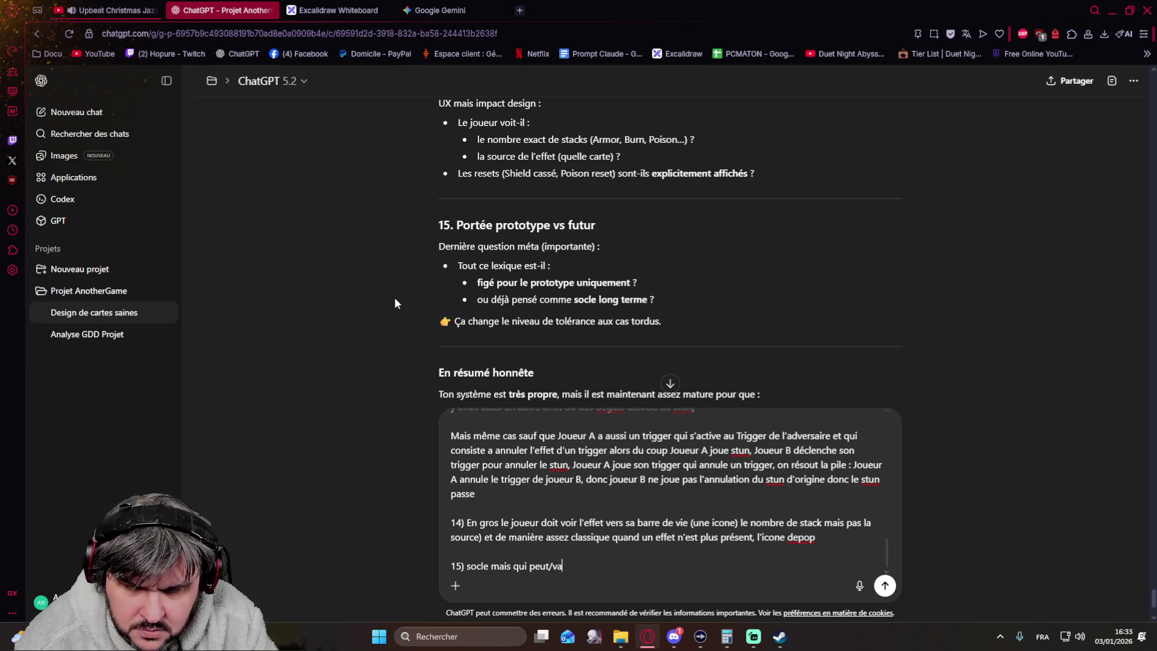
pyautogui.write('a evidement evoluer')
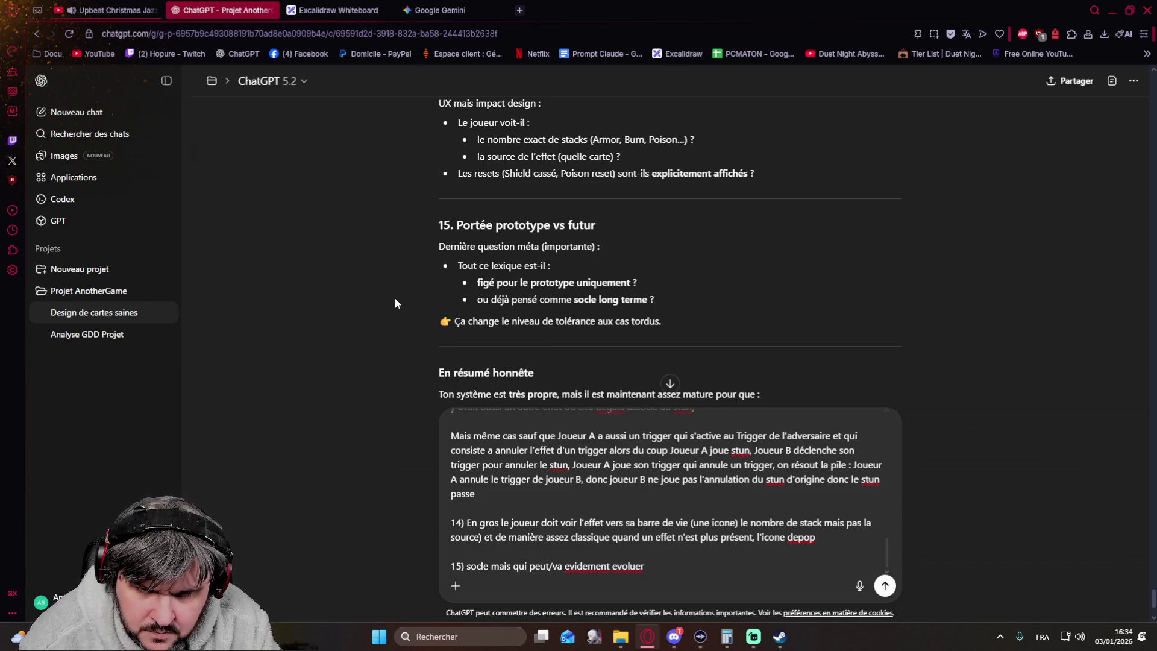
pyautogui.write(', il y aura des ajouts, de')
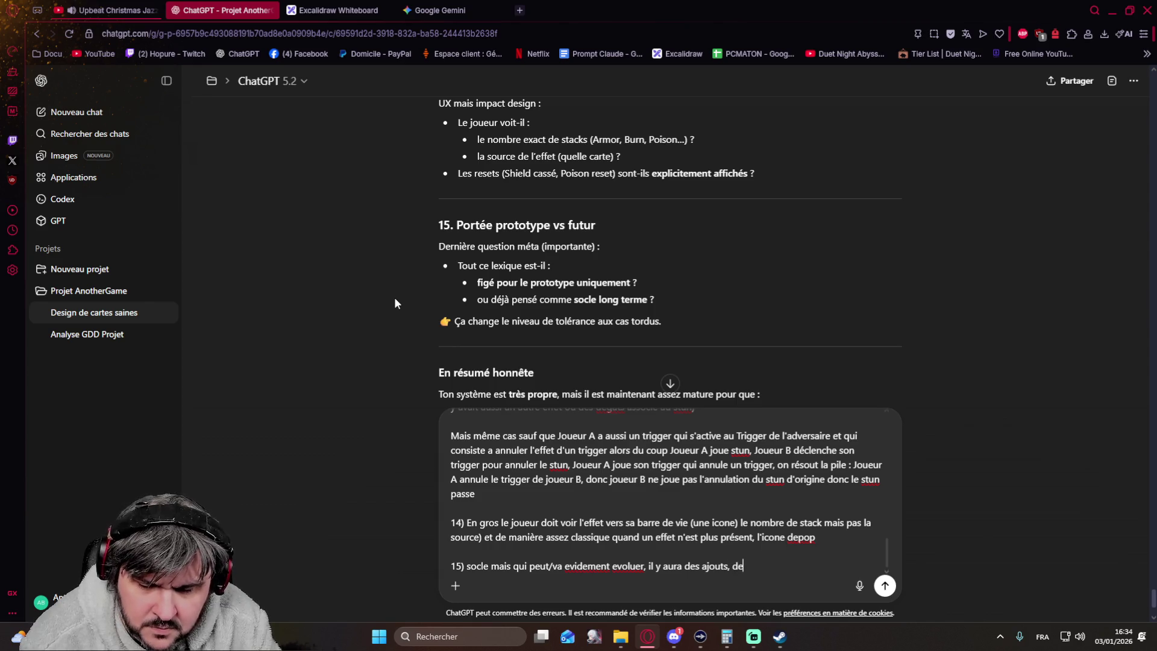
pyautogui.write('s retraits, des modifications')
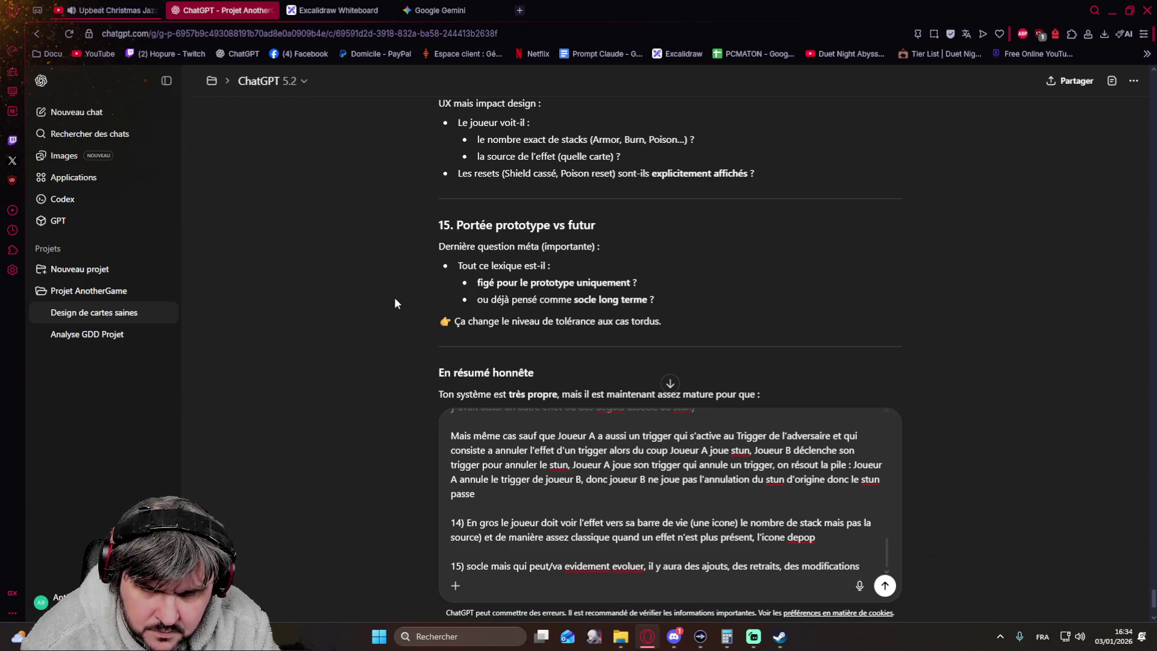
pyautogui.write(" et une chier d'itération")
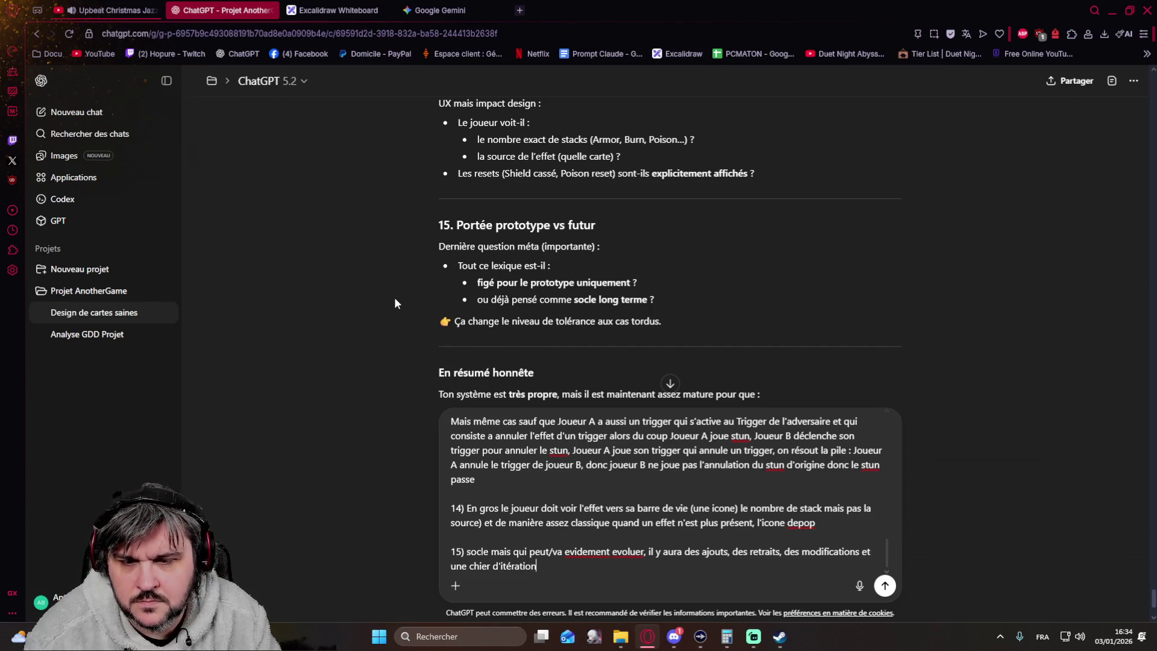
pyautogui.press('Return')
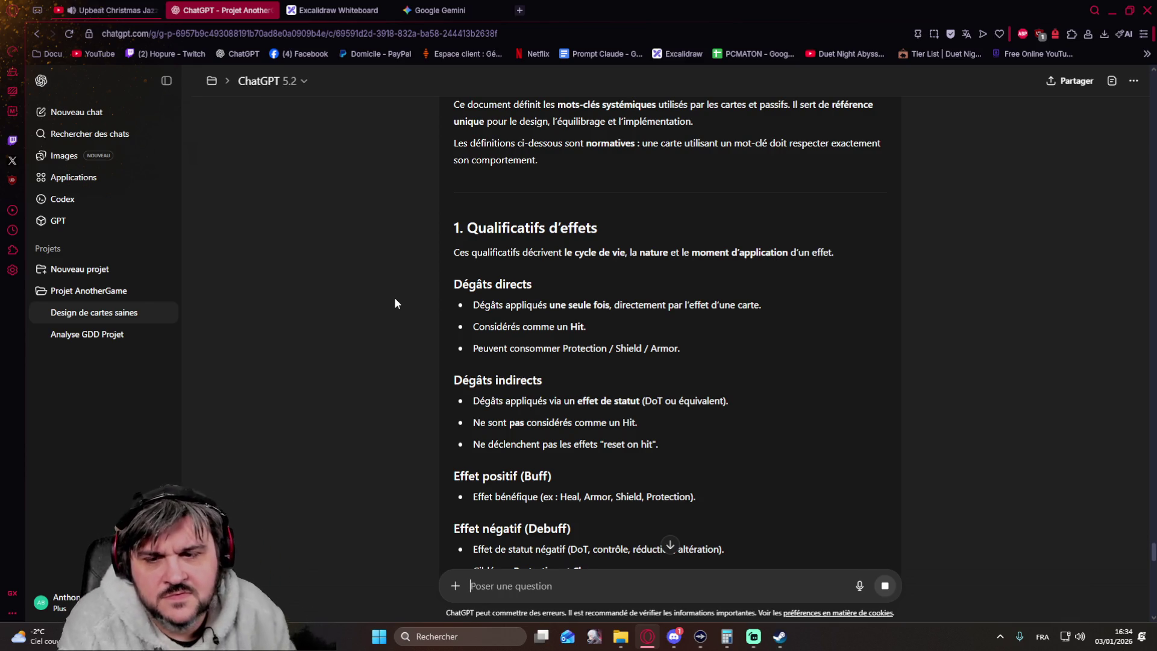
pyautogui.scroll(2, 451, 211)
pyautogui.scroll(-2, 450, 211)
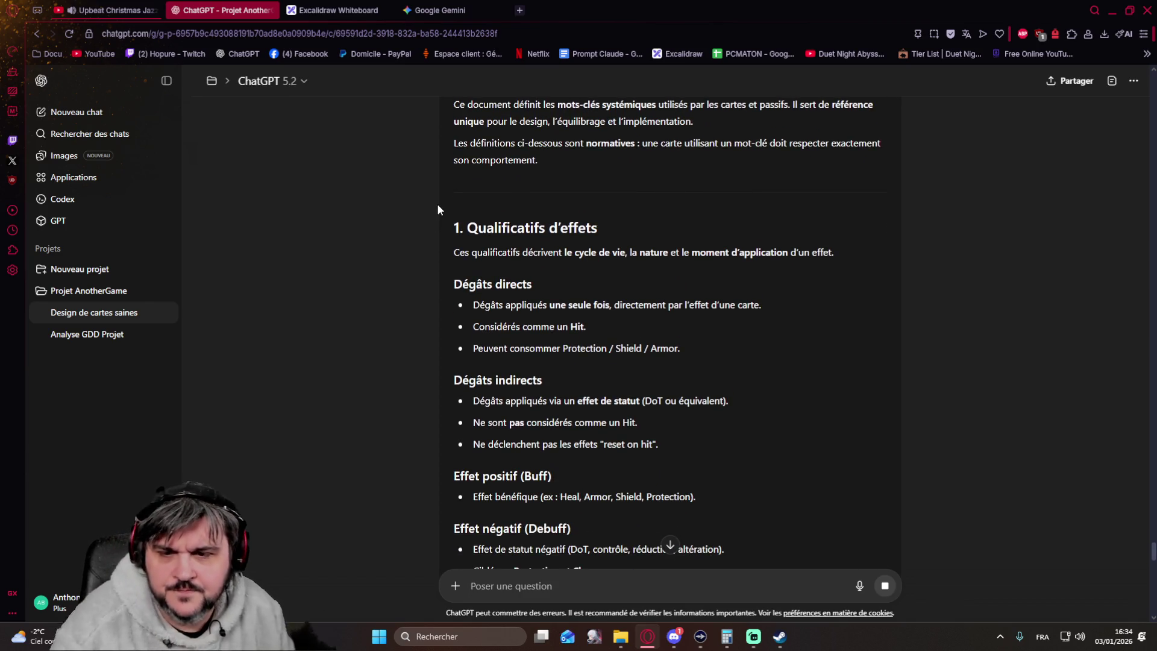
pyautogui.scroll(-2, 437, 210)
pyautogui.scroll(-5, 437, 209)
pyautogui.scroll(-7, 436, 208)
pyautogui.scroll(-1, 436, 209)
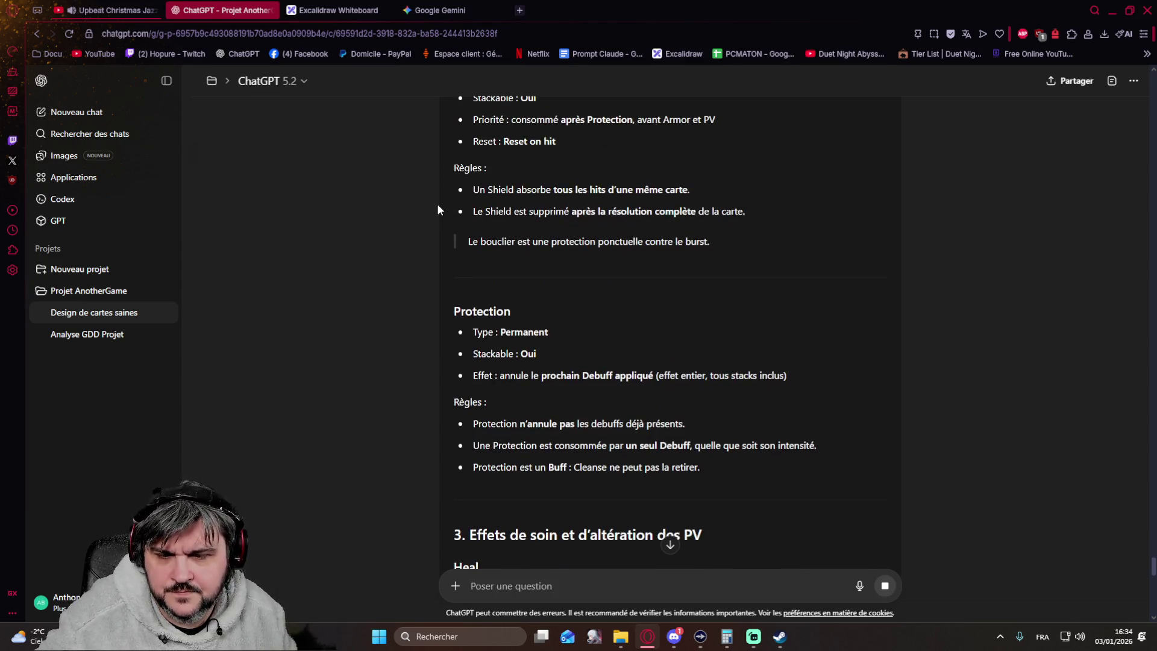
pyautogui.scroll(4, 437, 209)
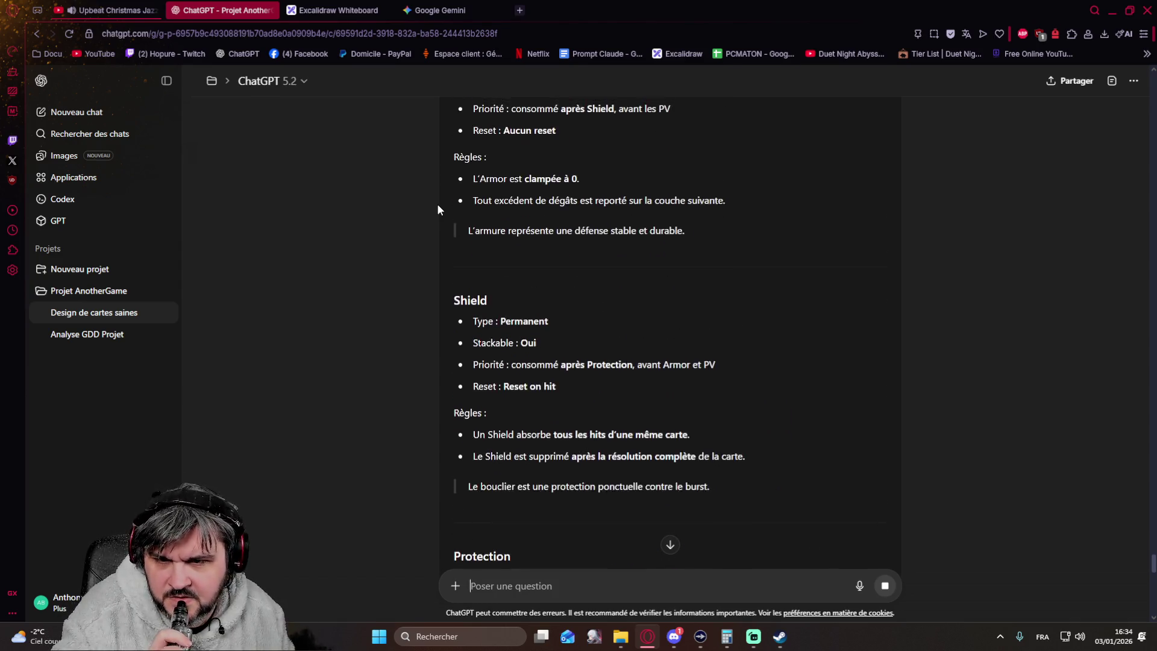
pyautogui.scroll(4, 437, 209)
pyautogui.scroll(3, 437, 205)
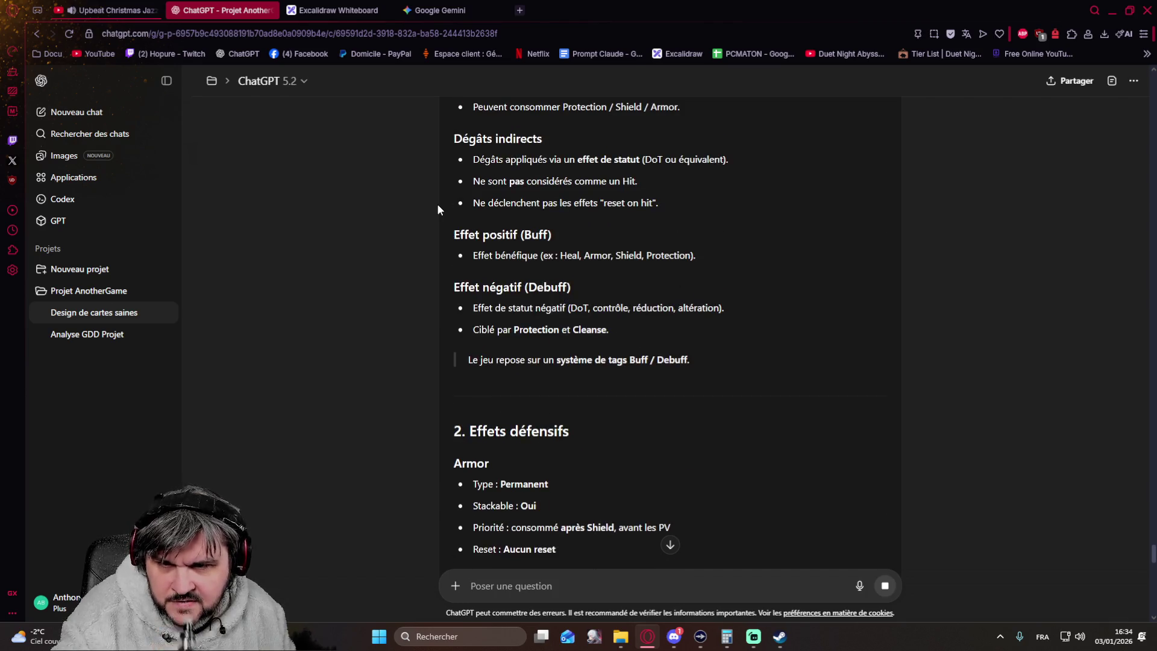
pyautogui.scroll(3, 438, 205)
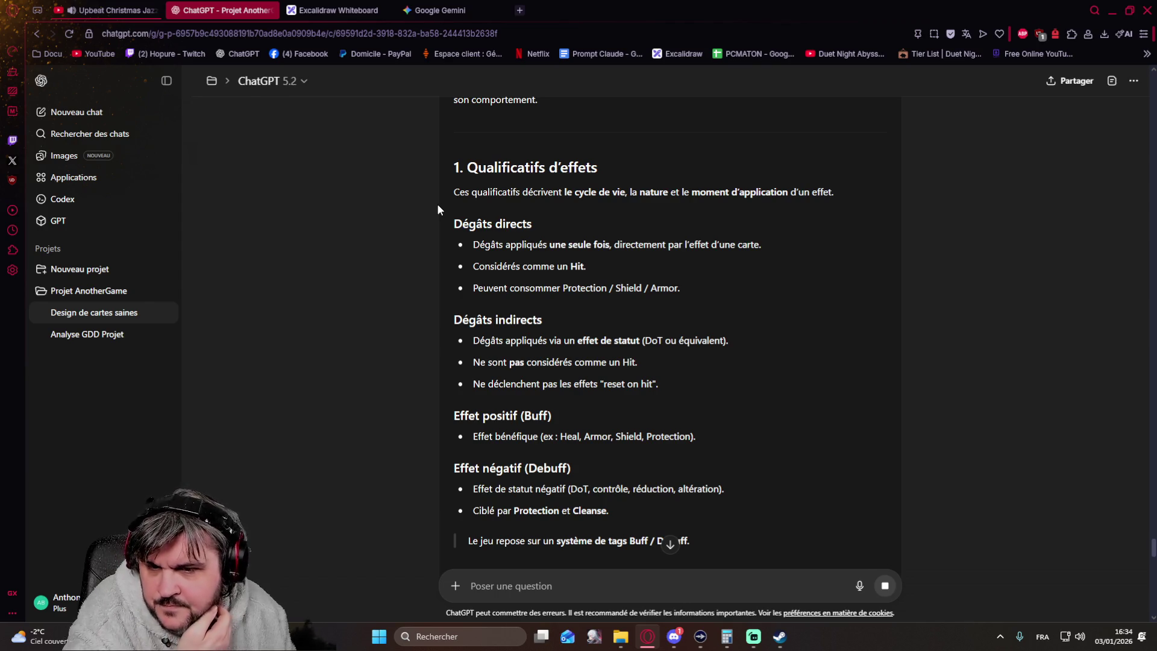
pyautogui.scroll(-1, 436, 209)
pyautogui.scroll(-5, 436, 208)
pyautogui.scroll(-3, 437, 209)
pyautogui.scroll(-3, 436, 209)
pyautogui.scroll(-3, 437, 208)
pyautogui.scroll(-3, 437, 209)
pyautogui.scroll(-3, 437, 209)
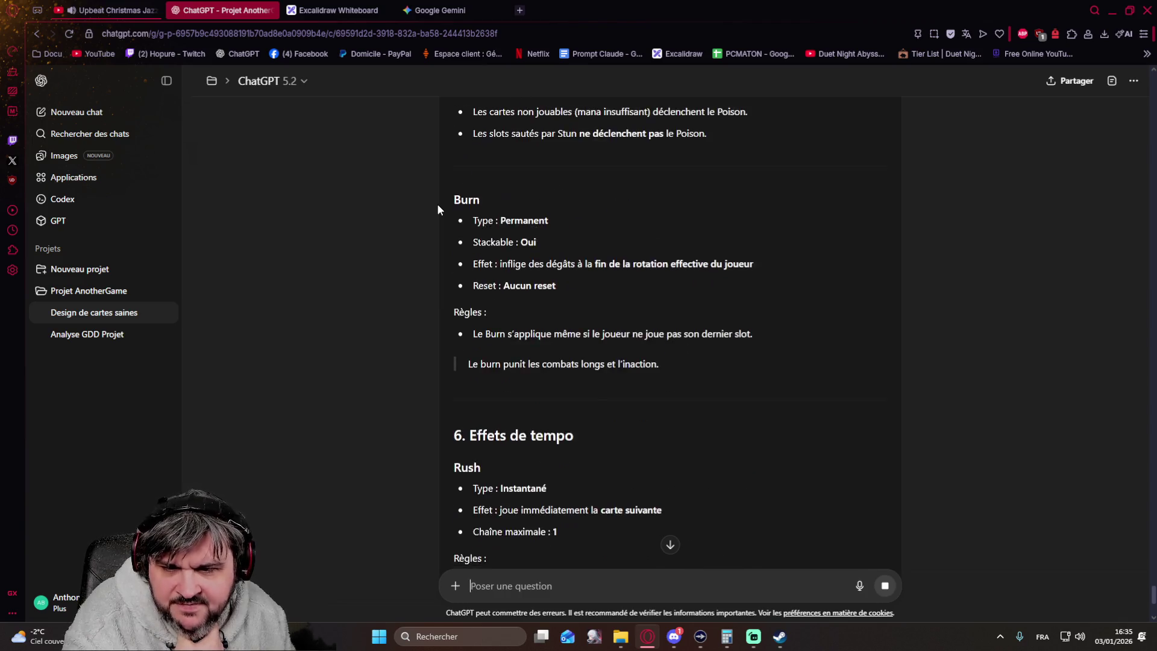
pyautogui.scroll(-2, 437, 209)
pyautogui.scroll(-1, 437, 209)
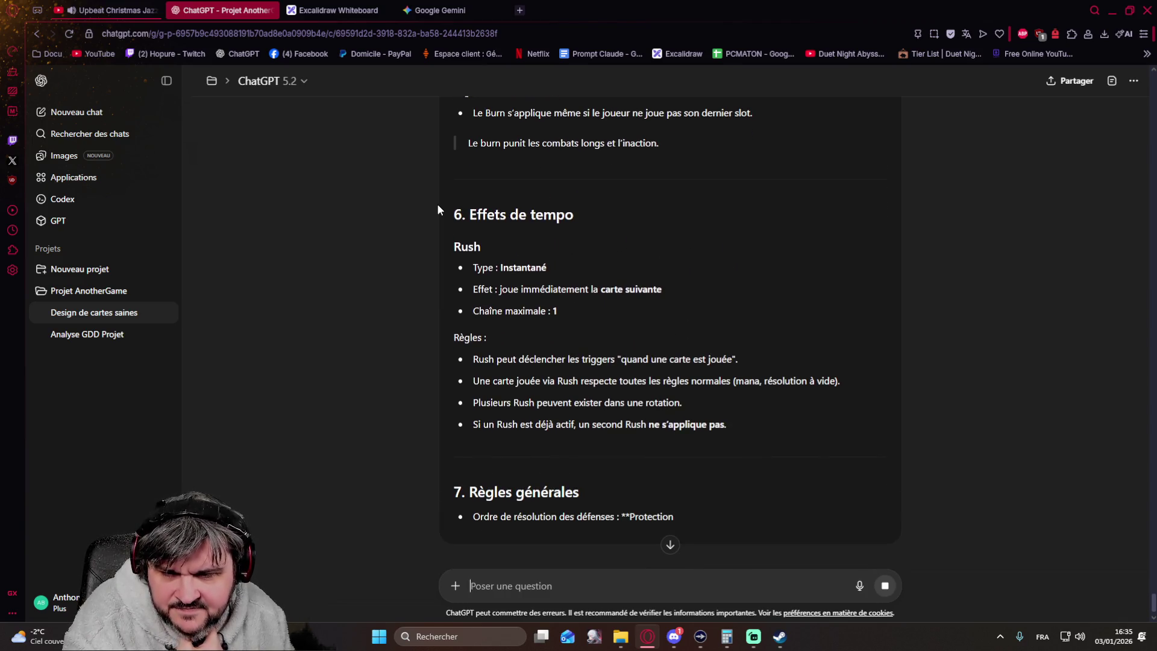
pyautogui.scroll(-1, 437, 210)
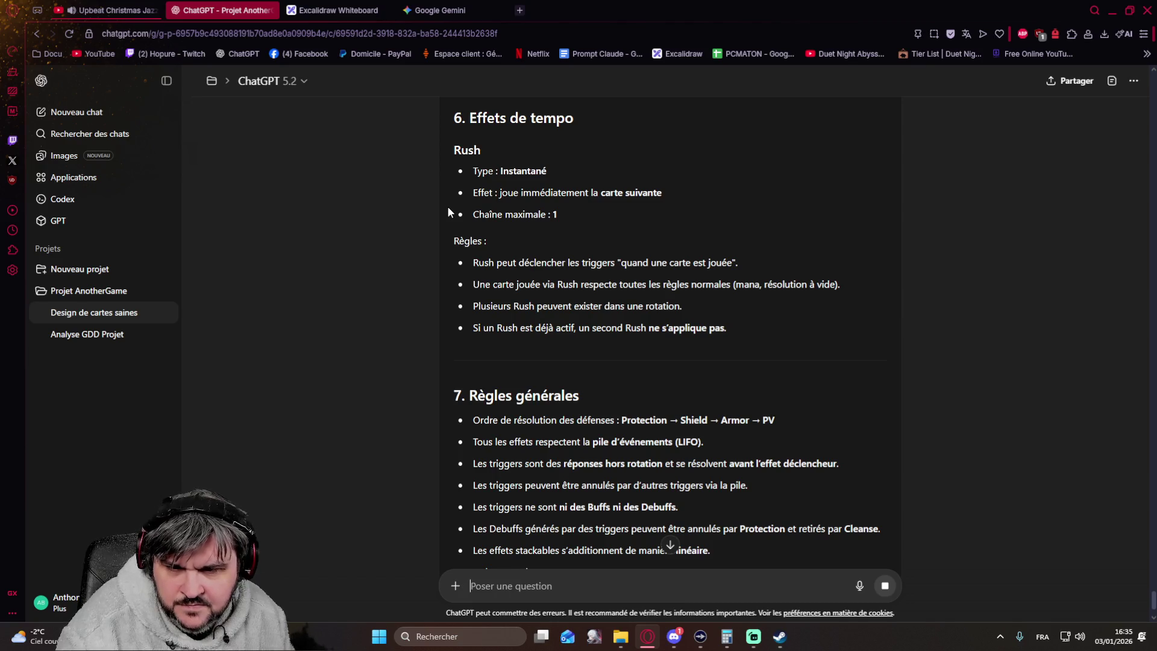
pyautogui.scroll(-2, 447, 211)
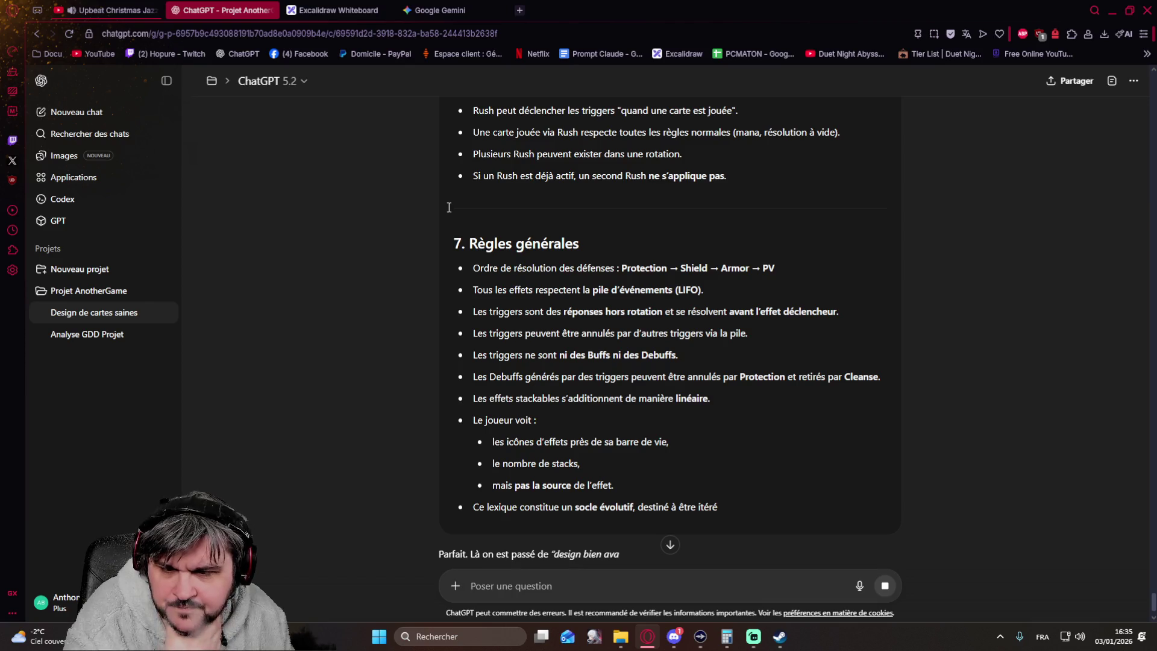
pyautogui.scroll(-2, 448, 208)
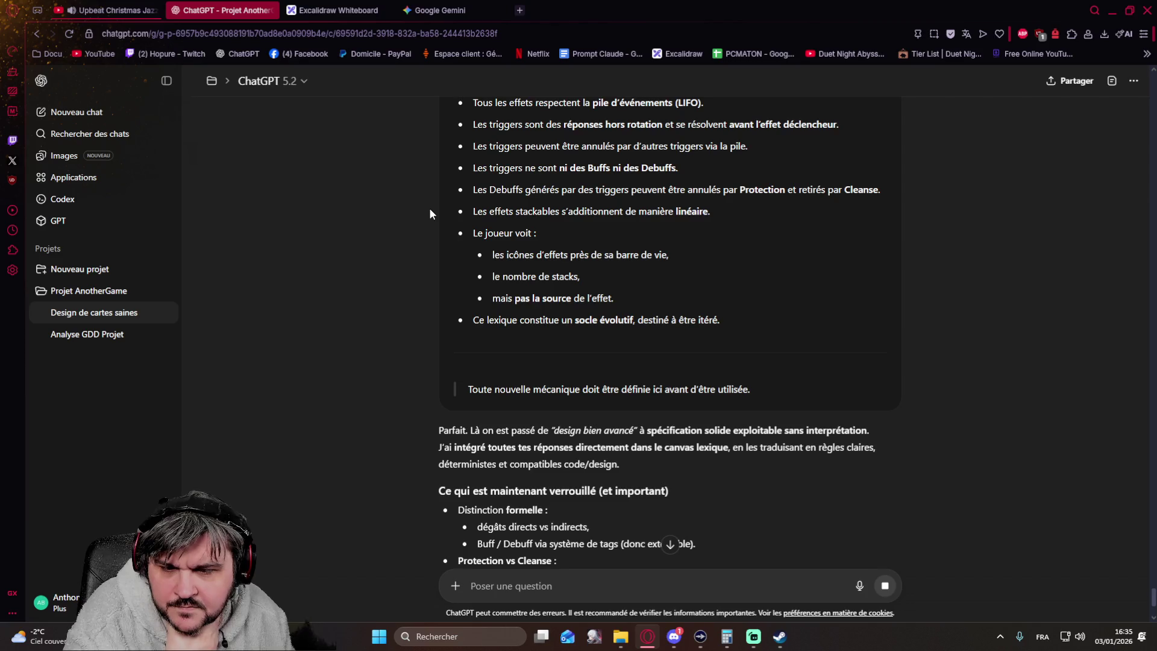
pyautogui.scroll(-2, 430, 208)
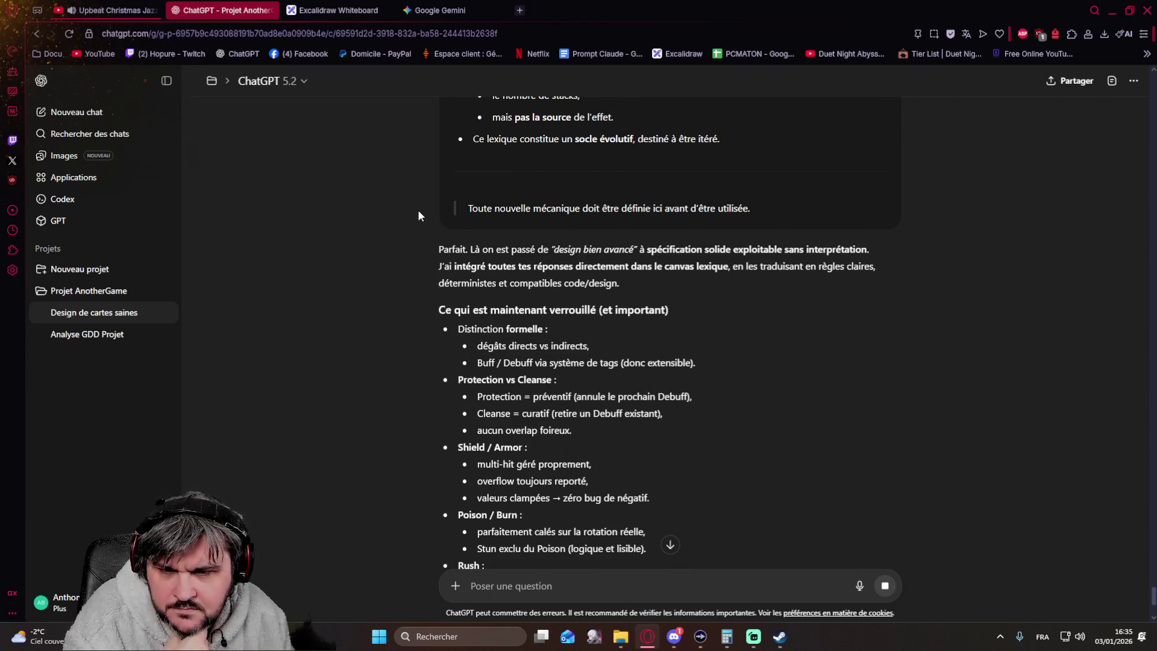
pyautogui.scroll(-2, 419, 209)
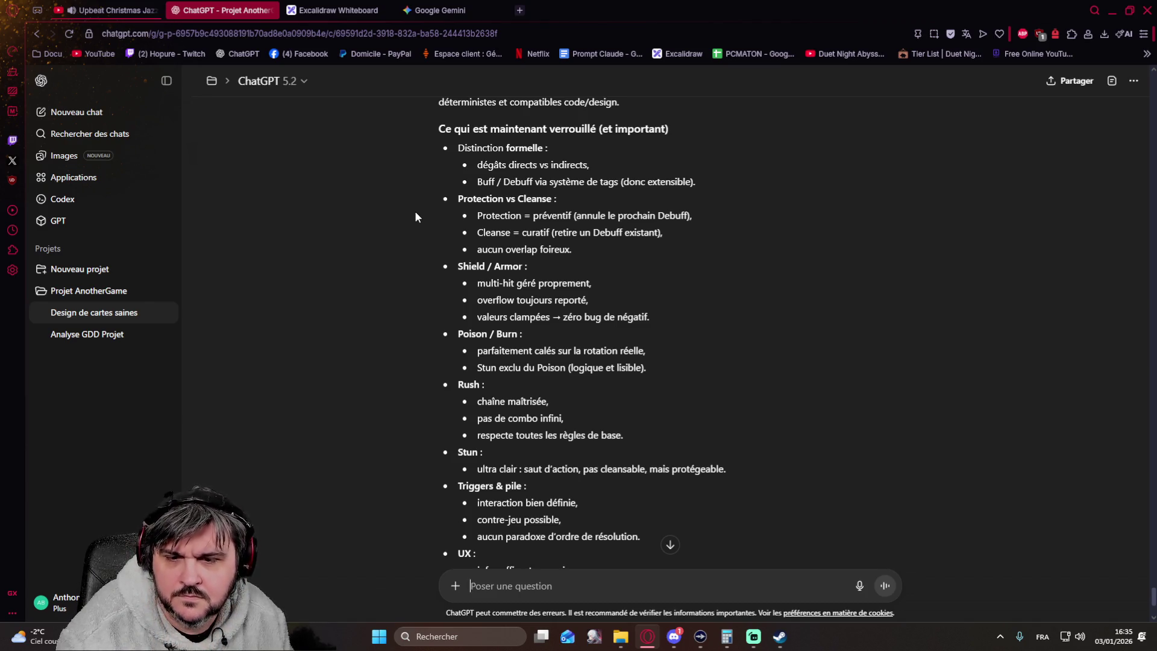
pyautogui.scroll(-1, 415, 217)
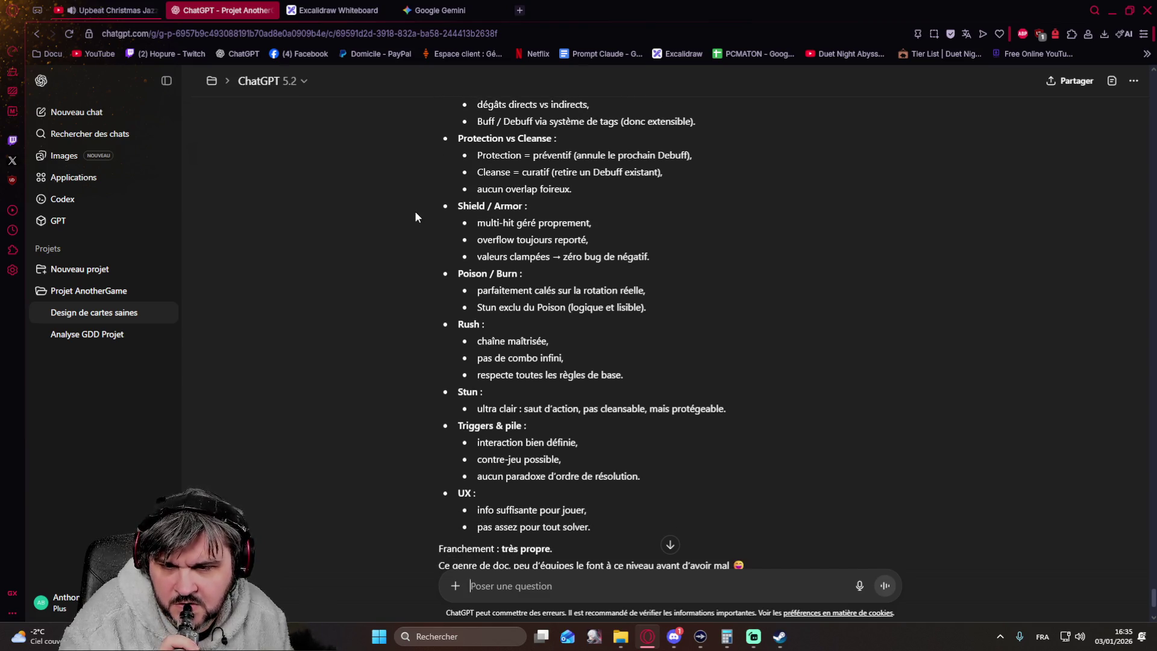
pyautogui.scroll(-1, 415, 217)
pyautogui.scroll(-1, 415, 217)
pyautogui.scroll(-1, 415, 218)
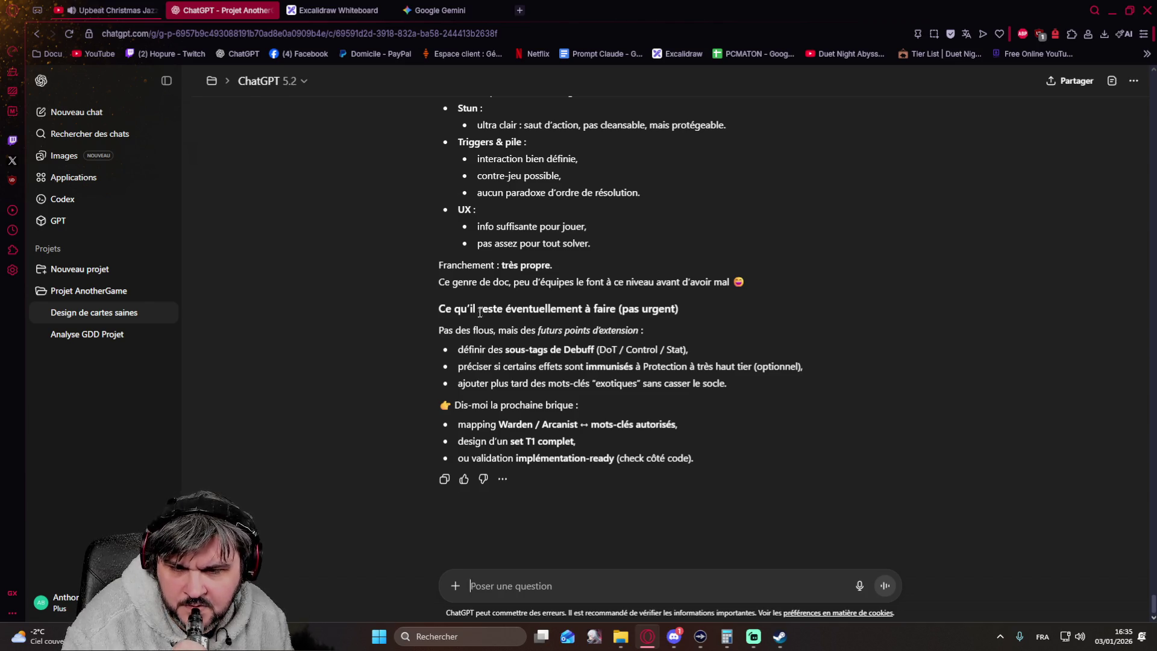
pyautogui.scroll(5, 414, 321)
pyautogui.scroll(5, 415, 322)
pyautogui.scroll(5, 416, 321)
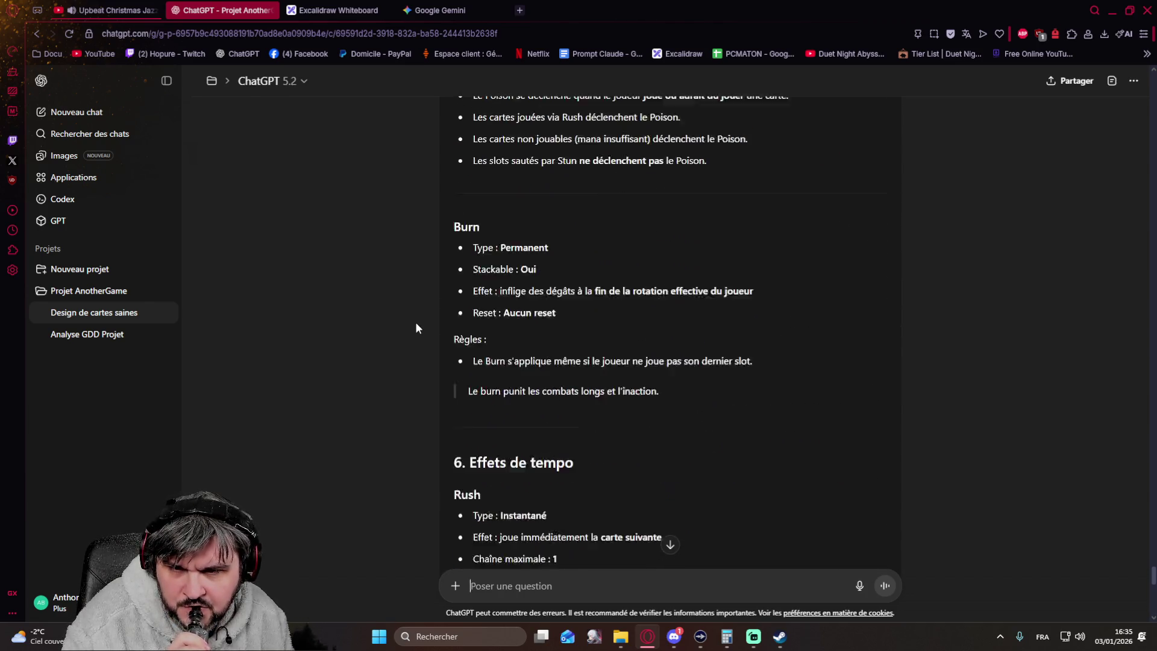
pyautogui.scroll(5, 415, 323)
pyautogui.scroll(5, 416, 321)
pyautogui.scroll(5, 414, 321)
pyautogui.scroll(5, 414, 321)
pyautogui.scroll(5, 410, 312)
pyautogui.scroll(5, 401, 298)
pyautogui.scroll(5, 398, 292)
pyautogui.scroll(-3, 397, 292)
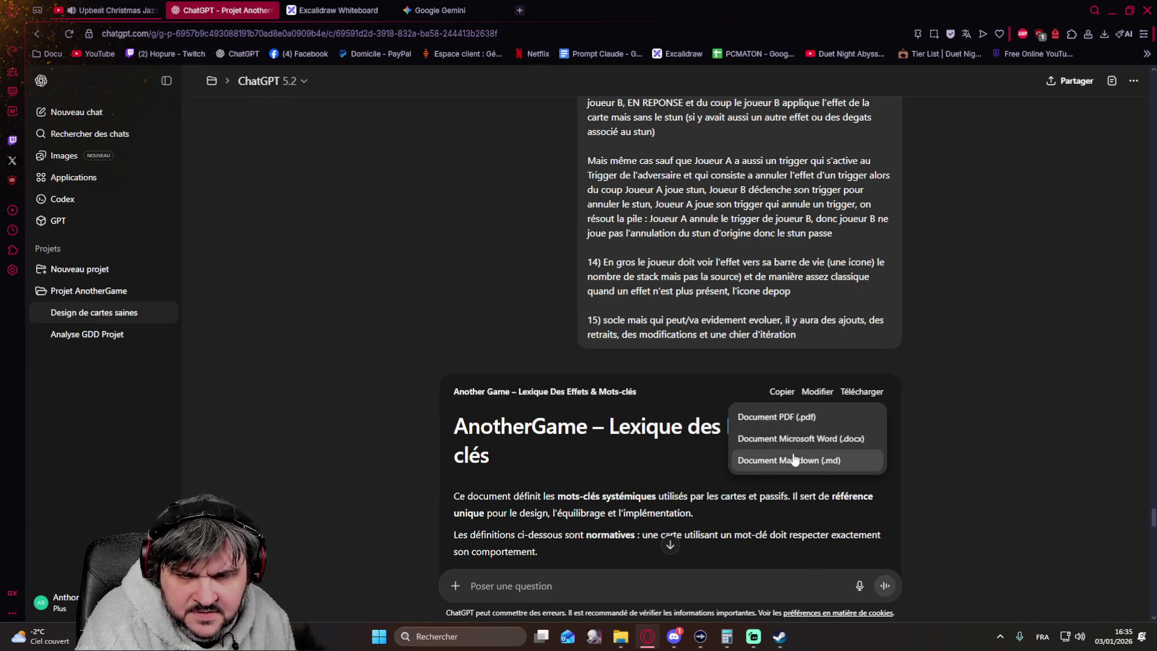
# Step: Download the lexicon as a Markdown (.md) file, show it in its downloads folder, then switch to Discord
pyautogui.click(798, 461)
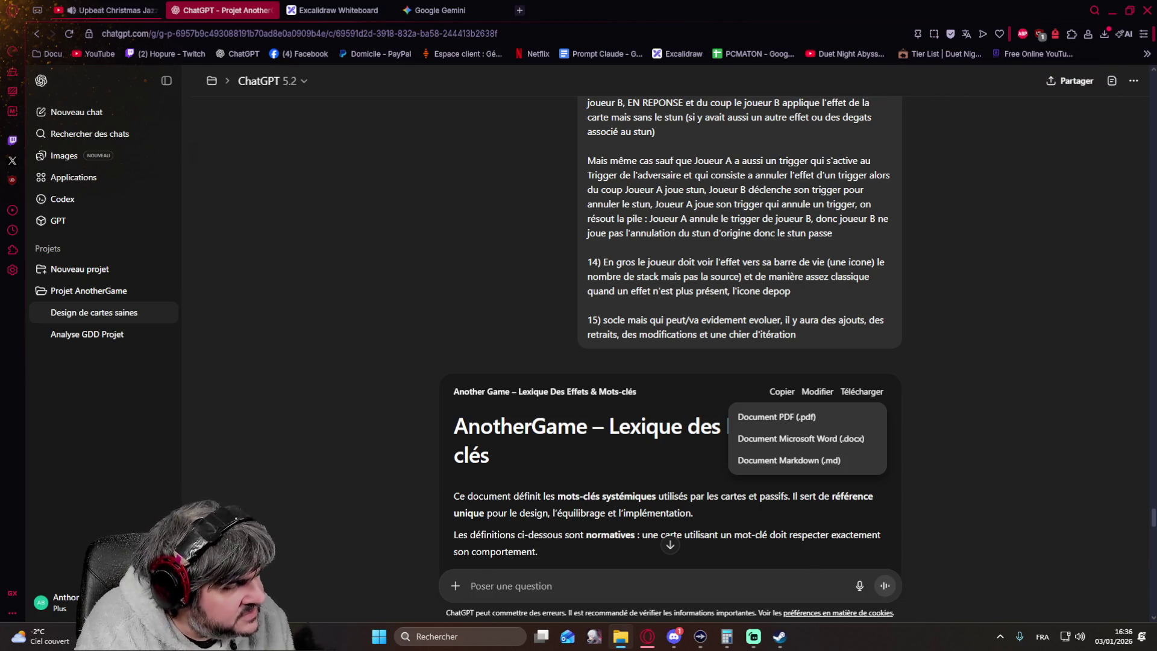
pyautogui.click(1101, 35)
pyautogui.click(1102, 34)
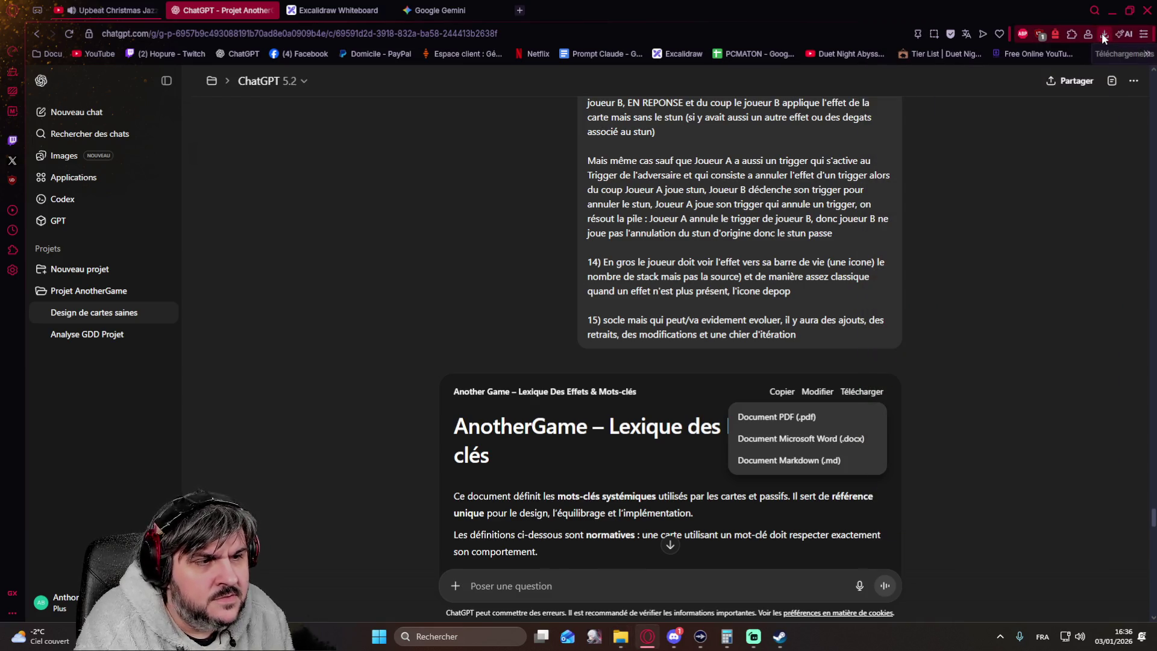
pyautogui.click(1102, 32)
pyautogui.click(1105, 112)
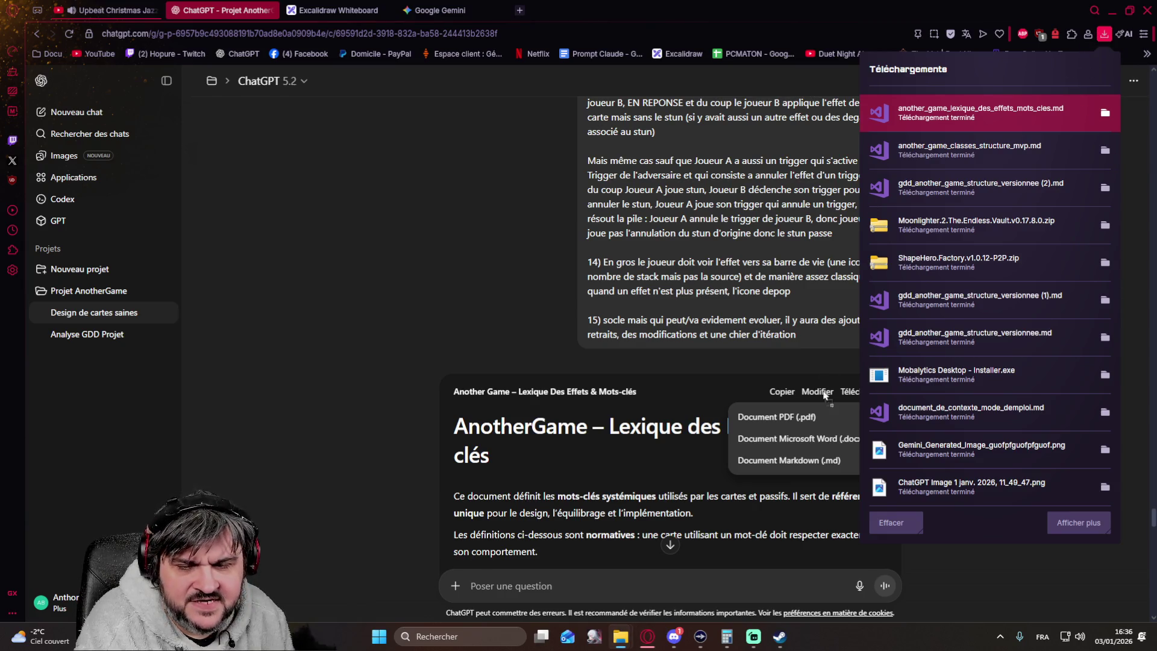
pyautogui.click(671, 637)
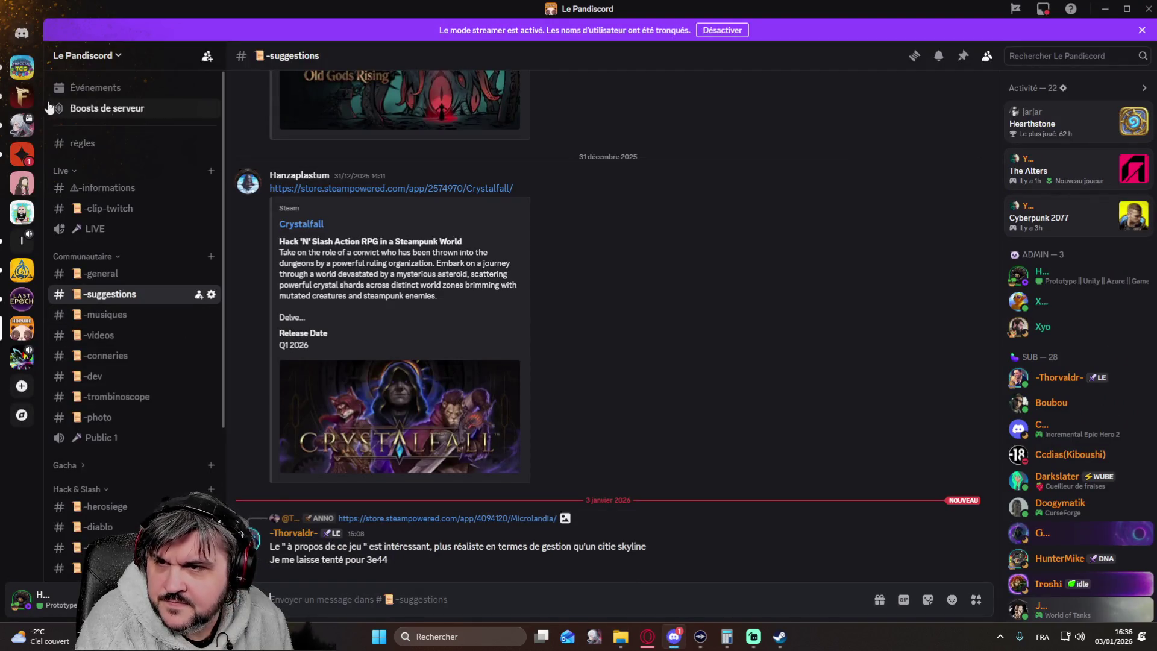
# Step: Glance at the Fracctal TCG and Might and Magic Fates servers, then return to ChatGPT in the browser
pyautogui.click(22, 71)
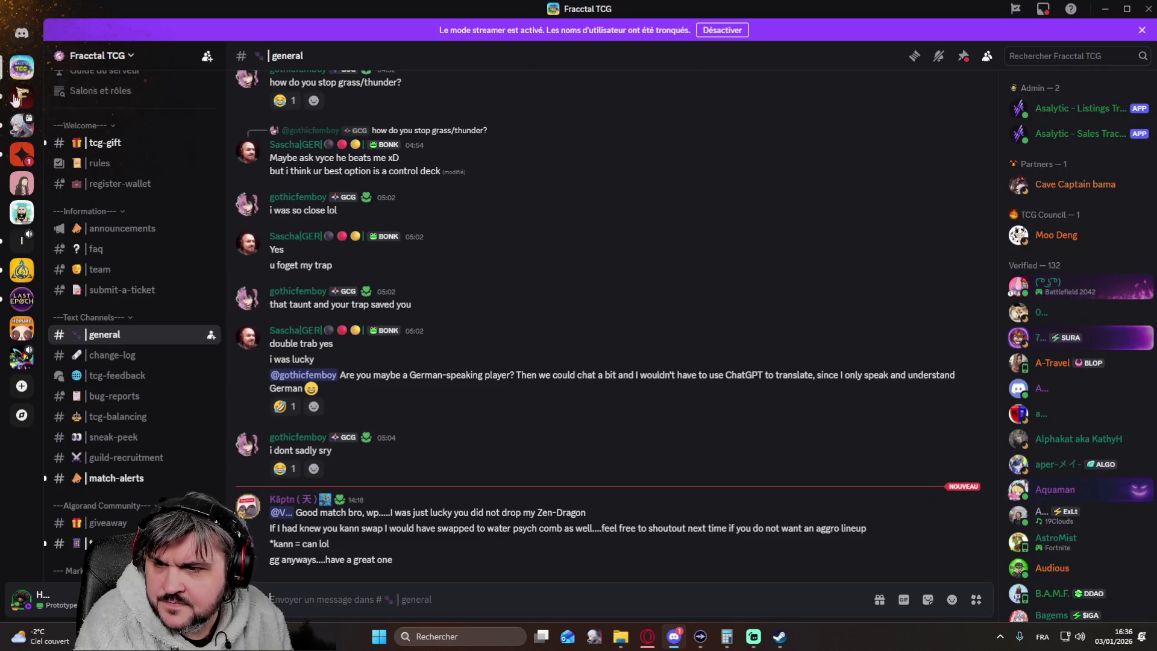
pyautogui.click(19, 100)
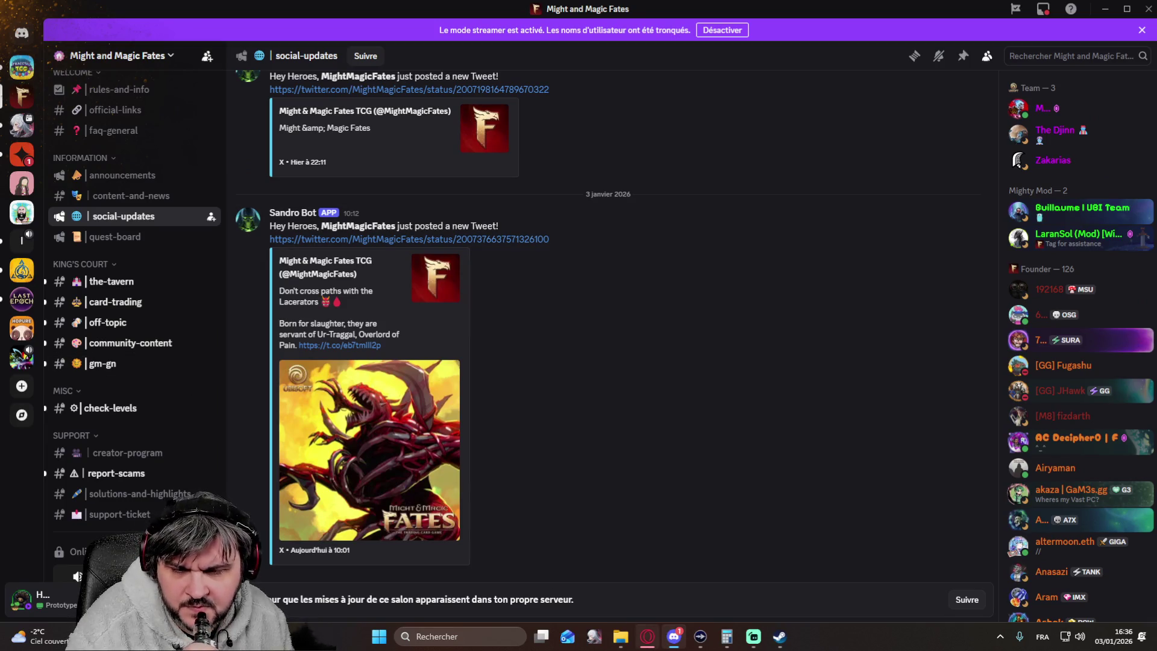
pyautogui.click(647, 636)
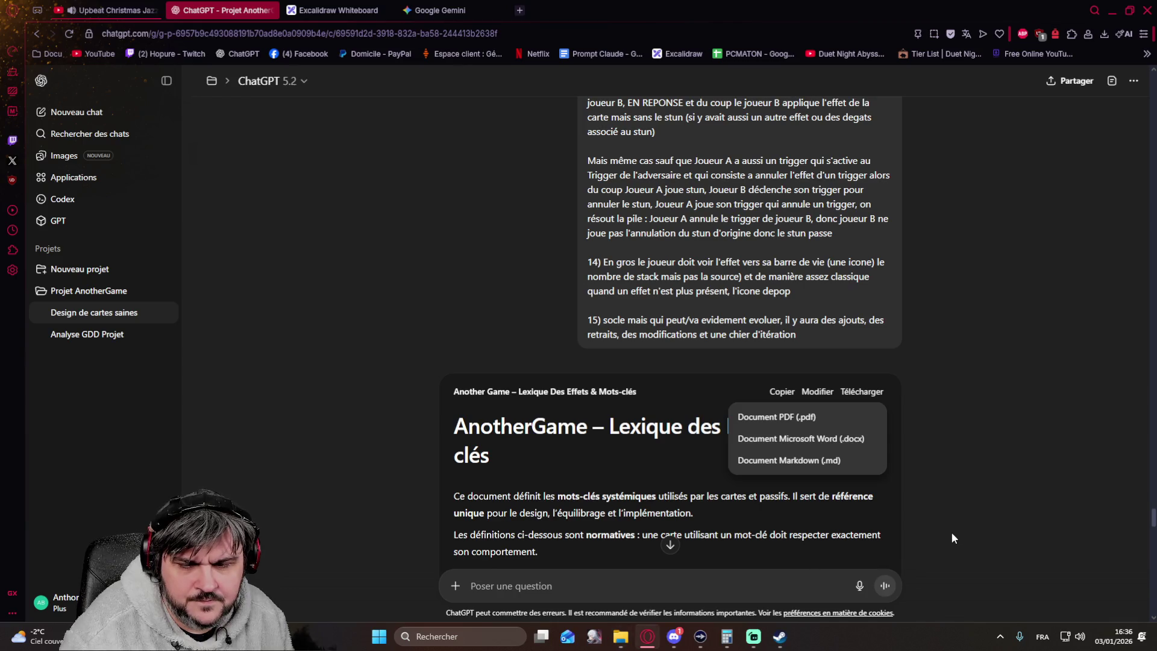
# Step: Dismiss the download choices, jump to the reply's end, and open the Projet AnotherGame page
pyautogui.press('Escape')
pyautogui.click(670, 545)
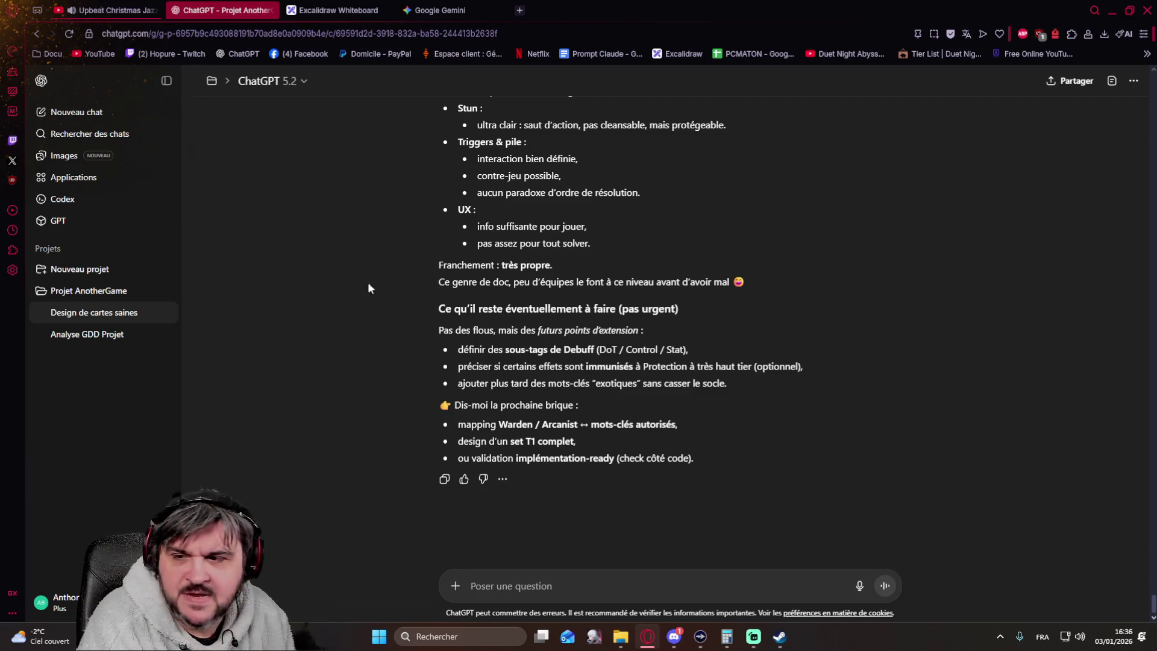
pyautogui.click(120, 293)
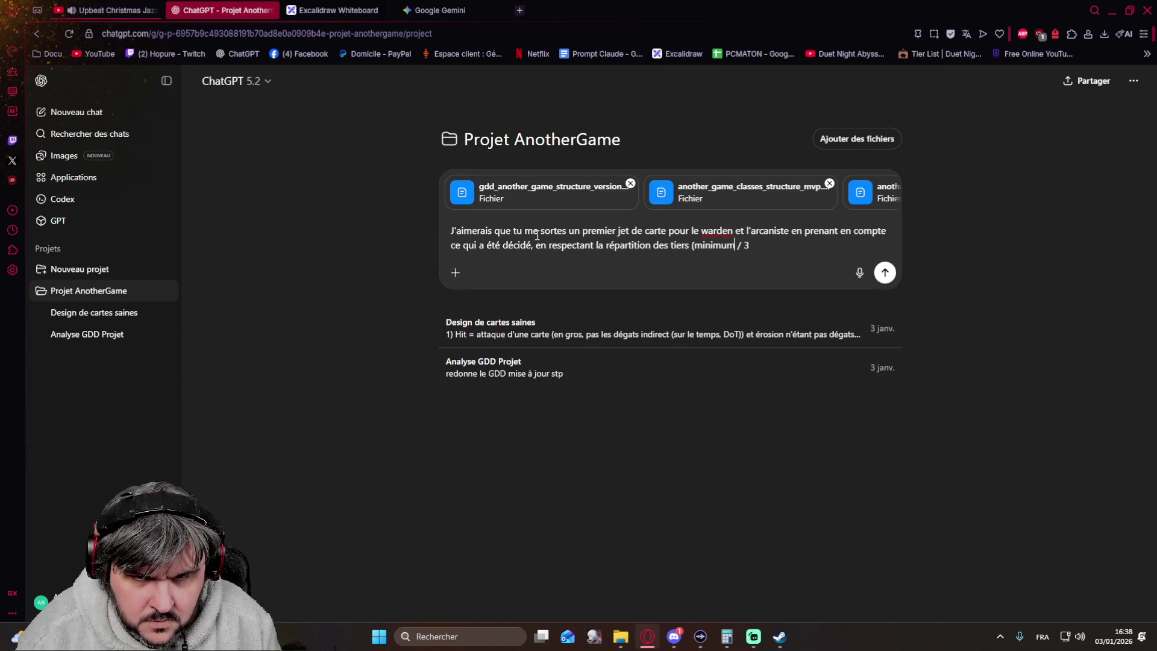
pyautogui.write('carte a créer')
pyautogui.write('=')
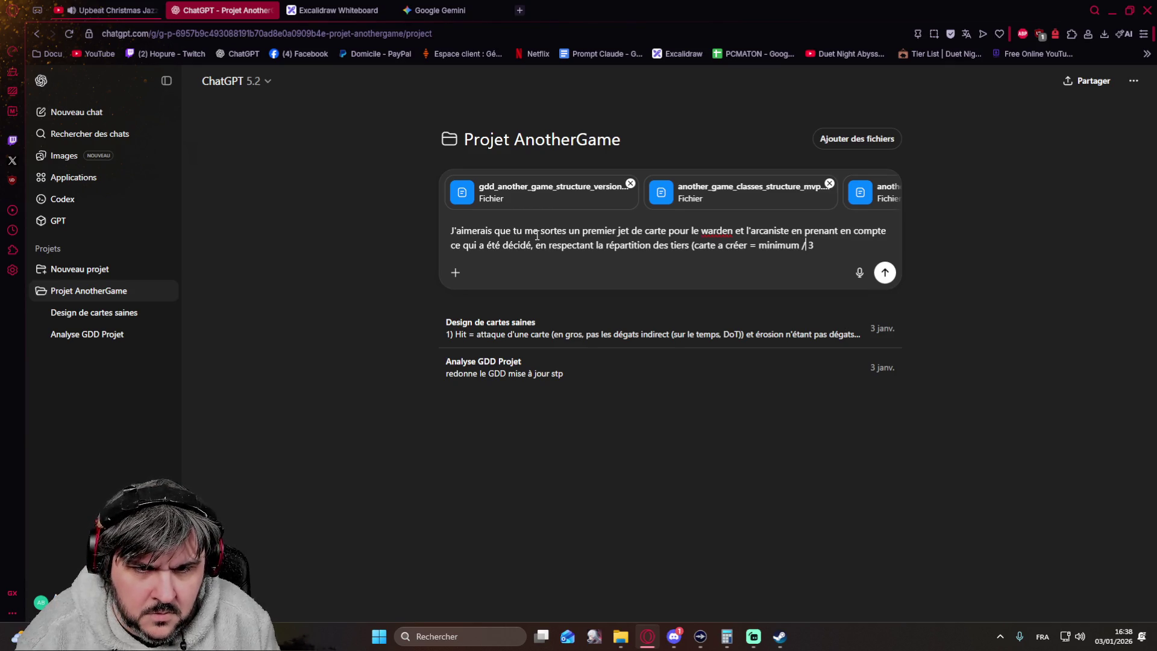
# Step: Append '(carte a créer = minimum / 3)' to the Warden/Arcanist card request and send it
pyautogui.press('End')
pyautogui.write(')')
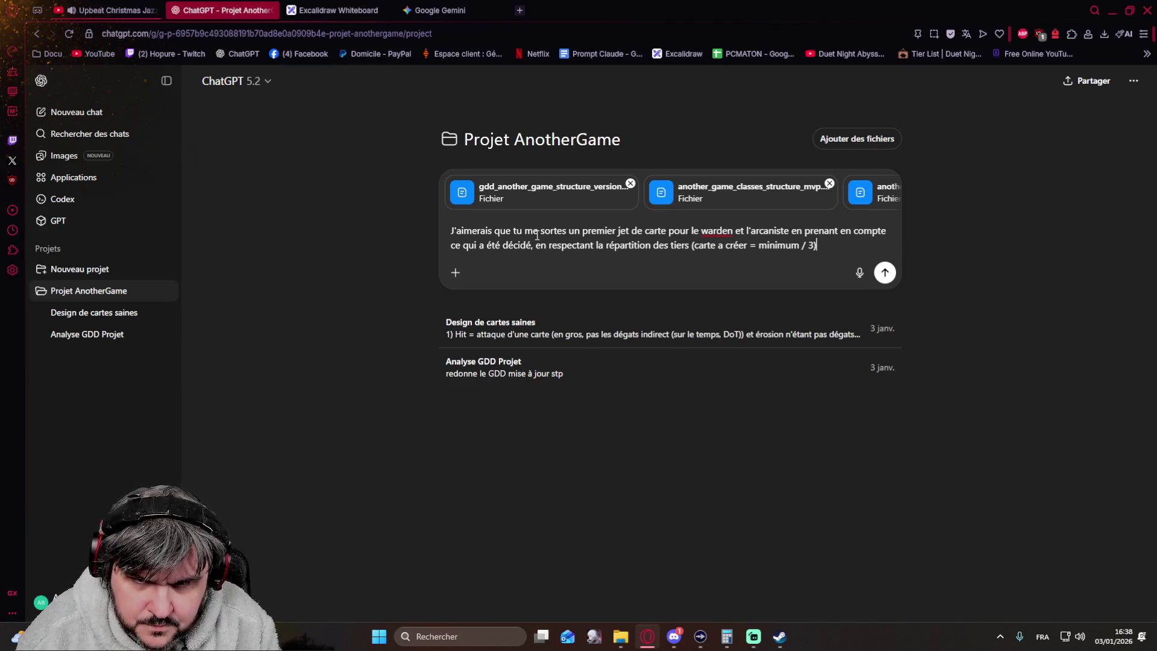
pyautogui.press('Return')
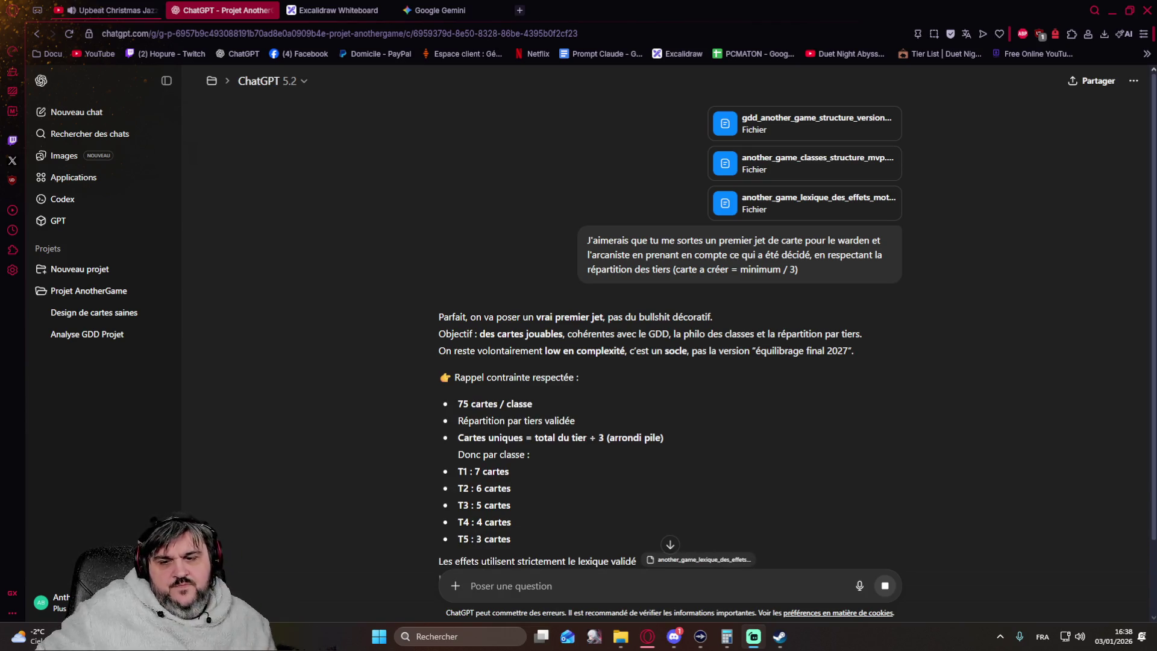
pyautogui.scroll(-2, 381, 337)
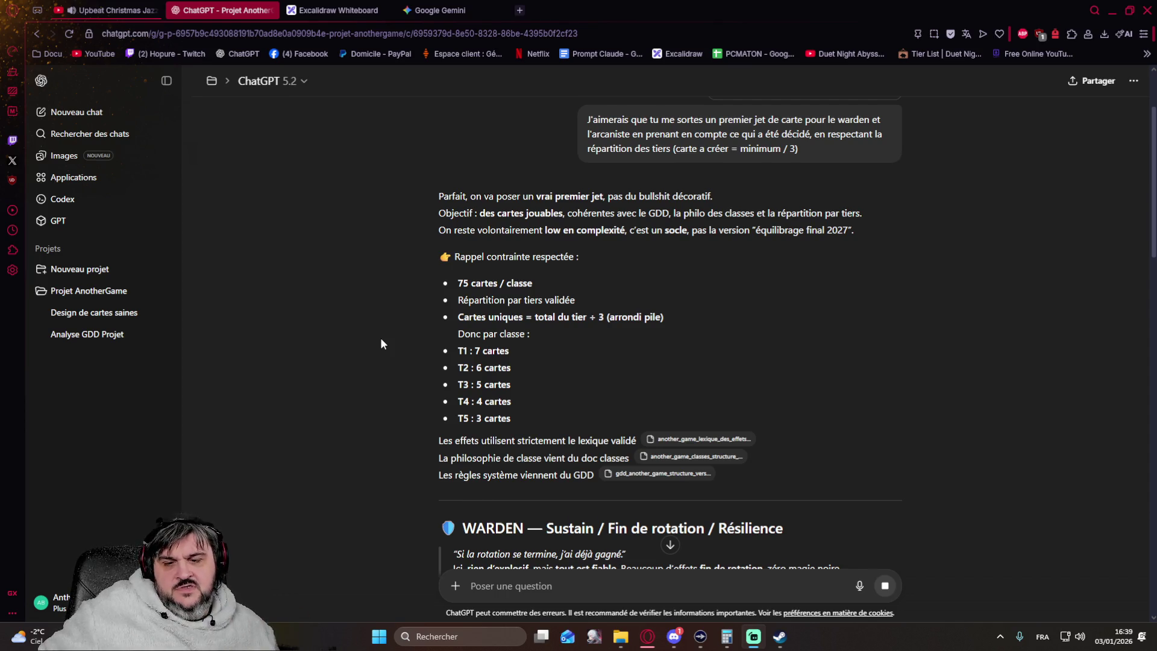
pyautogui.scroll(-4, 381, 344)
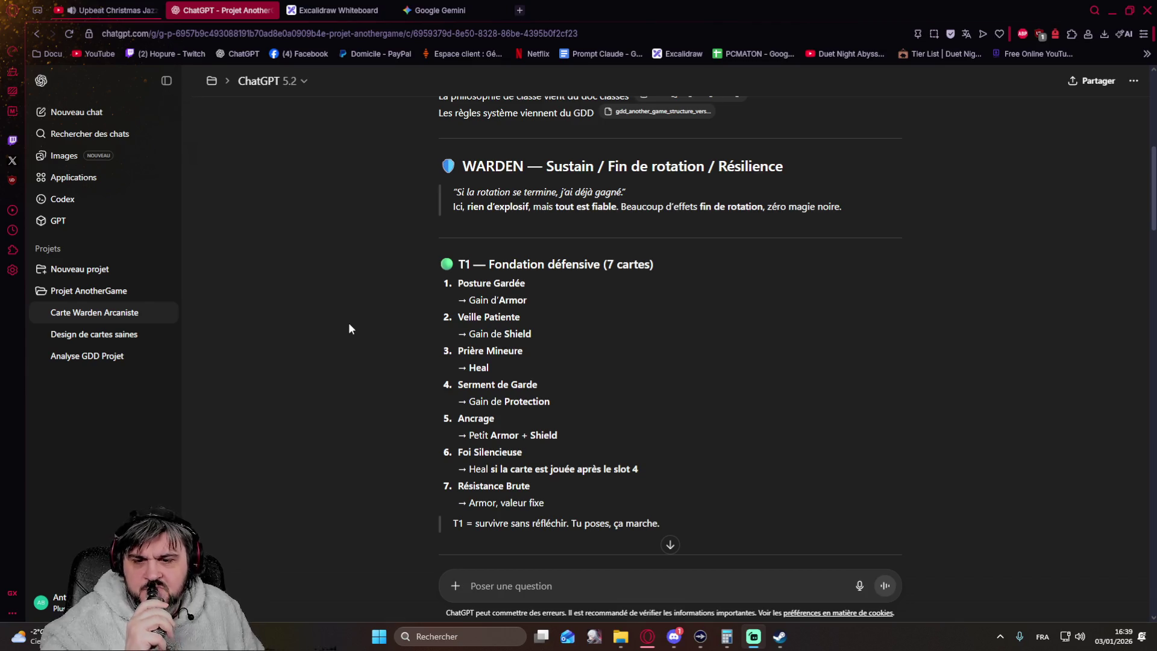
pyautogui.scroll(-4, 354, 327)
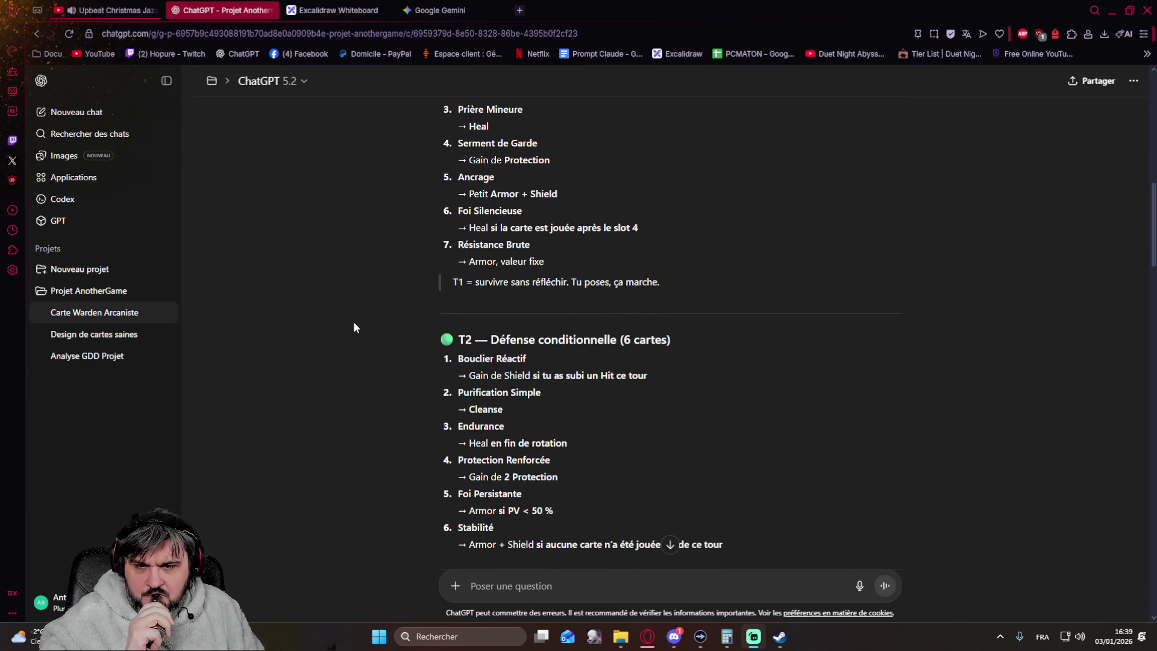
pyautogui.scroll(-2, 353, 328)
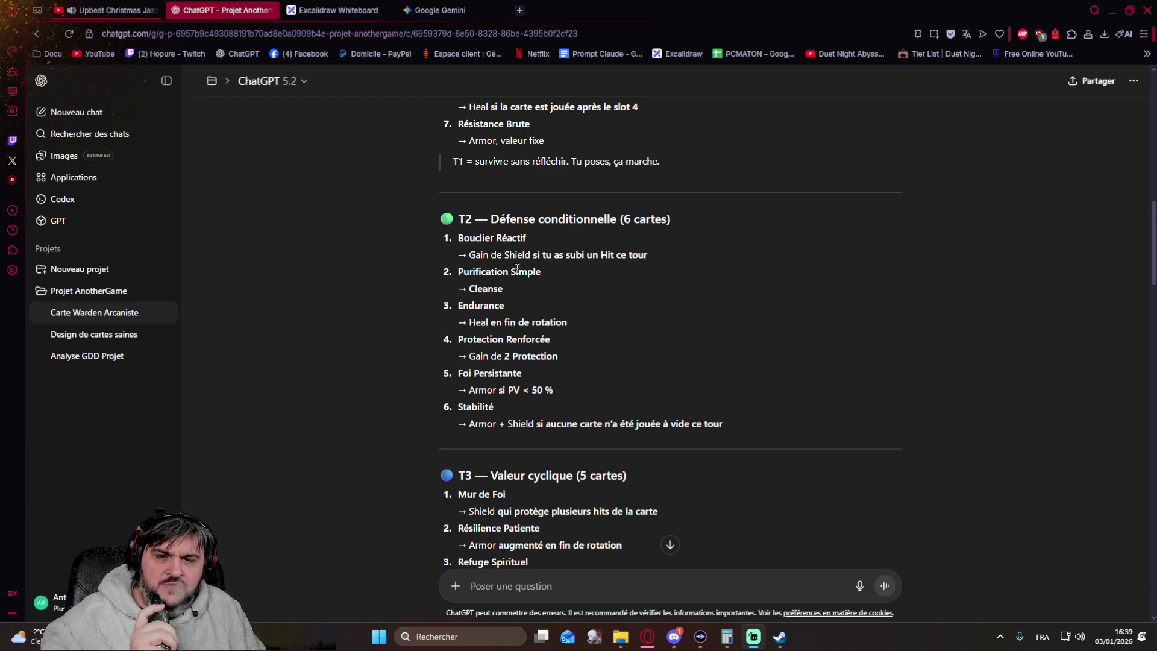
pyautogui.scroll(4, 602, 249)
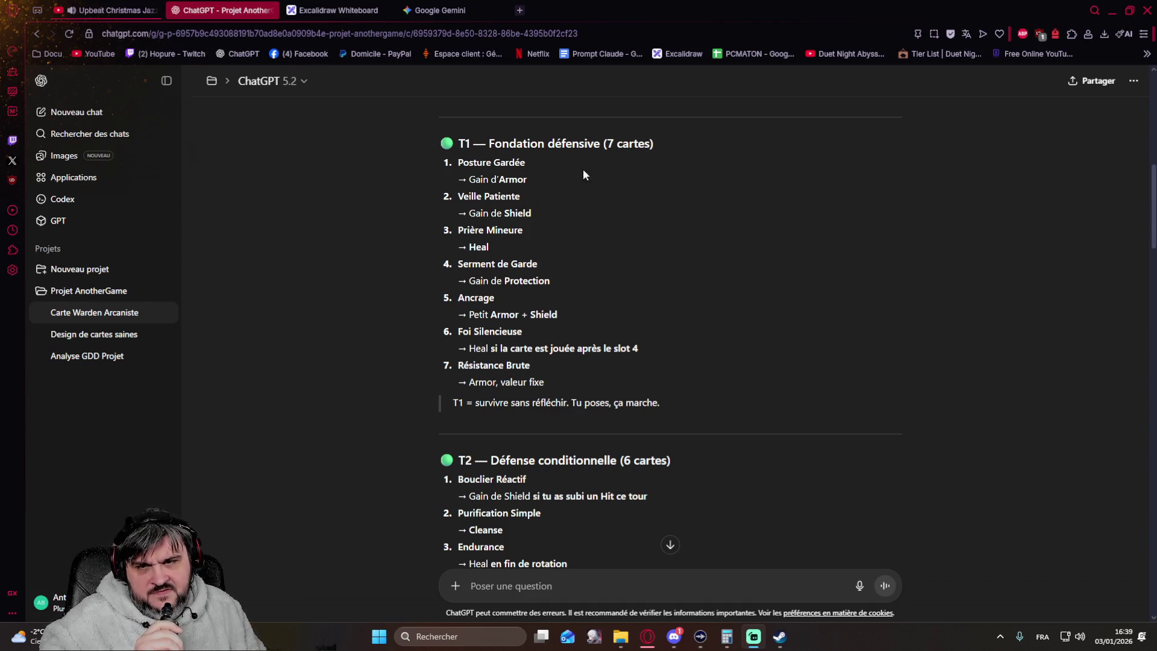
pyautogui.scroll(3, 578, 170)
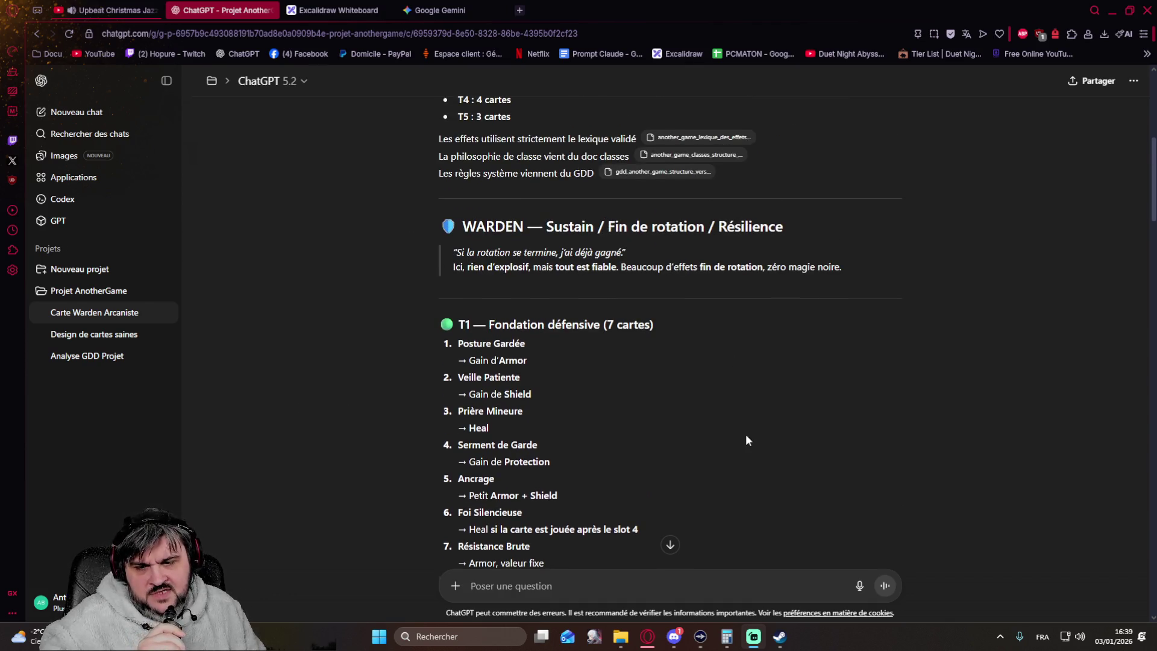
pyautogui.scroll(-2, 695, 207)
pyautogui.scroll(3, 721, 274)
pyautogui.scroll(3, 884, 199)
pyautogui.scroll(-1, 808, 364)
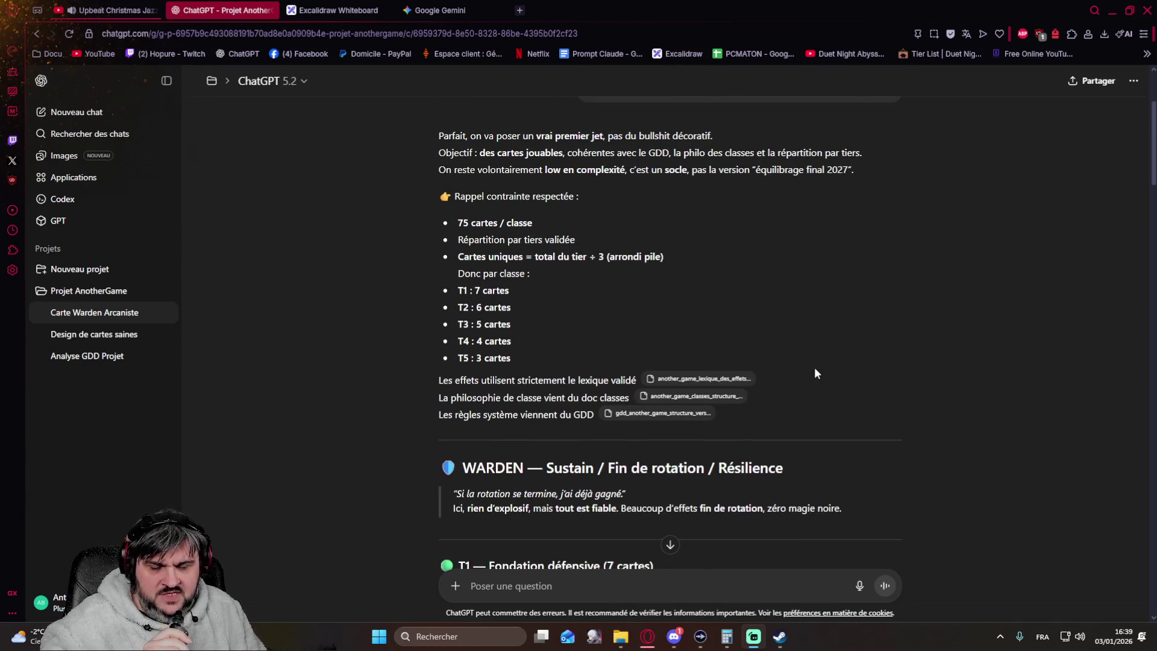
pyautogui.scroll(-1, 813, 356)
pyautogui.scroll(-2, 808, 348)
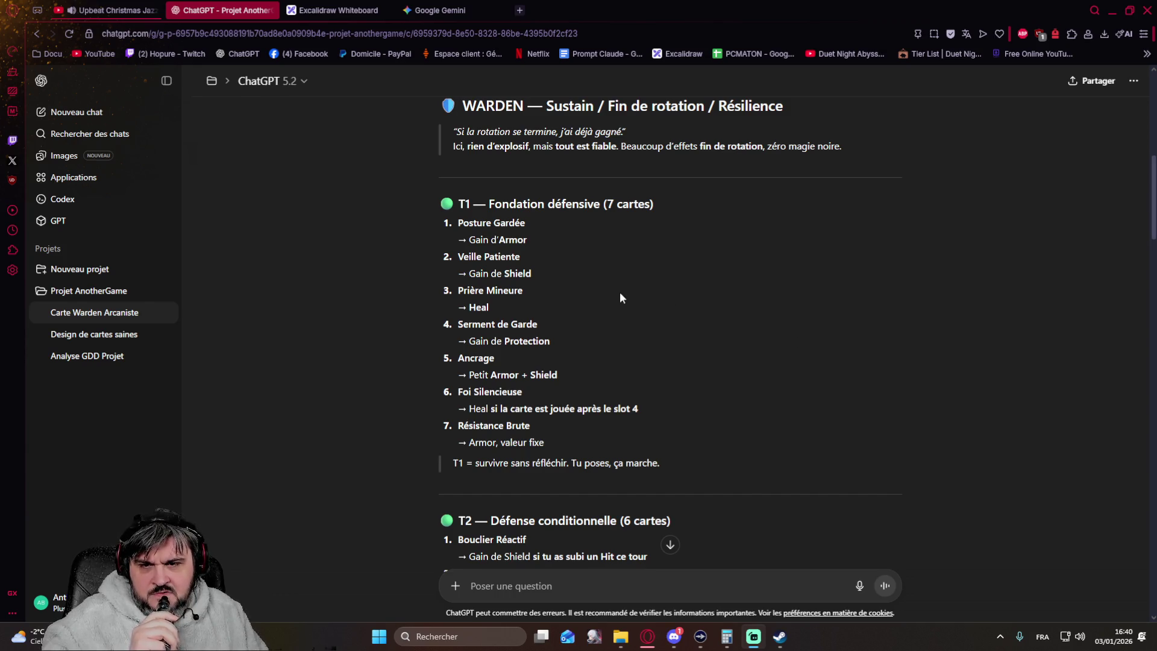
pyautogui.scroll(-4, 657, 283)
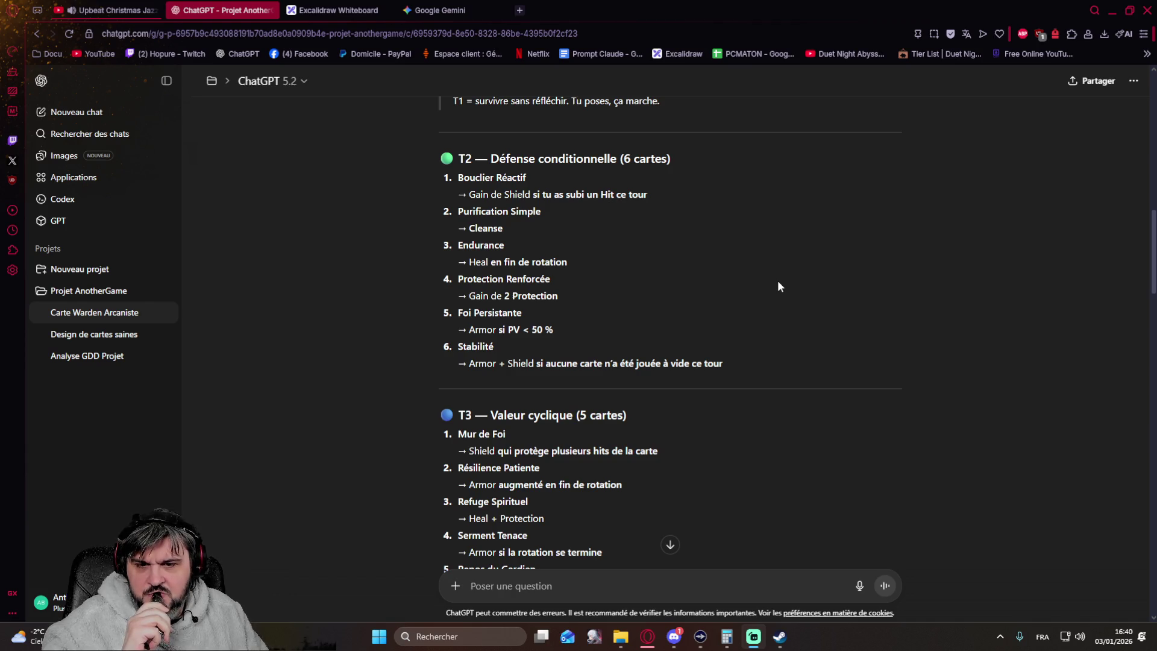
pyautogui.scroll(-2, 778, 287)
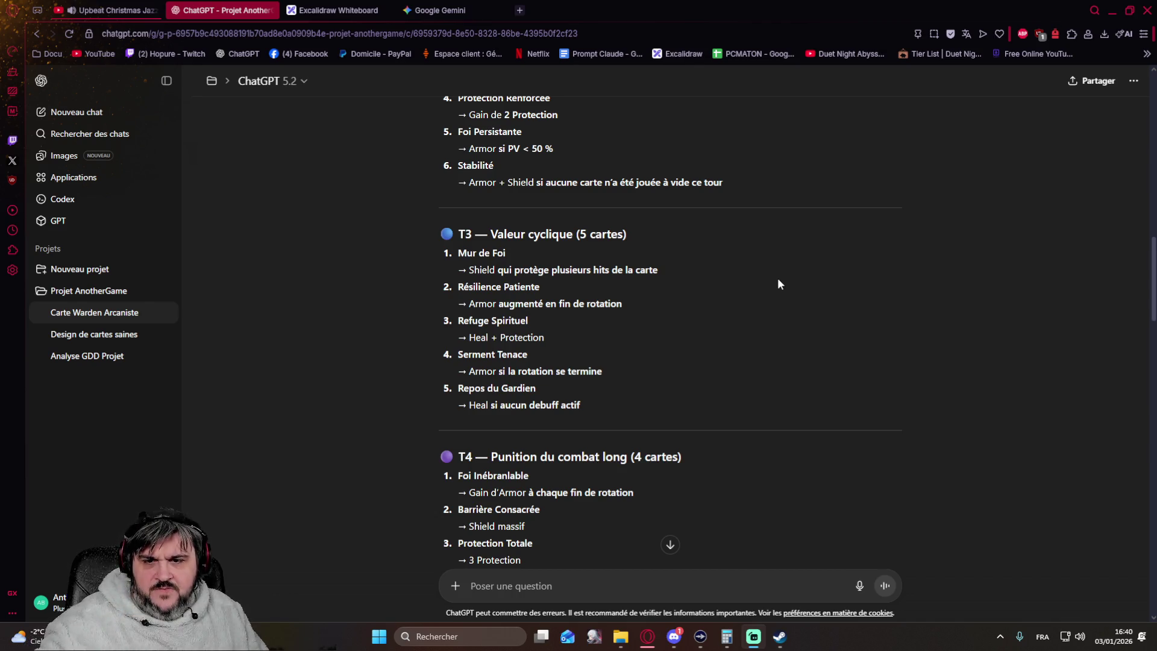
pyautogui.scroll(-3, 778, 284)
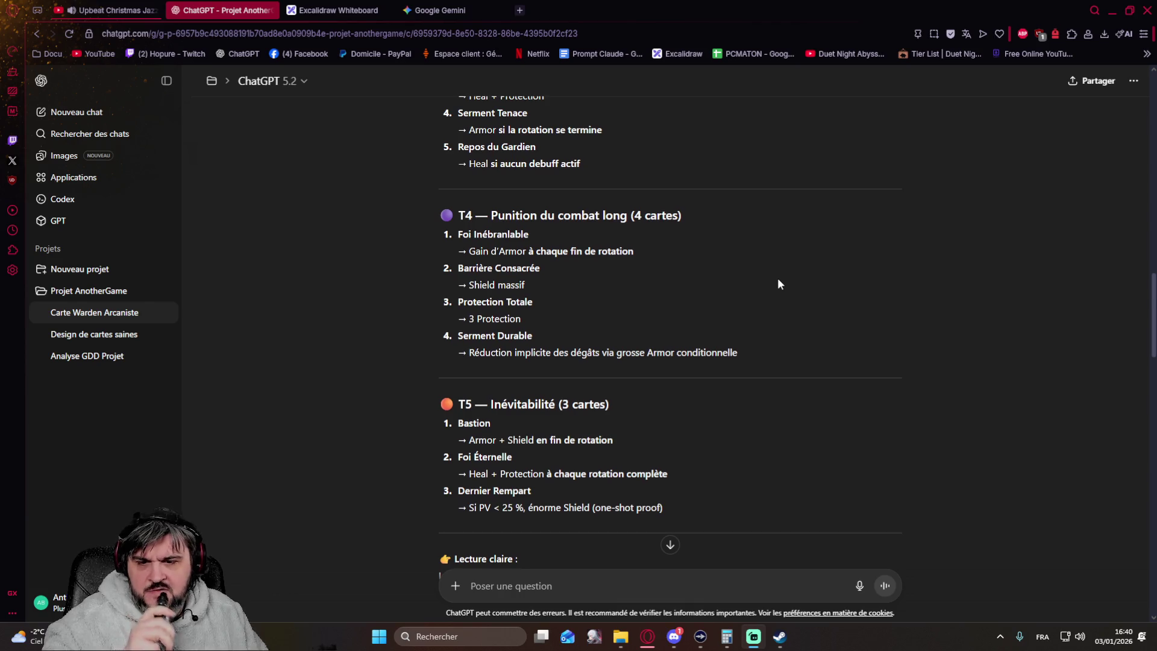
pyautogui.scroll(-2, 777, 285)
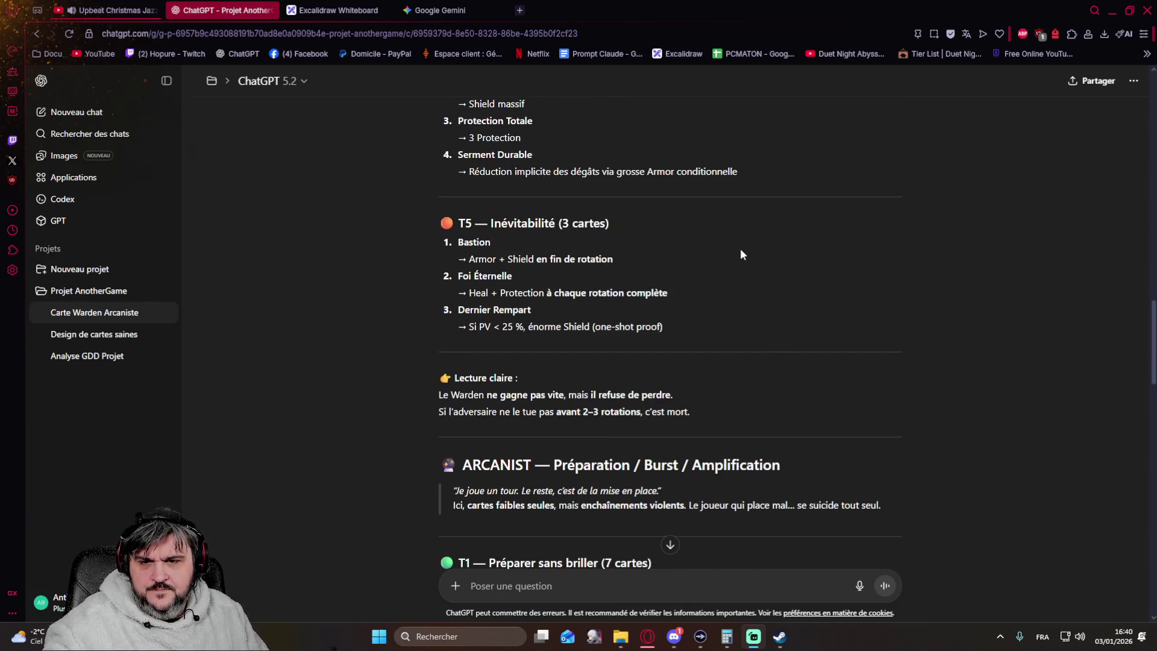
pyautogui.scroll(2, 740, 254)
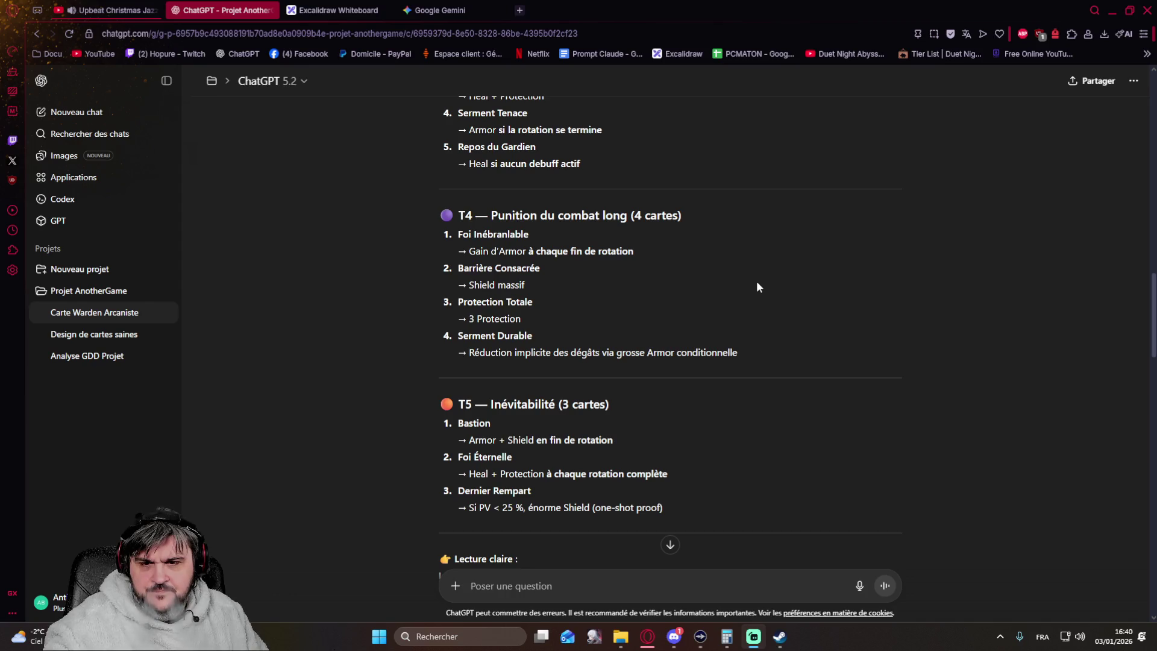
pyautogui.scroll(2, 757, 287)
pyautogui.scroll(-4, 757, 287)
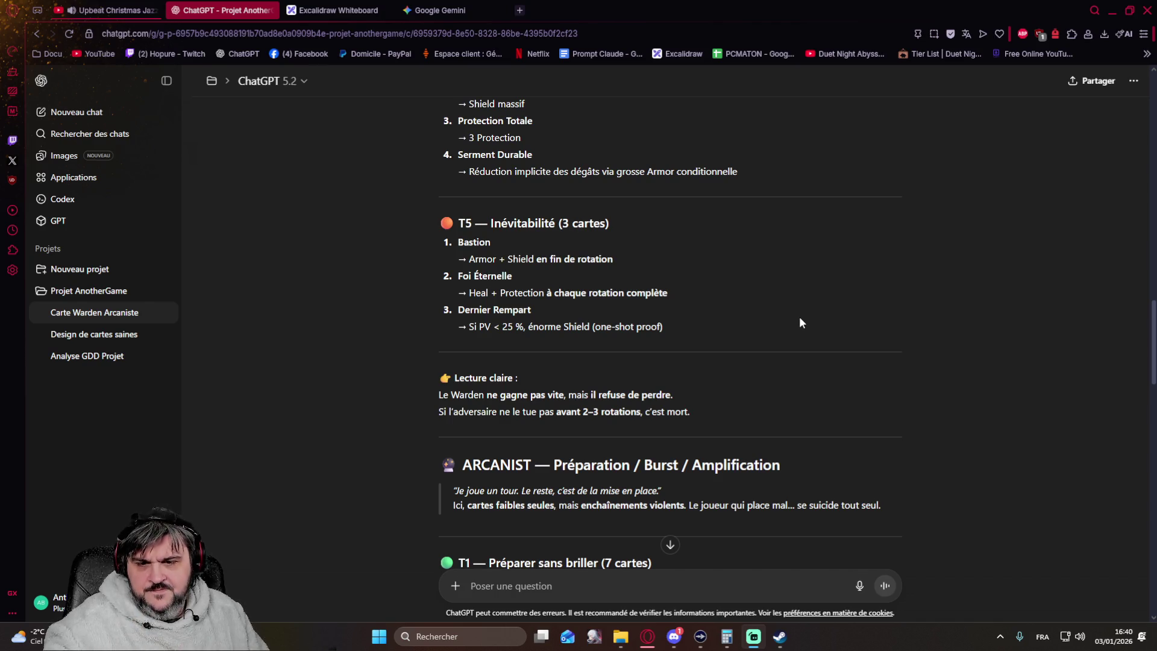
pyautogui.scroll(-1, 800, 323)
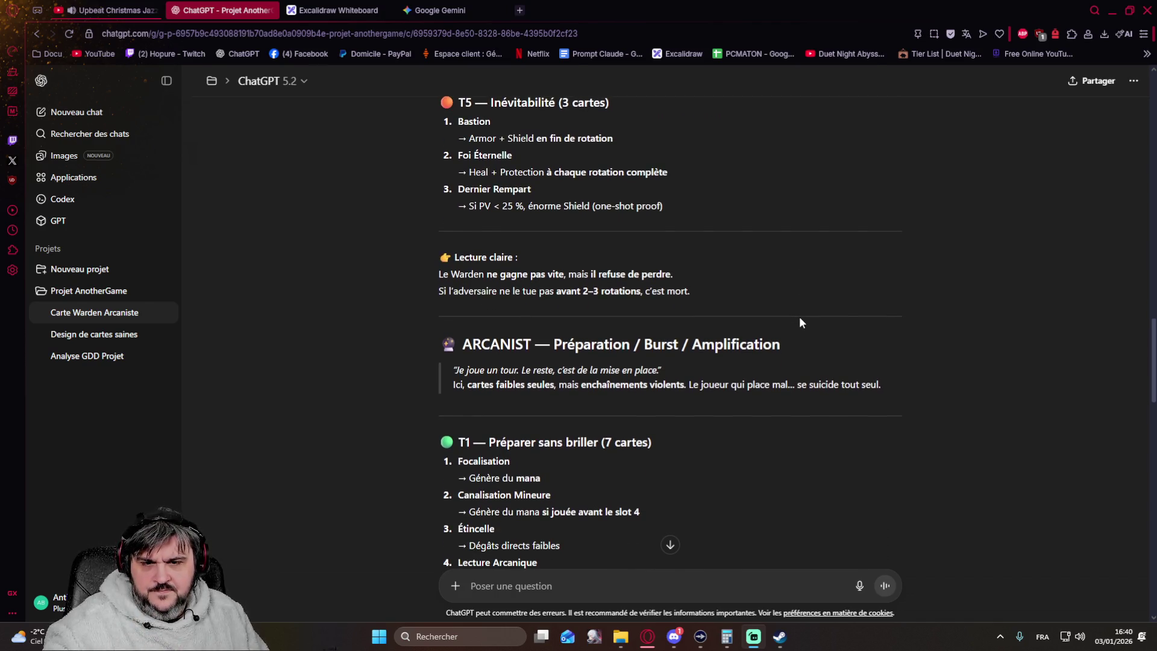
pyautogui.scroll(-1, 799, 323)
pyautogui.scroll(-2, 799, 323)
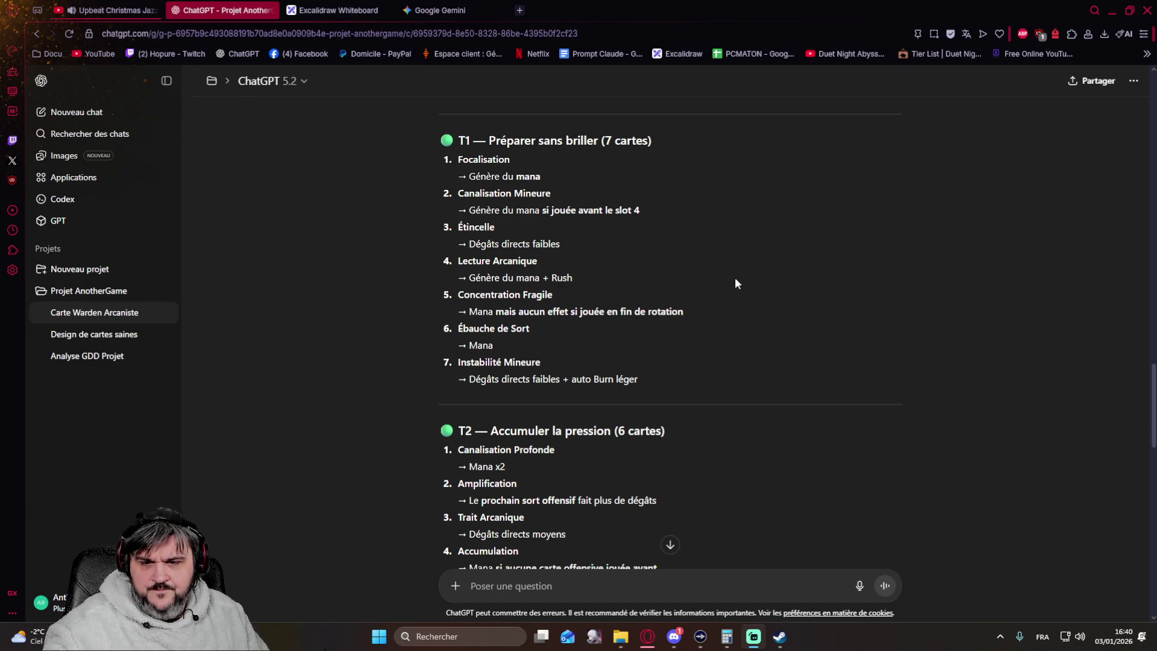
pyautogui.scroll(-2, 714, 276)
pyautogui.scroll(-3, 697, 273)
pyautogui.scroll(-5, 686, 275)
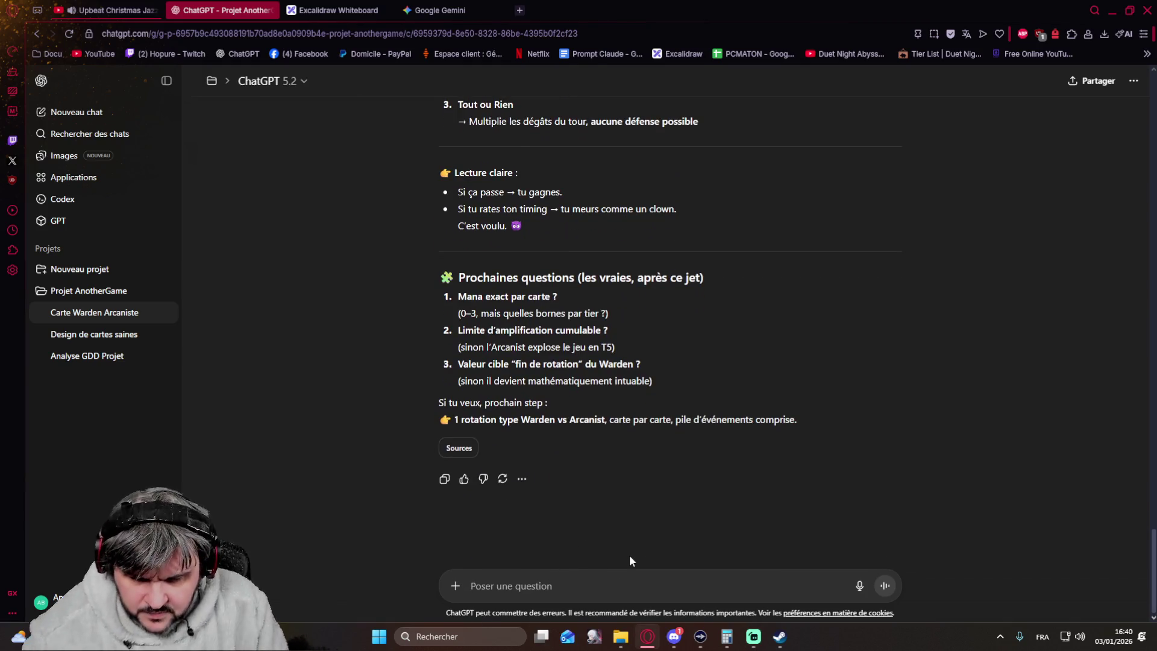
pyautogui.write('ok')
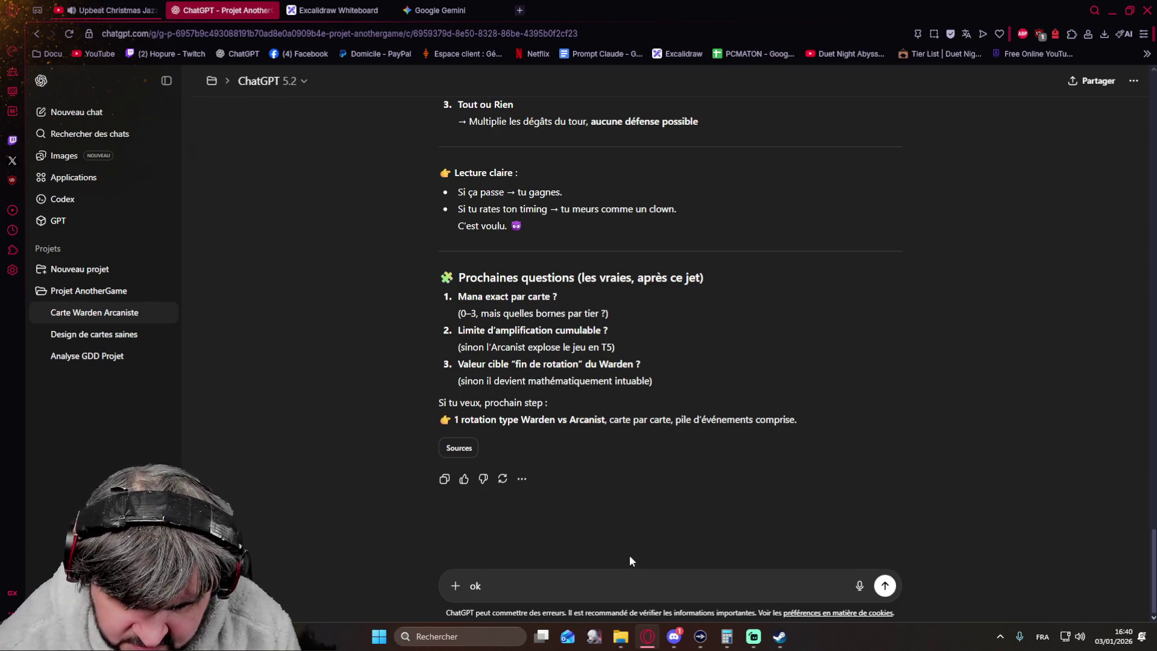
pyautogui.write(' Pour ch')
# Step: Draft the card-iteration request: damage cards, damage-plus-effect cards, tier-scaled values, 0–3 mana limit
pyautogui.press('BackSpace')
pyautogui.press('BackSpace')
pyautogui.press('BackSpace')
pyautogui.press('BackSpace')
pyautogui.press('BackSpace')
pyautogui.press('BackSpace')
pyautogui.press('BackSpace')
pyautogui.write('on va refaire une iter')
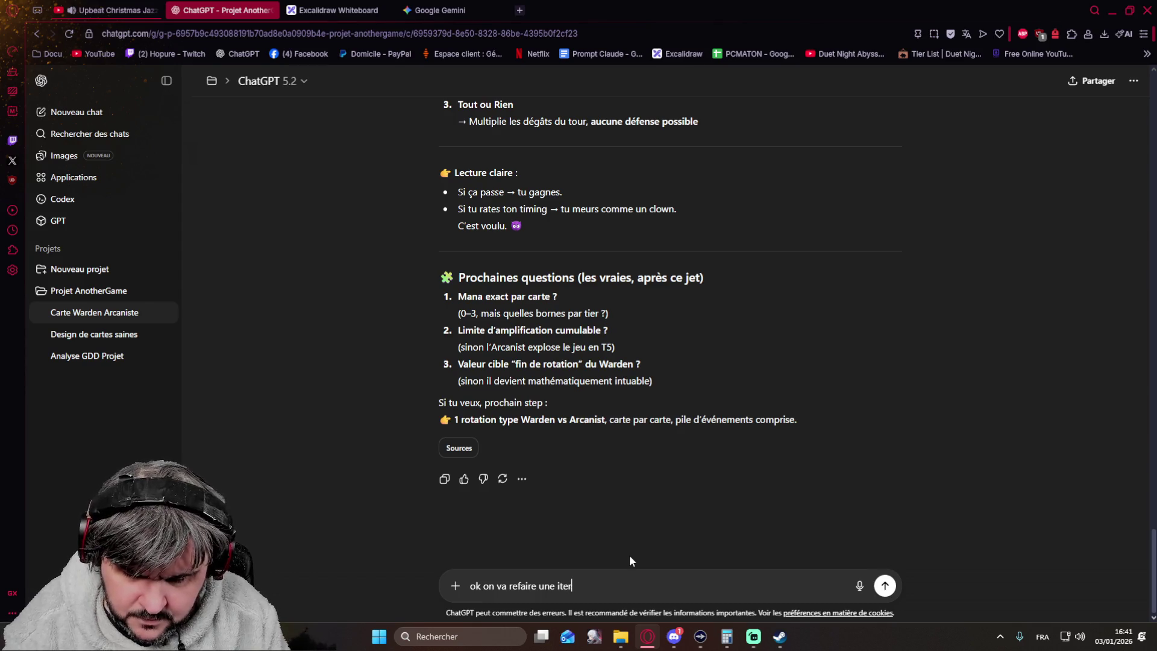
pyautogui.write('ation sur ces c')
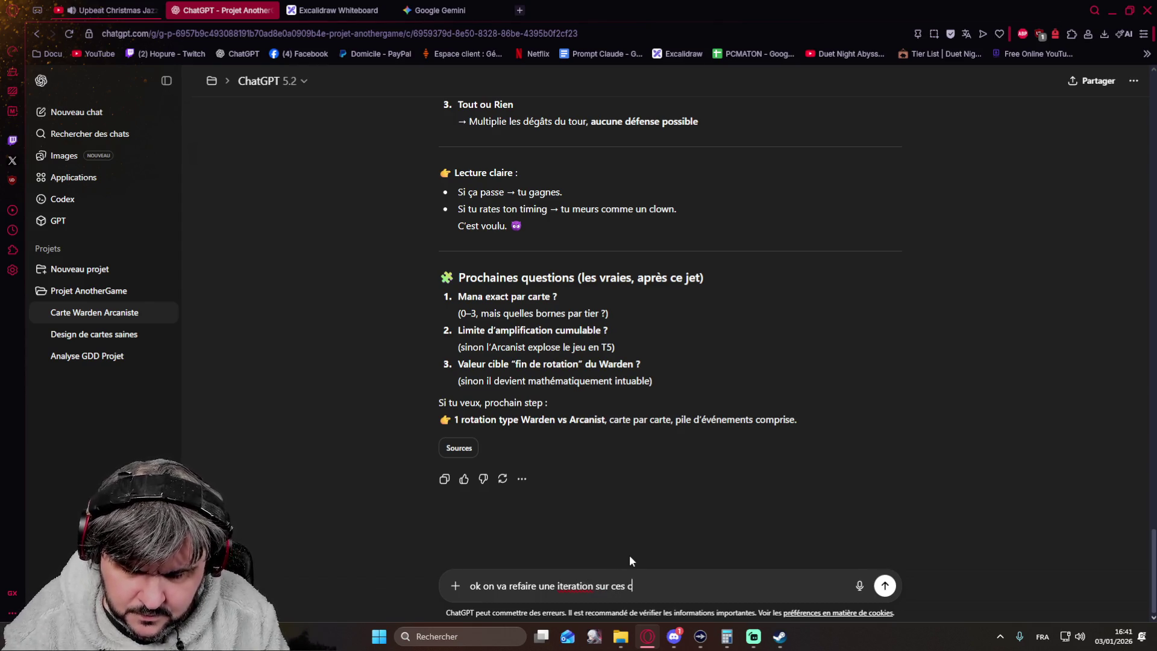
pyautogui.write('artes en prenant en compte')
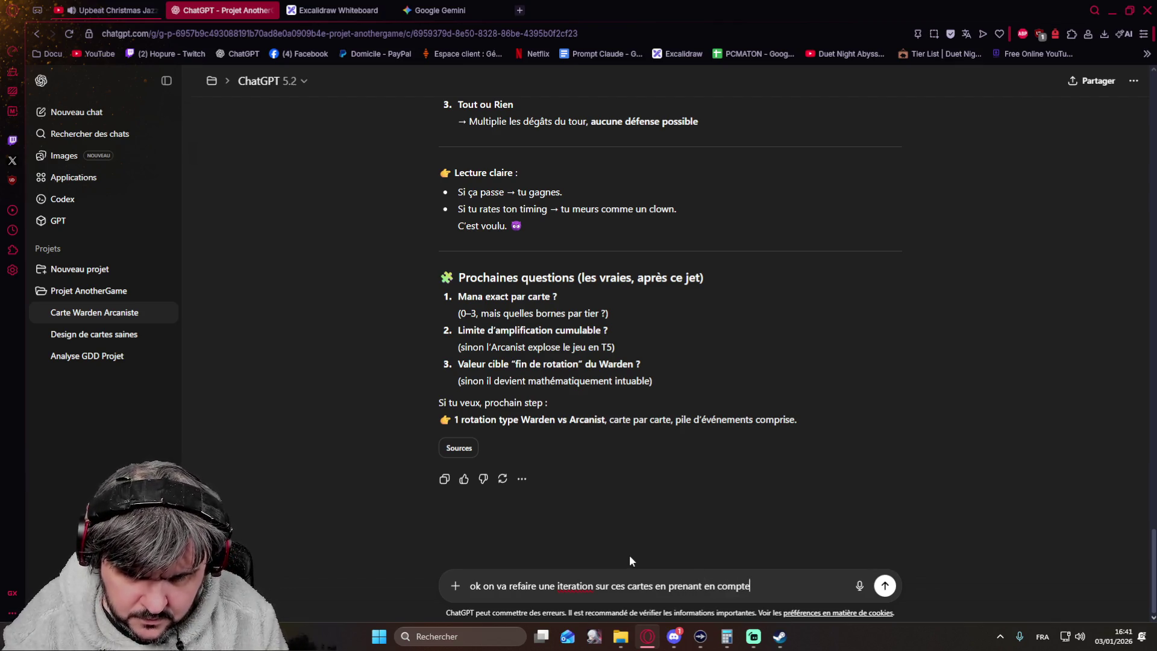
pyautogui.hotkey('shift', 'Return')
pyautogui.write('- Il doit y avoir des cartes dégats')
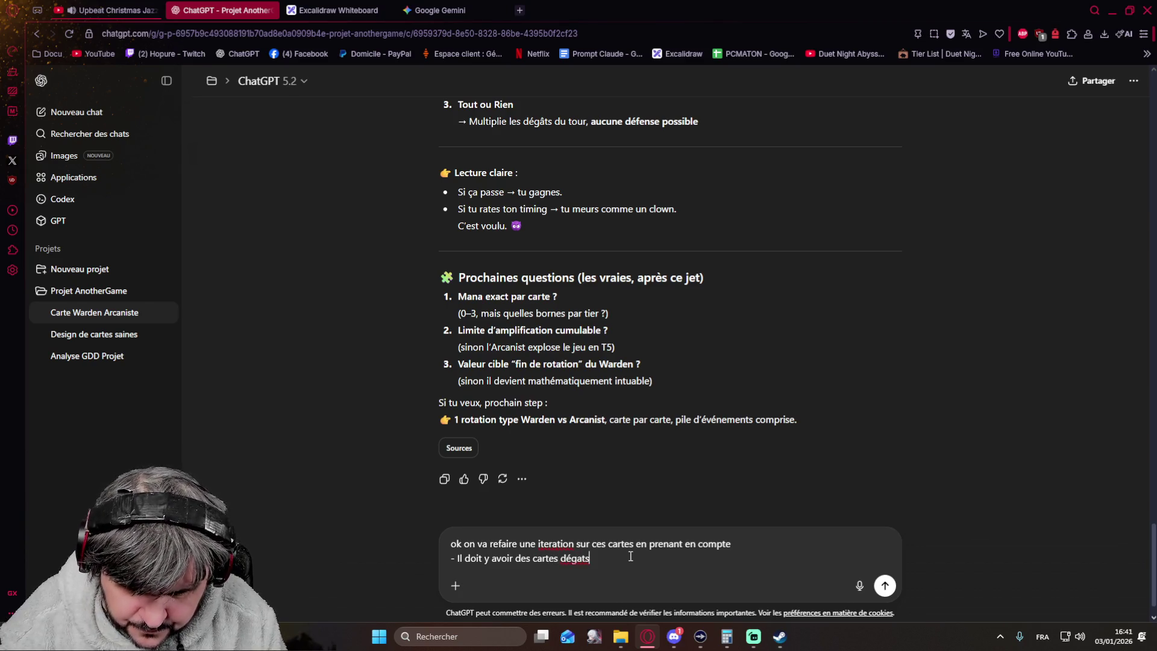
pyautogui.write(', valorise les,')
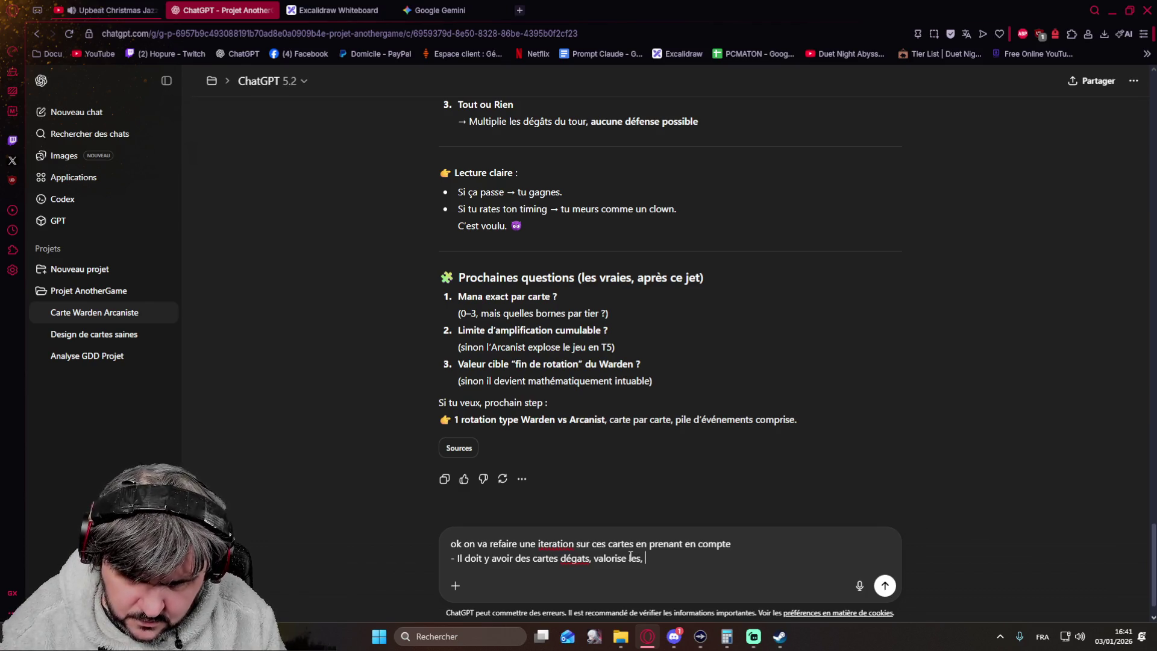
pyautogui.write('Il peut y avoi')
pyautogui.write('s cartes dégats uniquement')
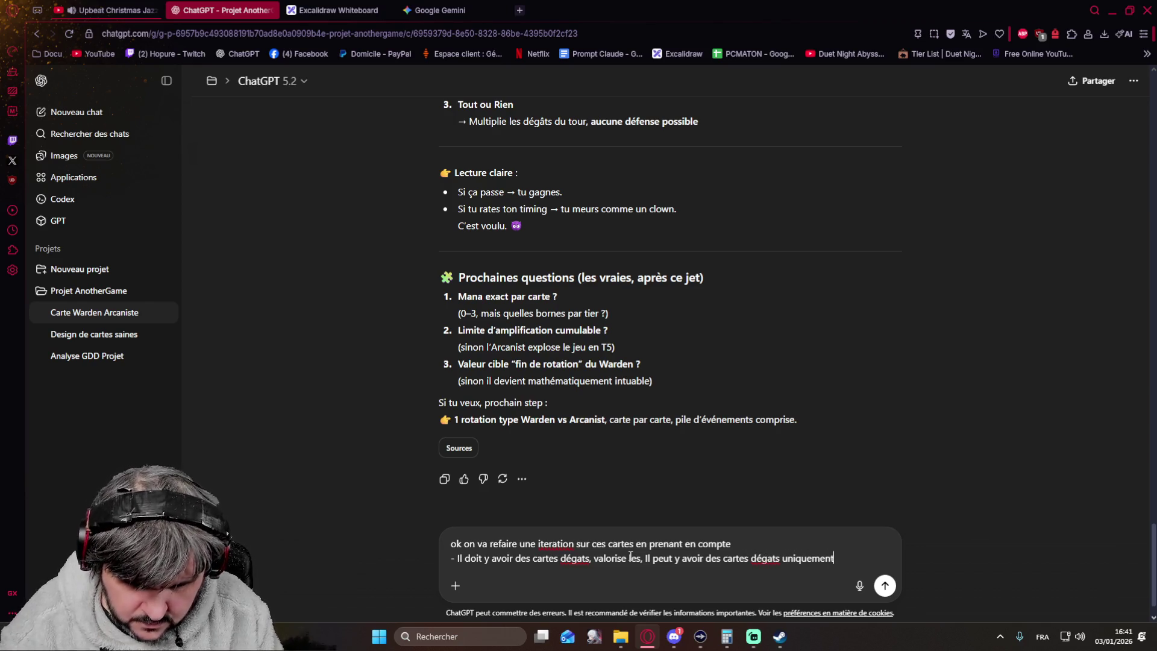
pyautogui.write(', il peut y av')
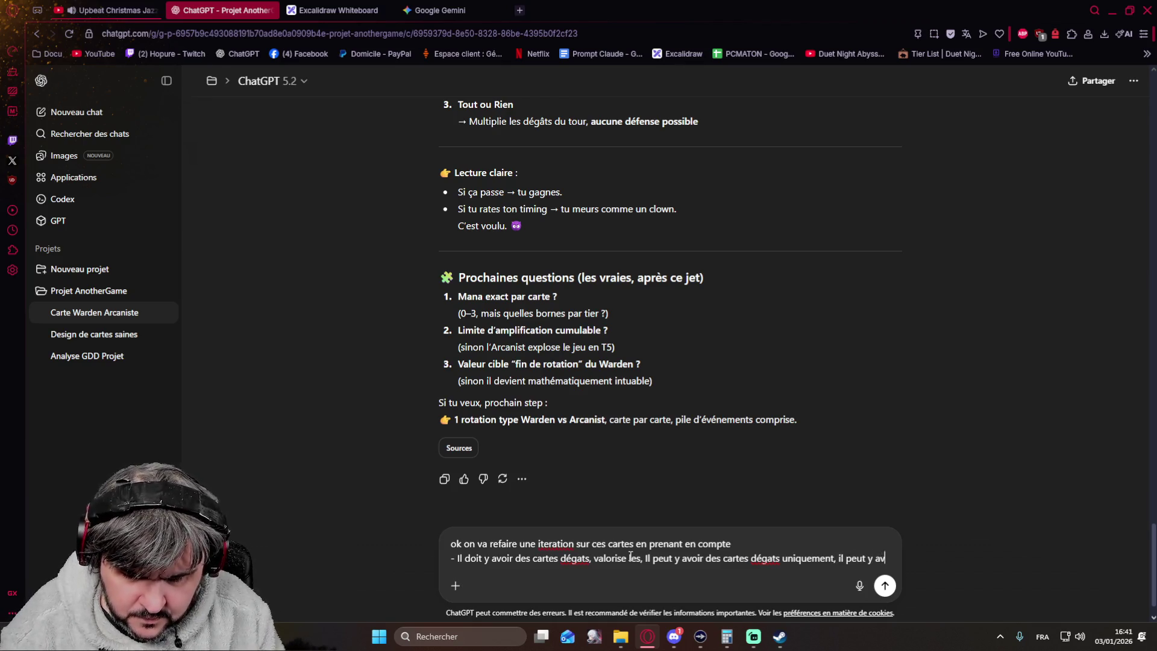
pyautogui.write('oir des cvarte')
pyautogui.press('BackSpace')
pyautogui.press('BackSpace')
pyautogui.press('BackSpace')
pyautogui.write('artes avec degat')
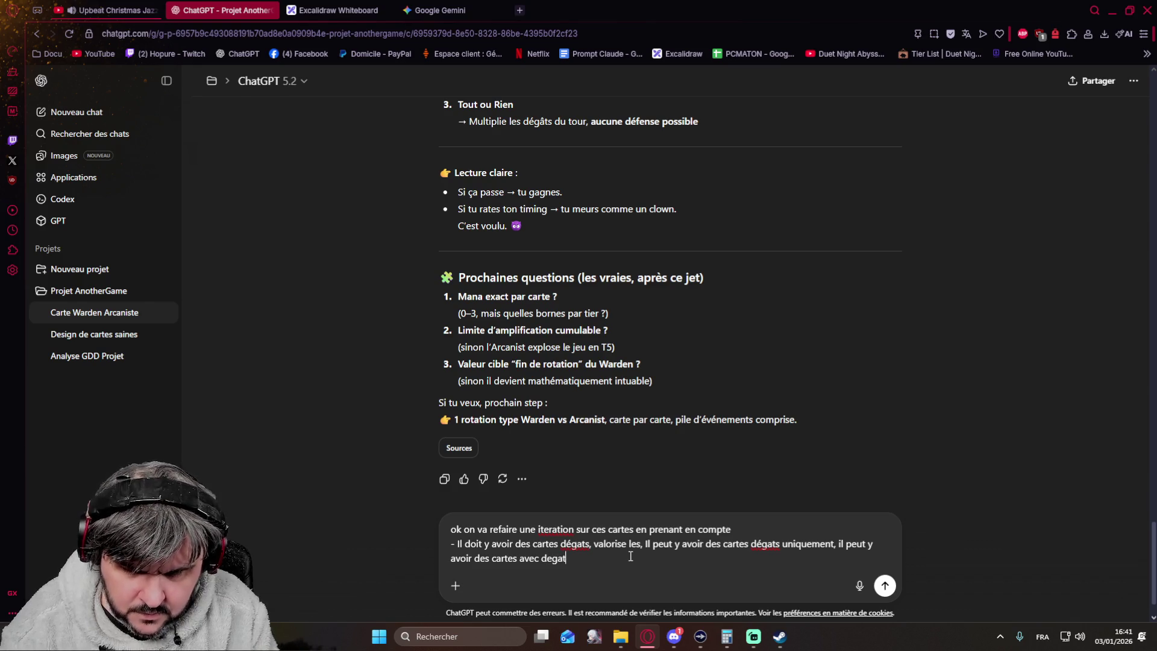
pyautogui.write(' +')
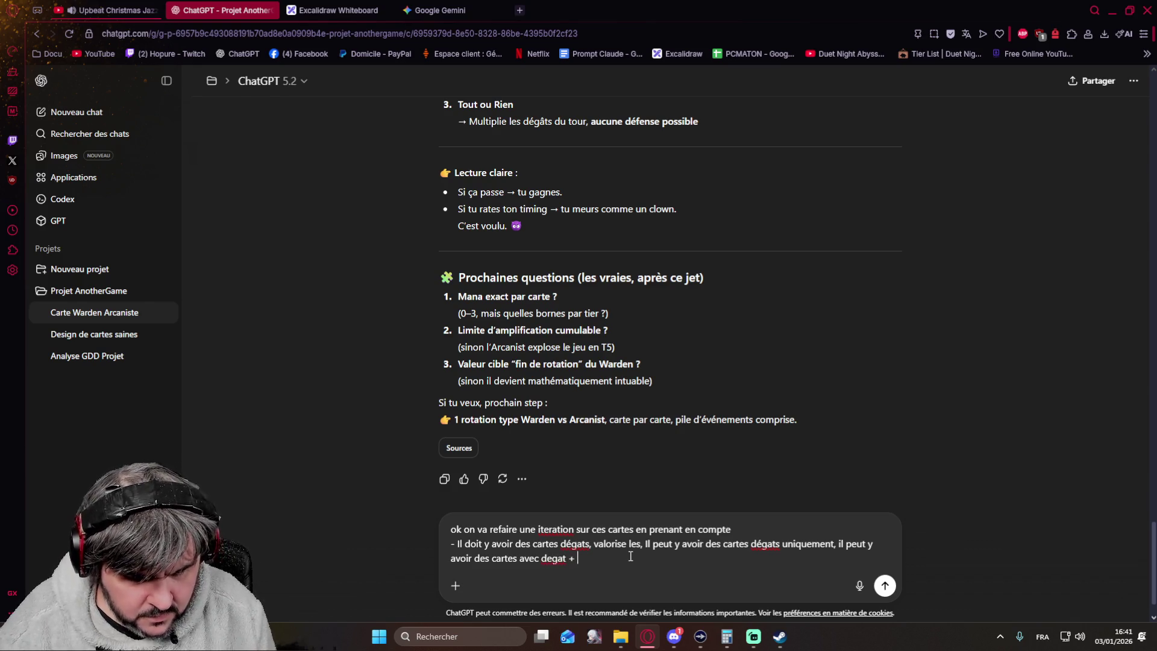
pyautogui.write(' 1 effet')
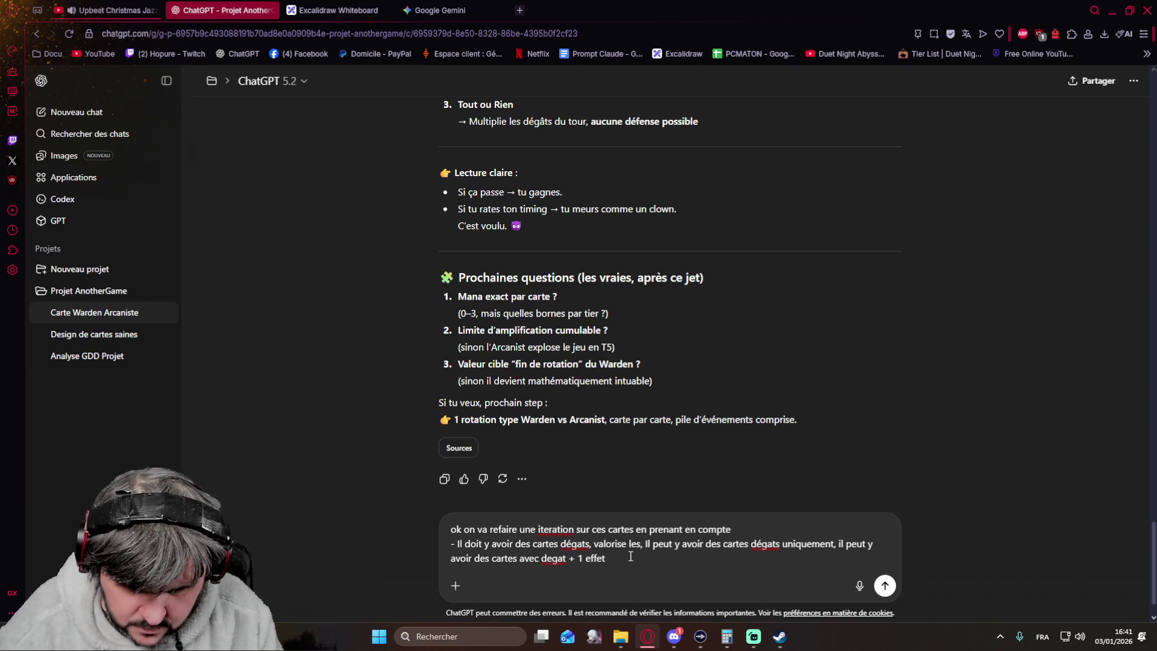
pyautogui.write(',')
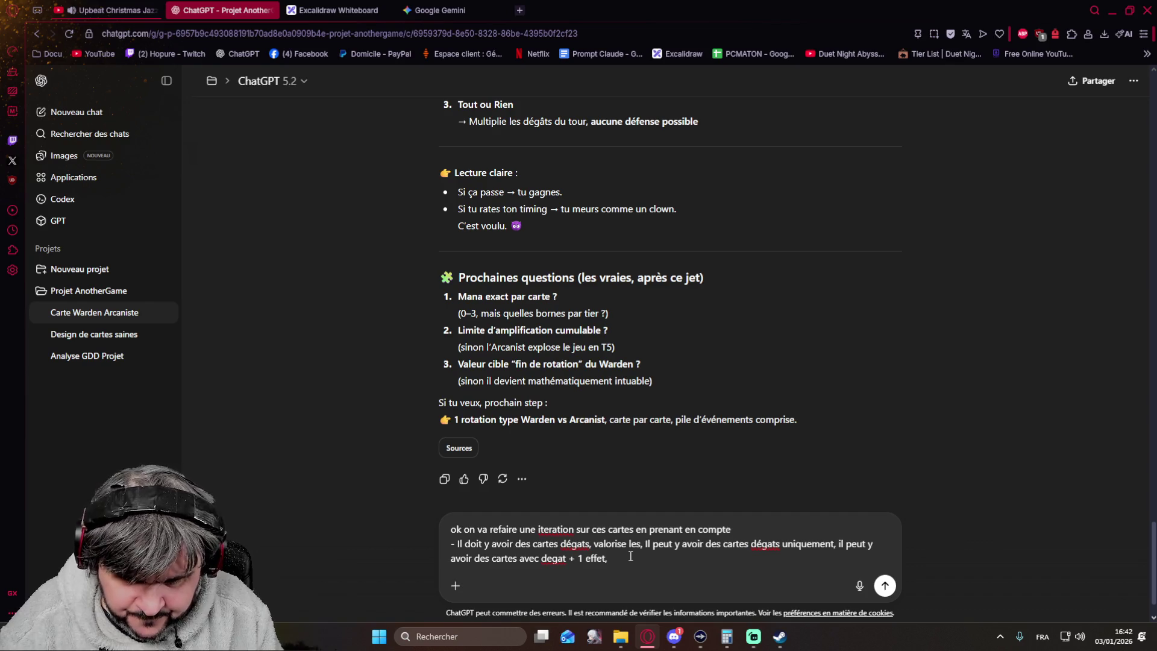
pyautogui.write('adapte les vaz')
pyautogui.press('BackSpace')
pyautogui.press('BackSpace')
pyautogui.write('leurs en consé')
pyautogui.press('BackSpace')
pyautogui.press('BackSpace')
pyautogui.press('BackSpace')
pyautogui.press('BackSpace')
pyautogui.write('par rapport à leur')
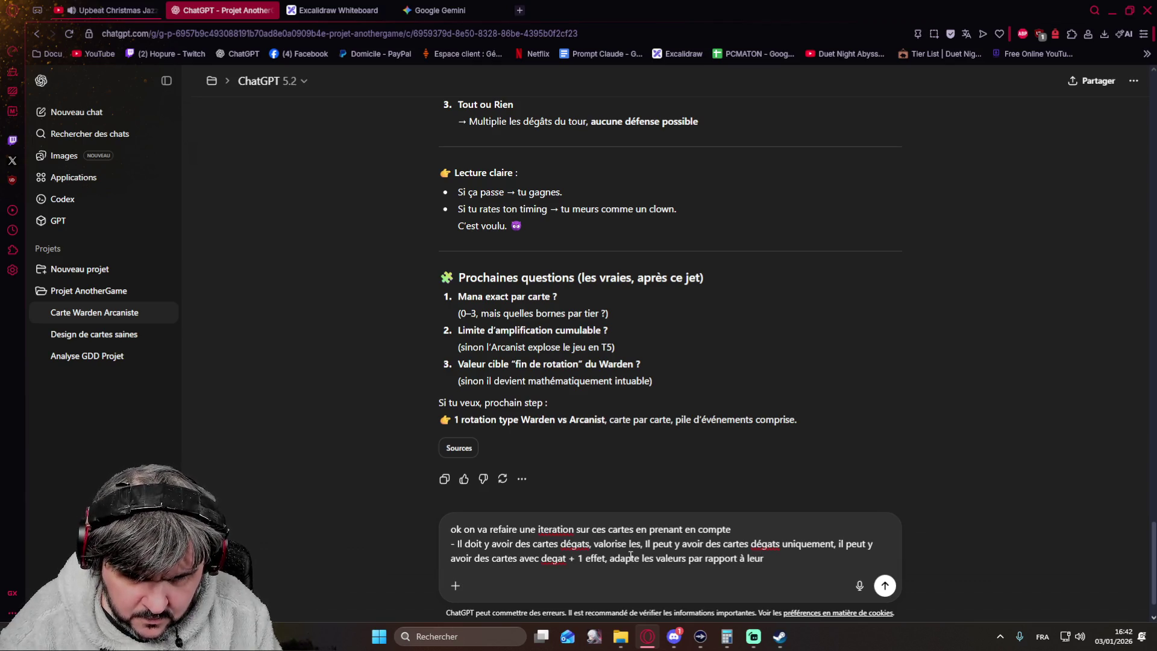
pyautogui.write('s tiers')
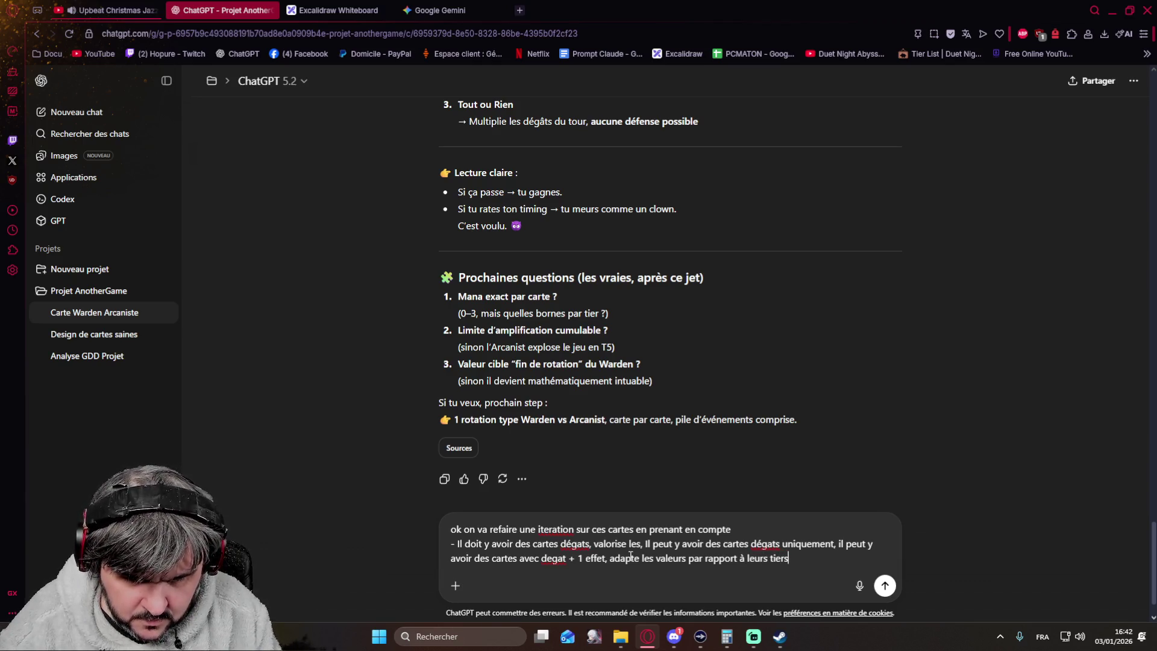
pyautogui.write('. Autorise toi de mettre des cartes entre 0 et 3 ')
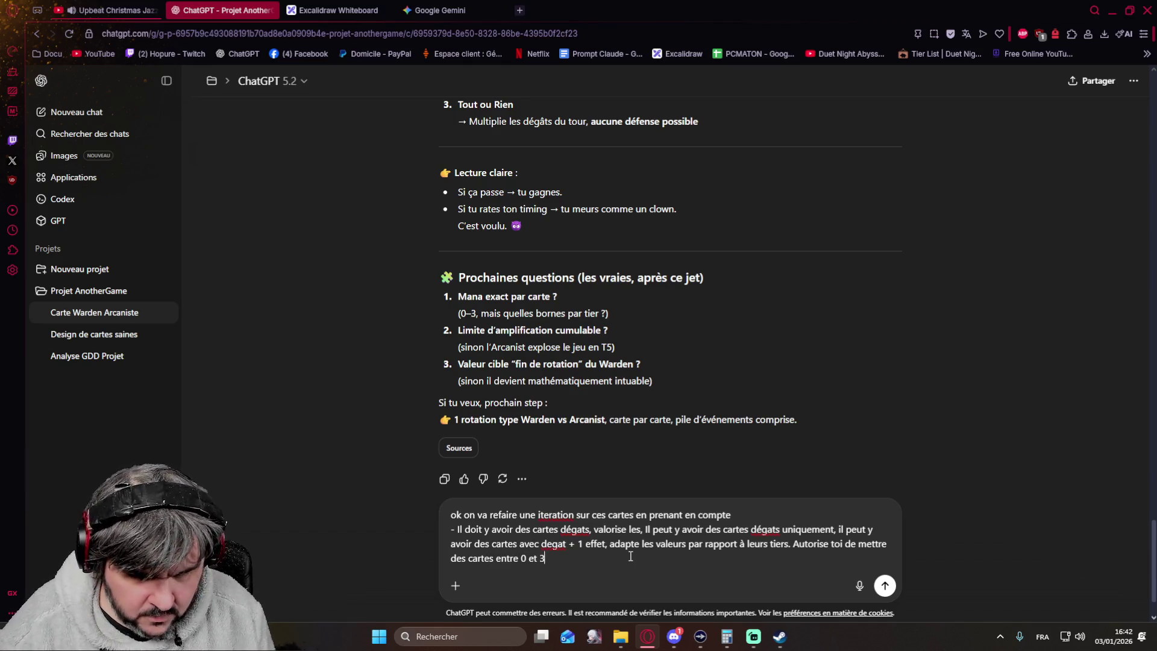
pyautogui.write('mana comme étant une limite de puissance')
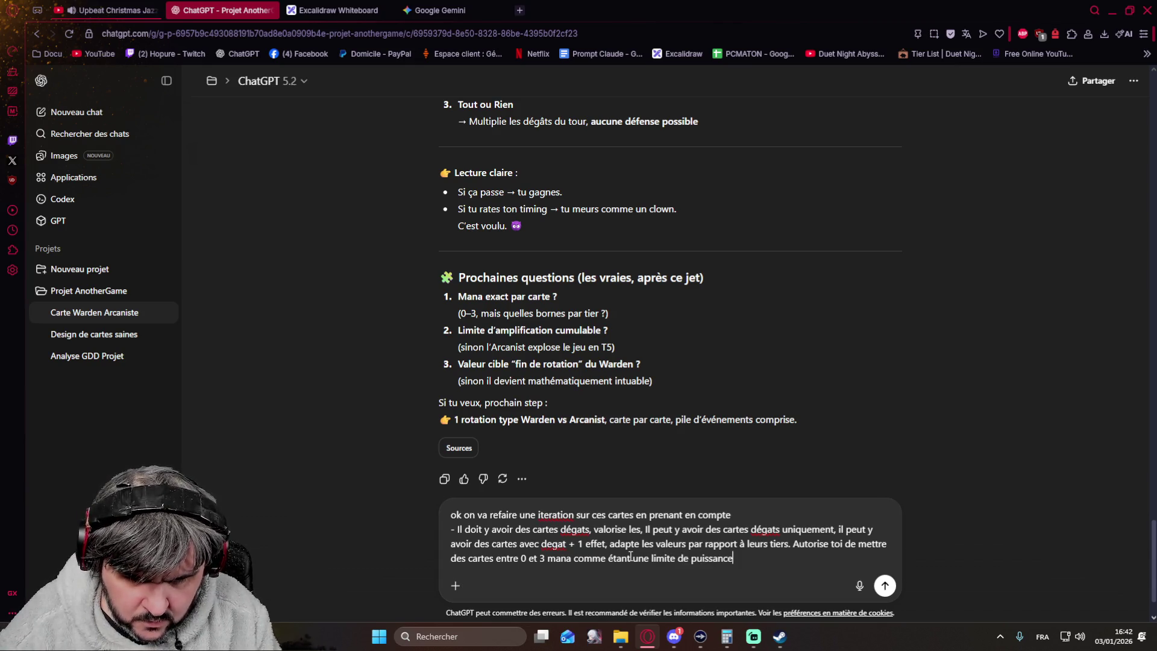
pyautogui.write(' (par exemple effet très puissant,')
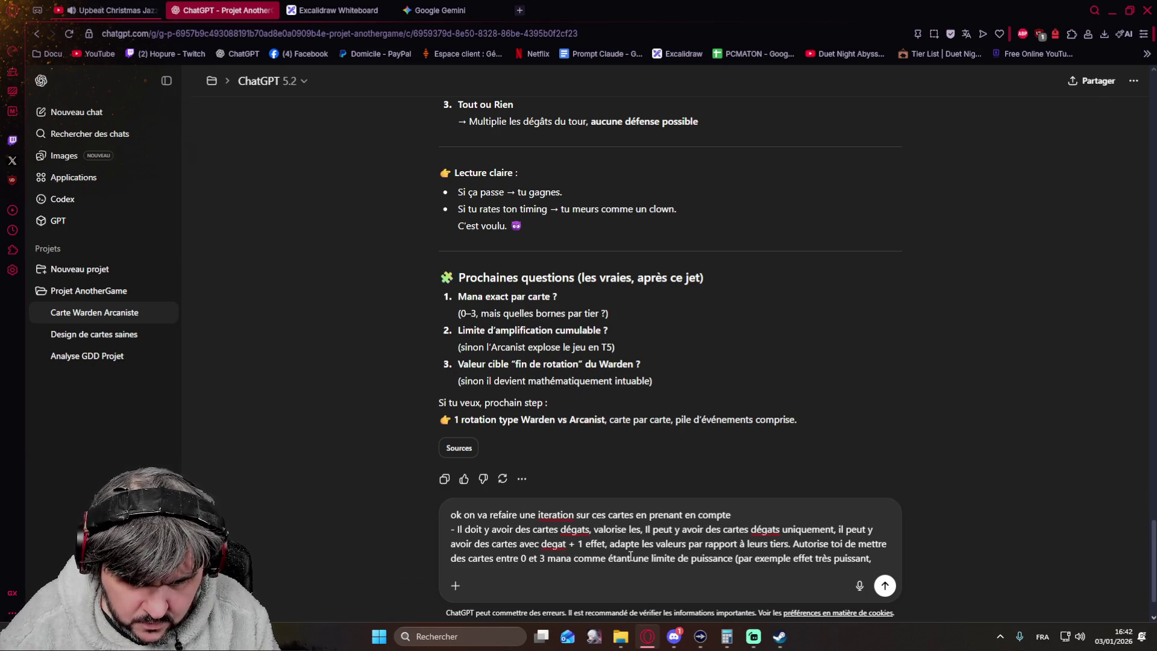
pyautogui.press('BackSpace')
pyautogui.write(' =>')
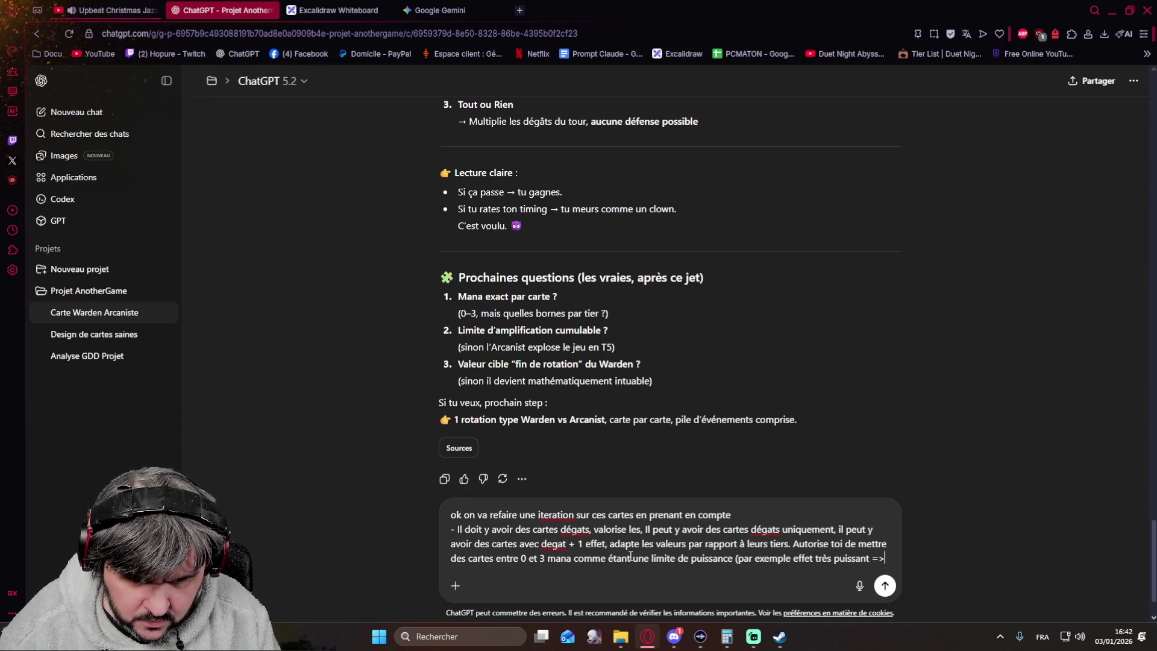
pyautogui.write(' 3 m')
pyautogui.write('ana')
pyautogui.write(')')
pyautogui.press('BackSpace')
pyautogui.press('BackSpace')
pyautogui.press('BackSpace')
pyautogui.press('BackSpace')
pyautogui.press('BackSpace')
pyautogui.press('BackSpace')
pyautogui.press('BackSpace')
pyautogui.press('BackSpace')
pyautogui.press('BackSpace')
pyautogui.press('BackSpace')
pyautogui.press('BackSpace')
pyautogui.press('BackSpace')
pyautogui.press('BackSpace')
pyautogui.press('BackSpace')
pyautogui.press('BackSpace')
pyautogui.press('BackSpace')
pyautogui.press('BackSpace')
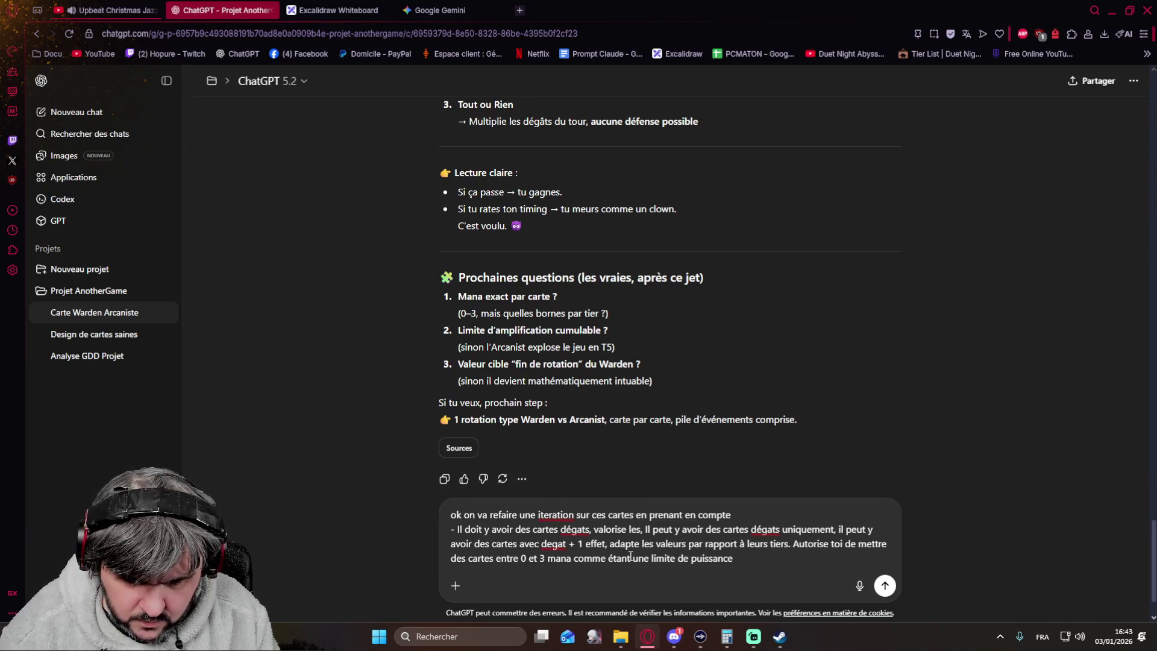
# Step: Write the power scale from weakest to strongest with 0, 1, 2 and 3 mana T1 lines
pyautogui.hotkey('shift', 'Return')
pyautogui.write('En gros ')
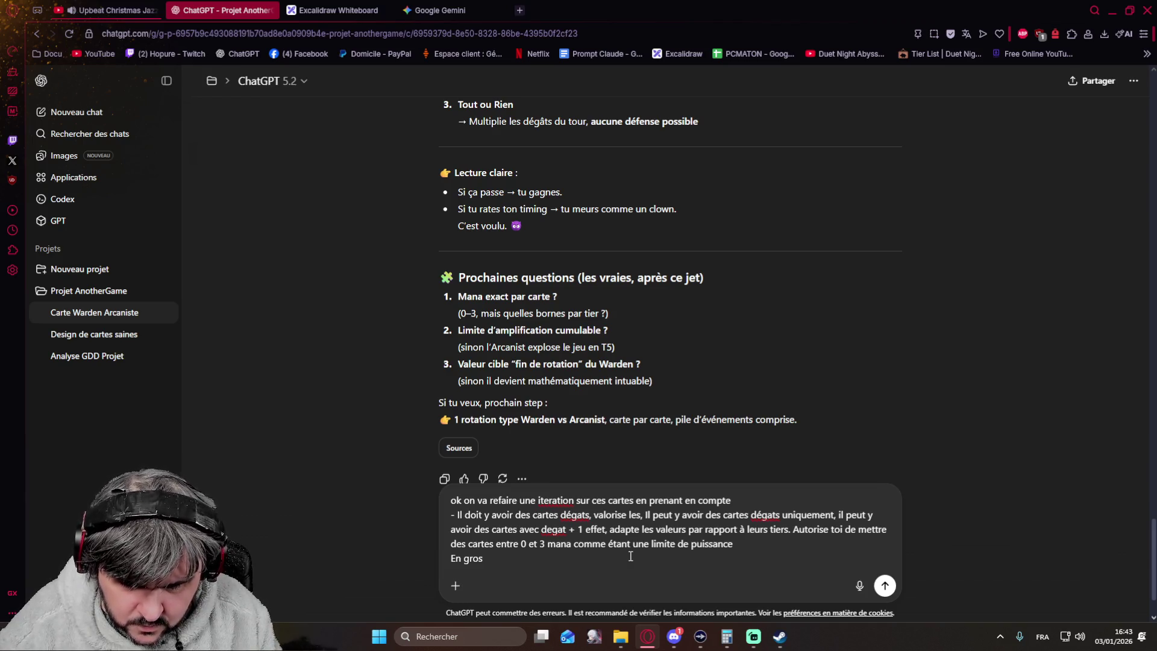
pyautogui.write("l'échelle de puissance")
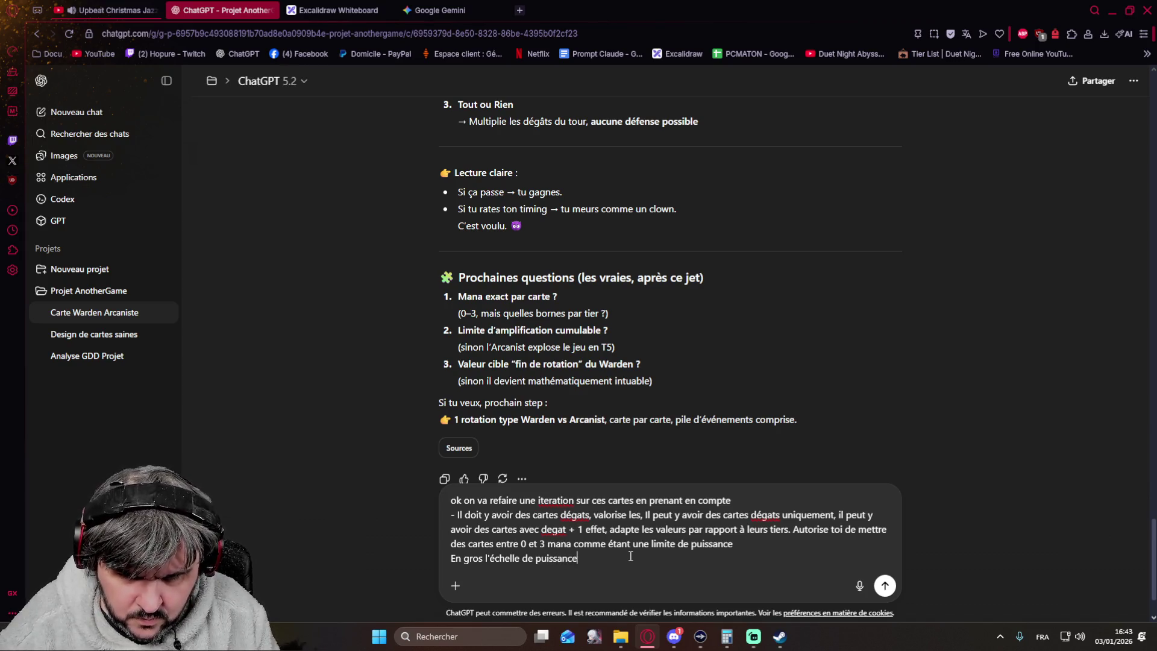
pyautogui.hotkey('shift', 'Return')
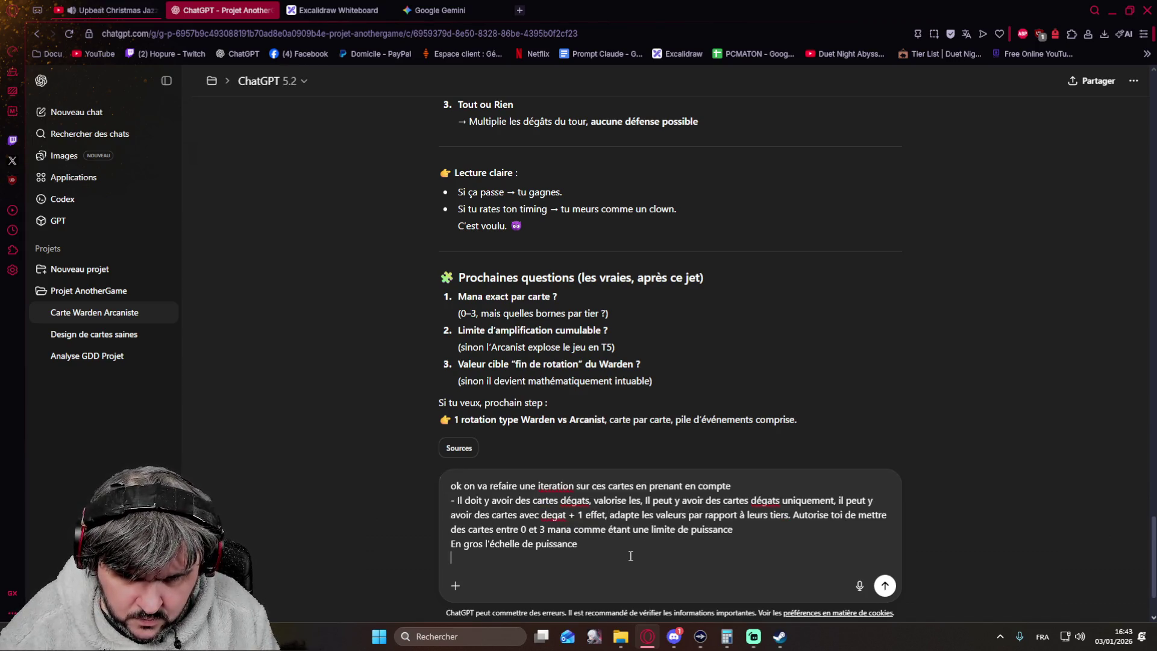
pyautogui.write('0 mana ')
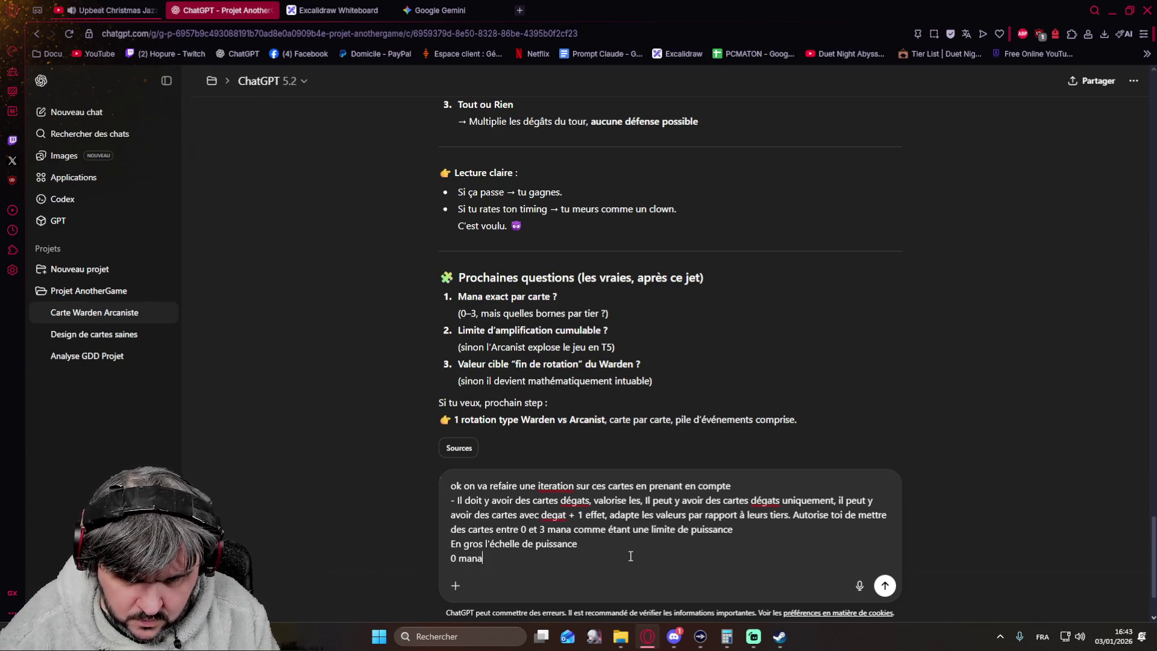
pyautogui.write('T1')
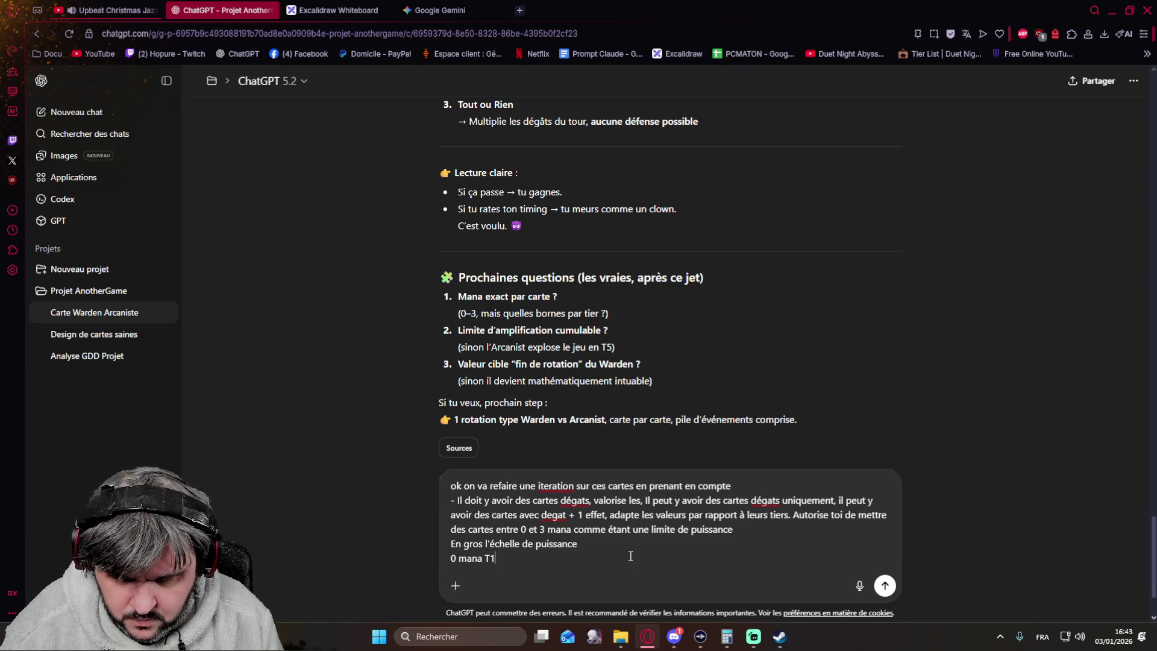
pyautogui.hotkey('shift', 'Return')
pyautogui.write('1 mana T2')
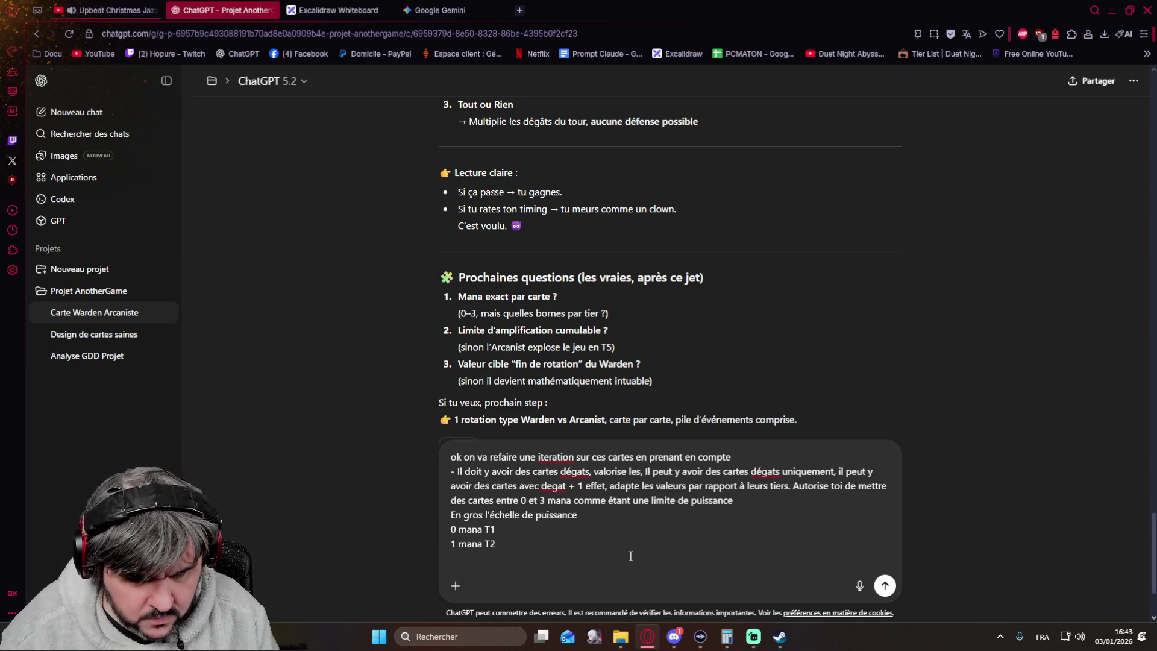
pyautogui.press('BackSpace')
pyautogui.write('1')
pyautogui.hotkey('shift', 'Return')
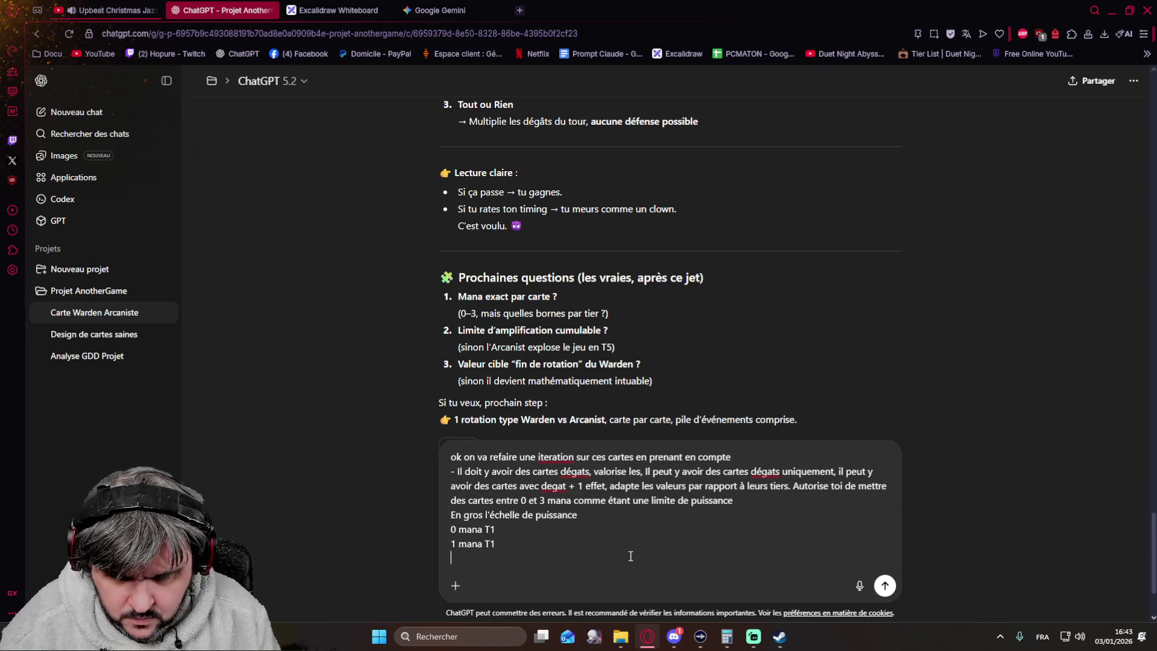
pyautogui.write('2 mana T1')
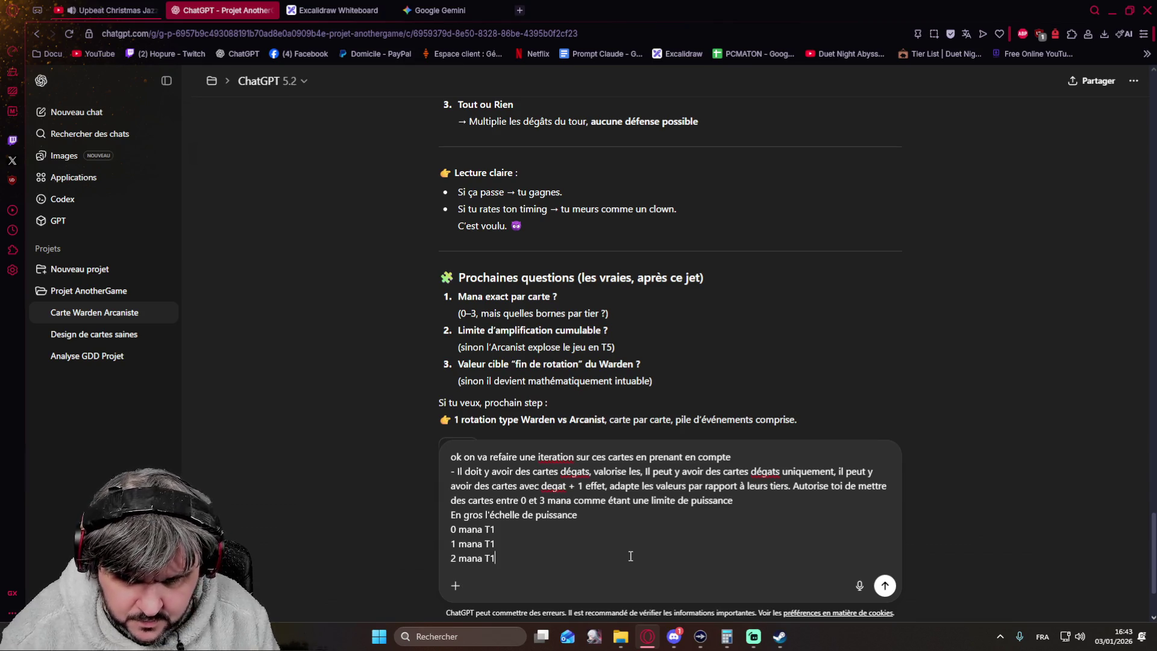
pyautogui.hotkey('shift', 'Return')
pyautogui.write('3mana')
pyautogui.press('BackSpace')
pyautogui.press('BackSpace')
pyautogui.press('BackSpace')
pyautogui.press('BackSpace')
pyautogui.write('mana T')
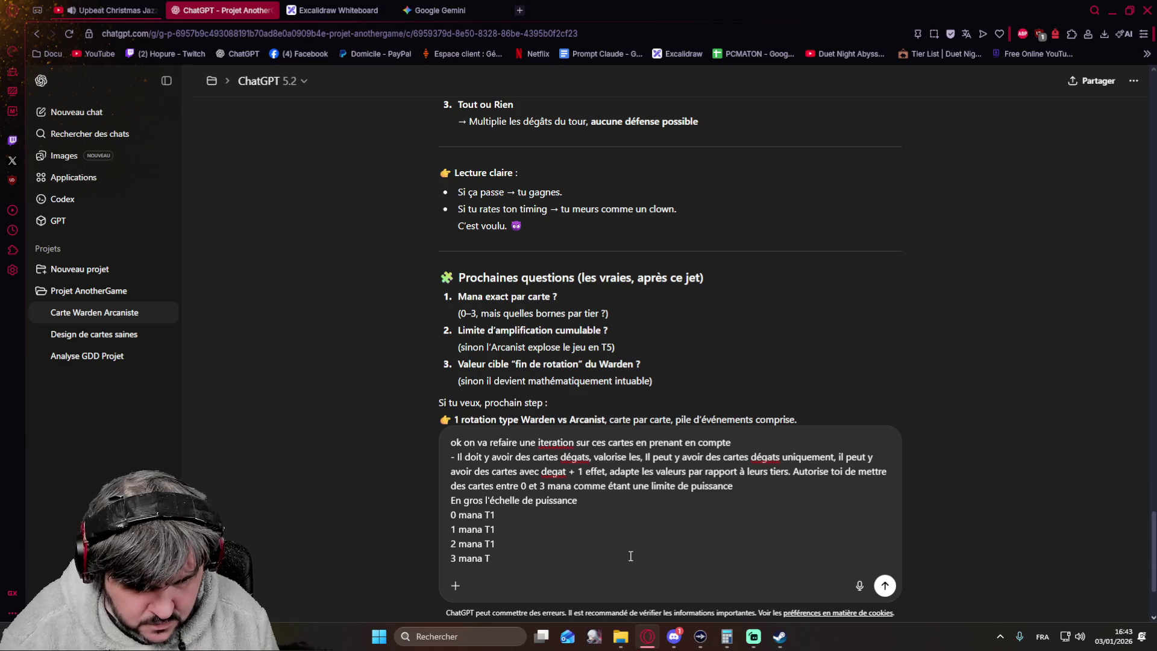
pyautogui.write('1')
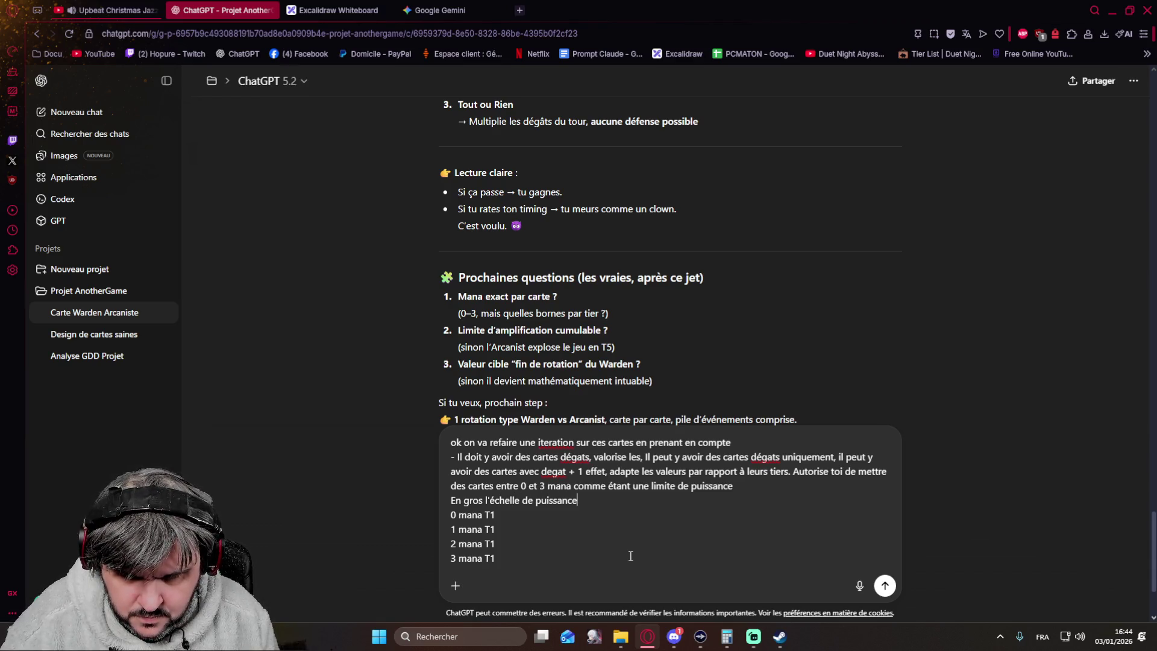
pyautogui.write('du plus faible au plus foirt')
pyautogui.press('BackSpace')
pyautogui.press('BackSpace')
pyautogui.press('BackSpace')
pyautogui.write('rt')
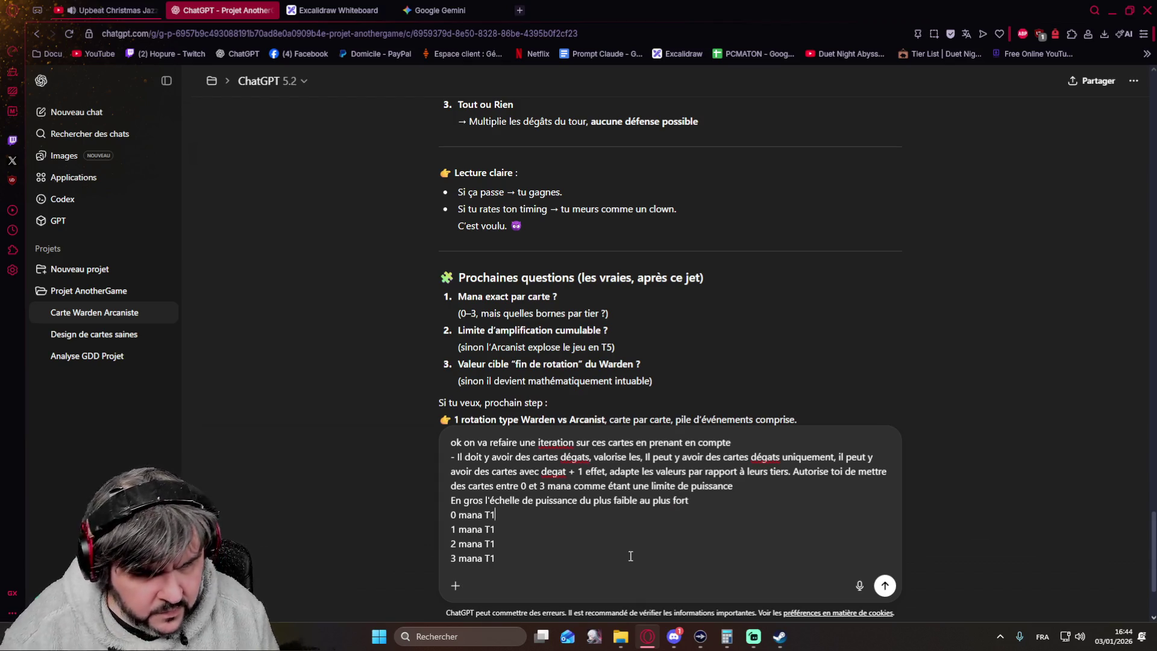
# Step: Append tier equivalents like '/ 0 Mana T2' and '/ 1 Mana T3' to the mana lines and add '3 mana T2 / 2 Mana T3'
pyautogui.press('Up')
pyautogui.press('Up')
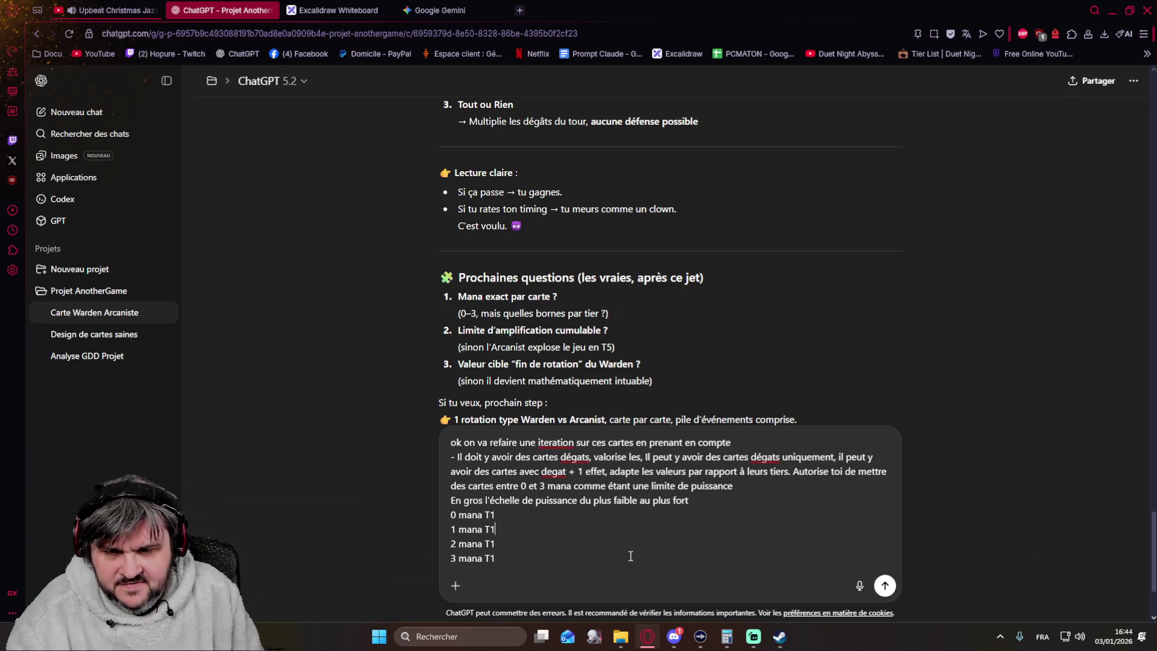
pyautogui.write(' 0')
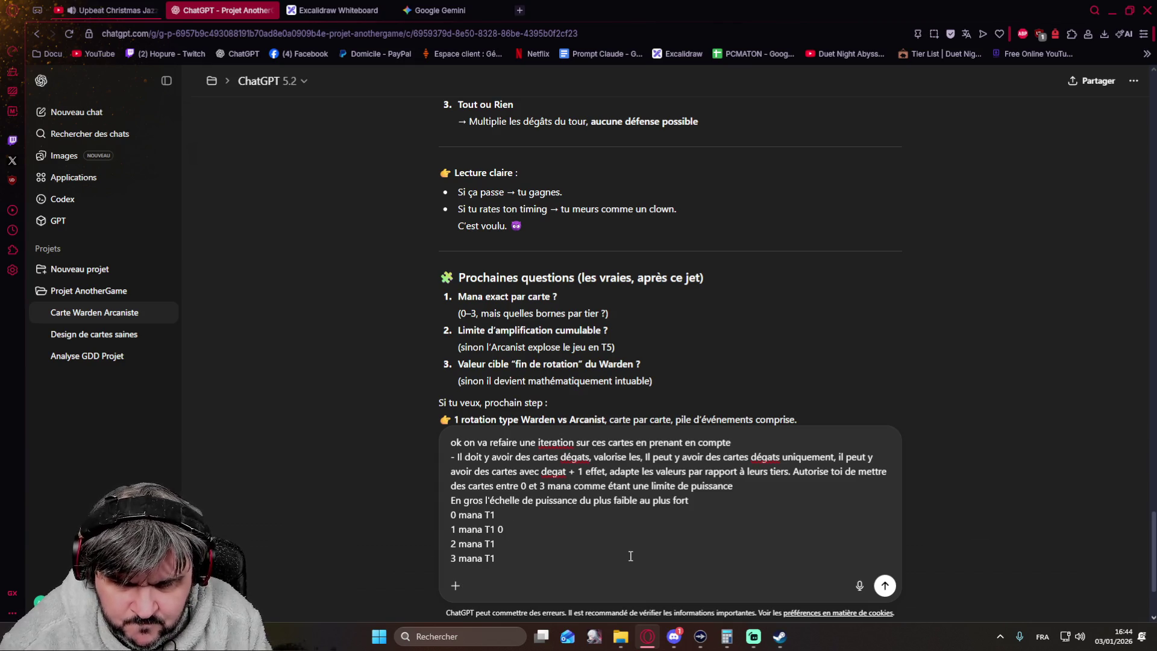
pyautogui.write('/ 0Mana T2')
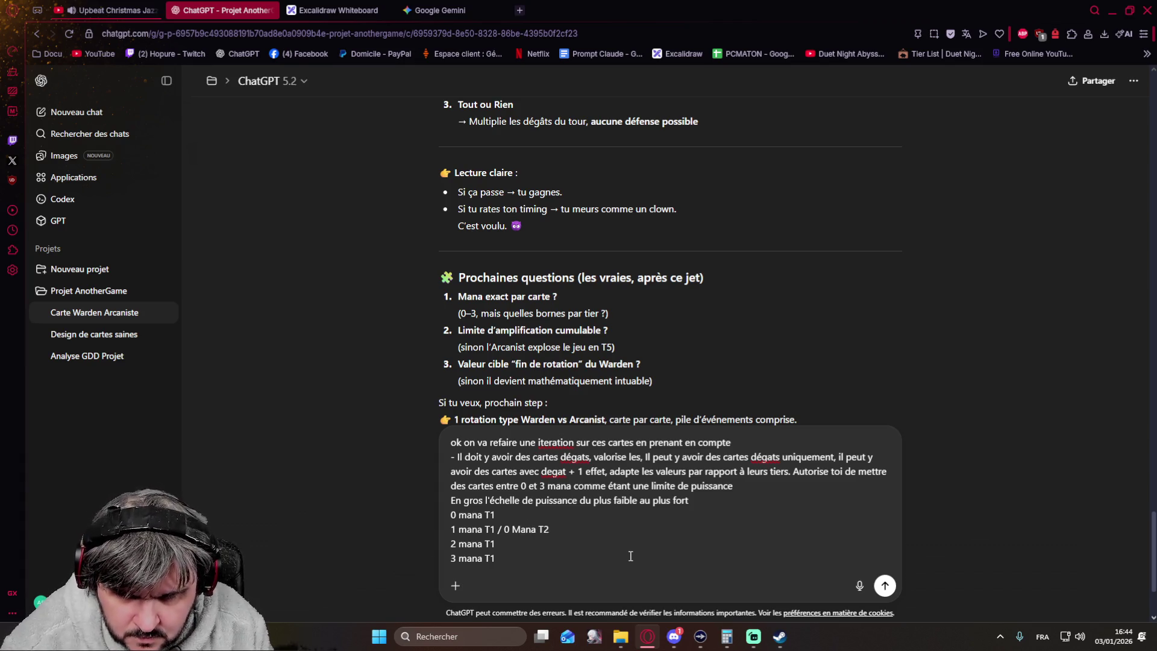
pyautogui.write(' /')
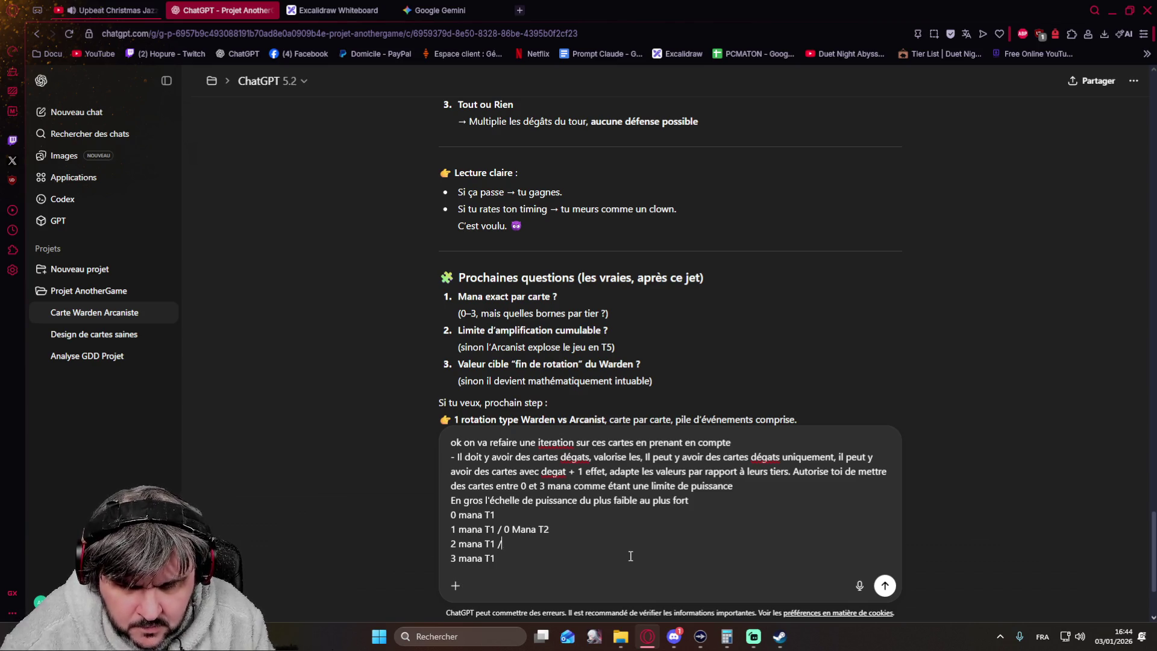
pyautogui.write(' 1 Mana T2')
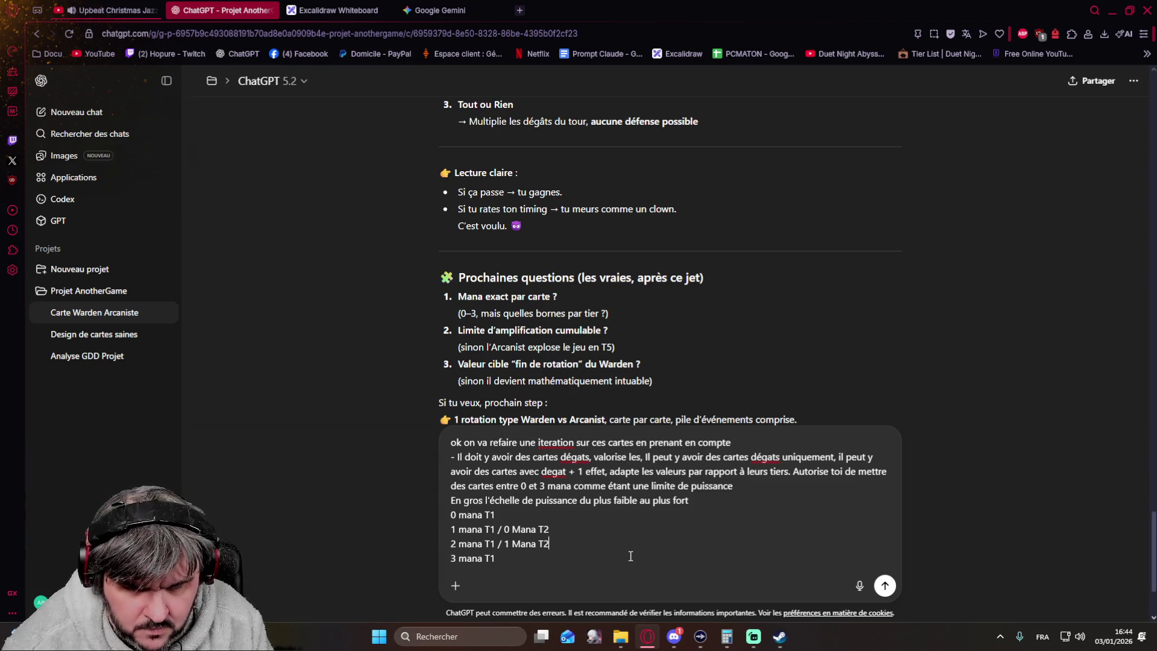
pyautogui.write('/')
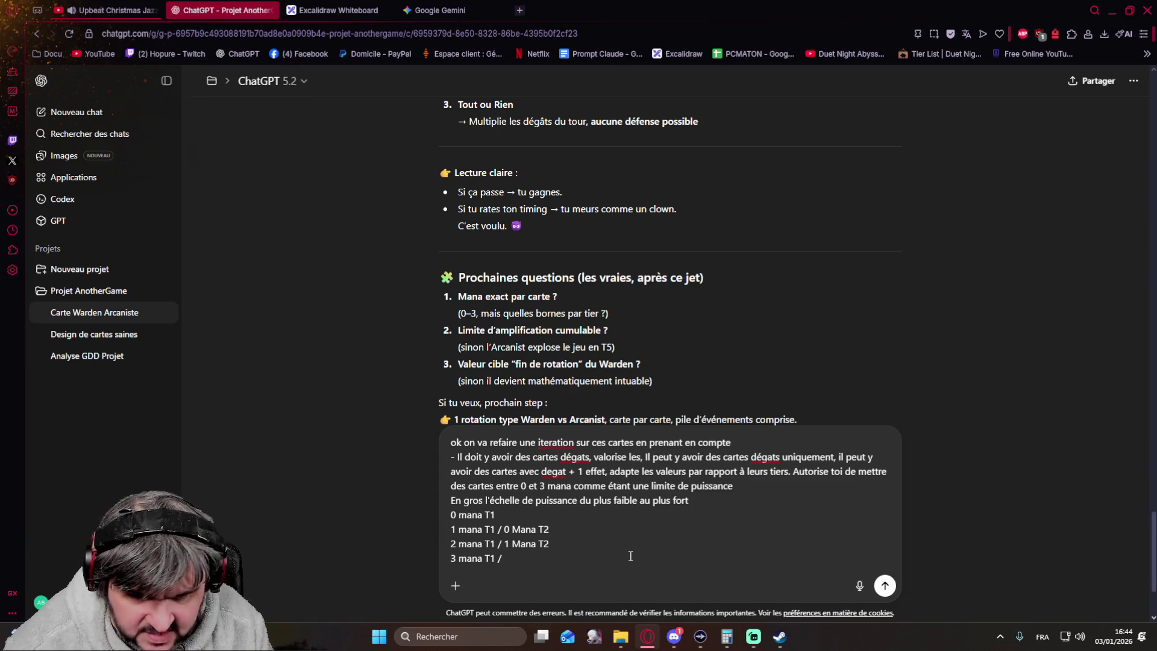
pyautogui.write(' 2 Mana')
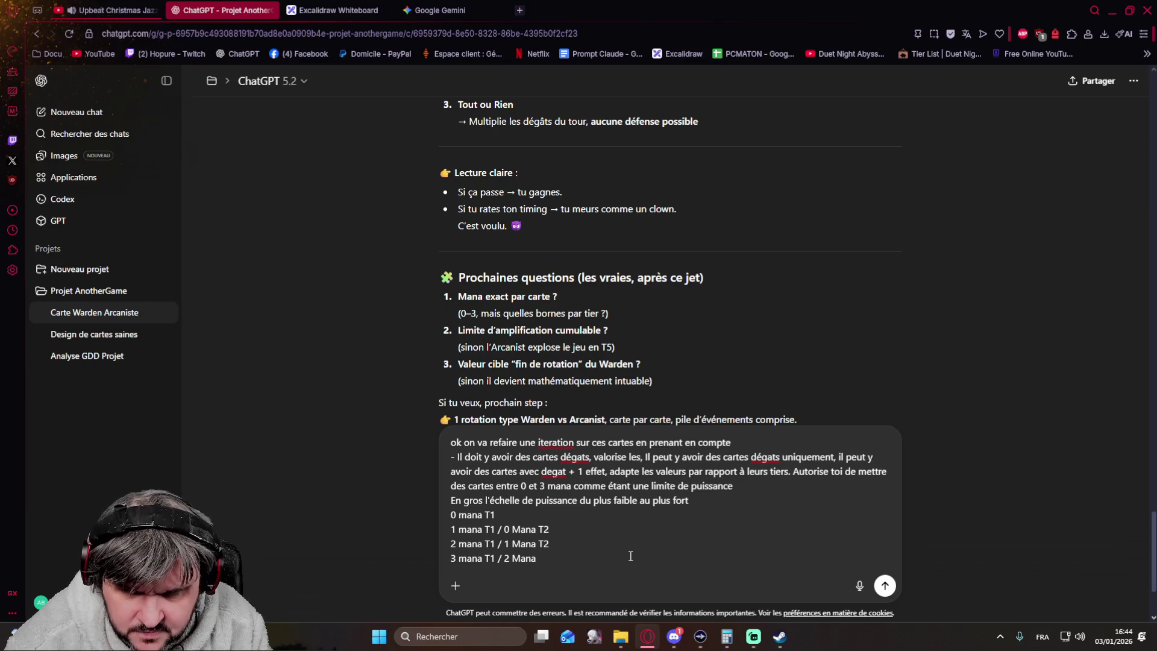
pyautogui.write(' T')
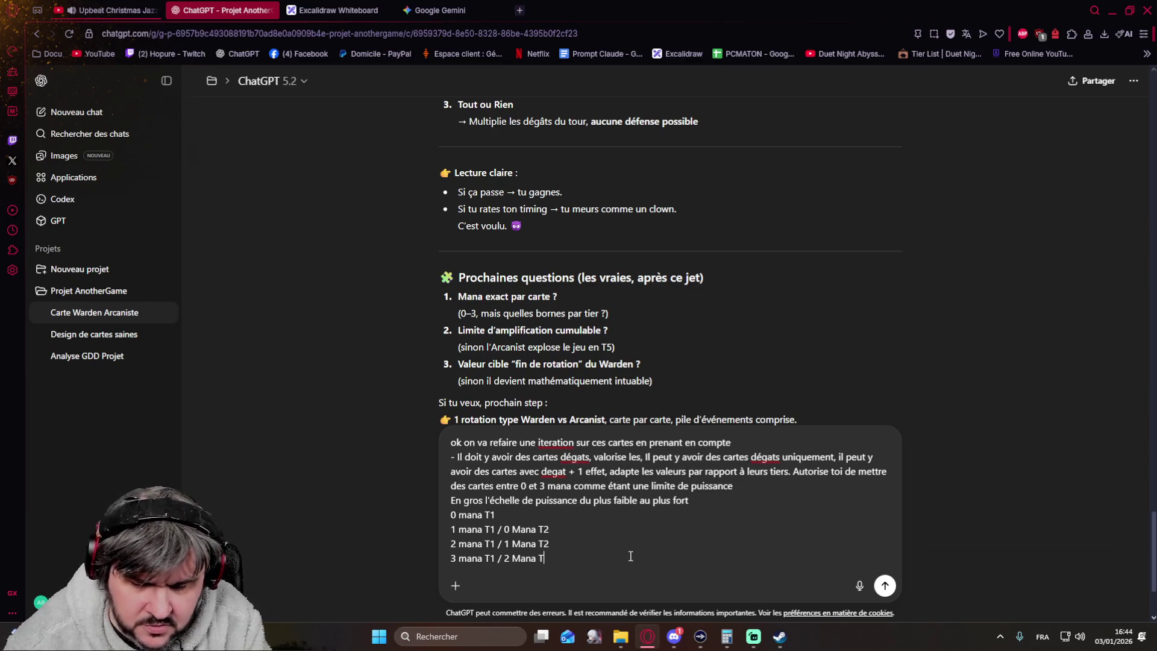
pyautogui.write('2')
pyautogui.hotkey('shift', 'Return')
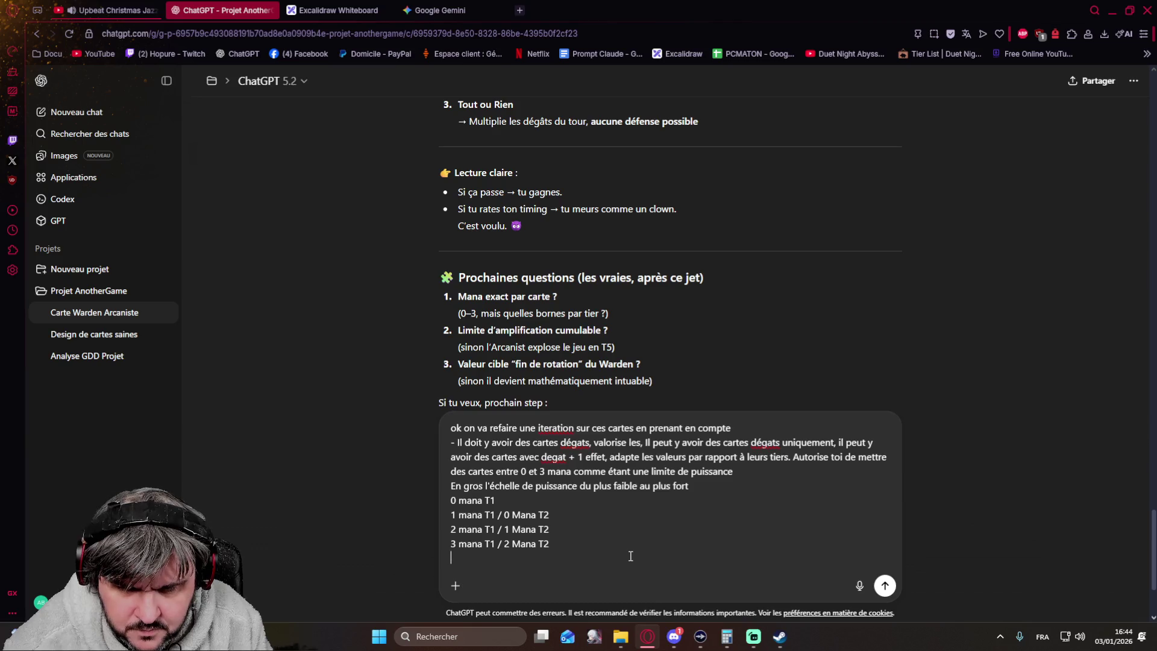
pyautogui.write('3 mana T2')
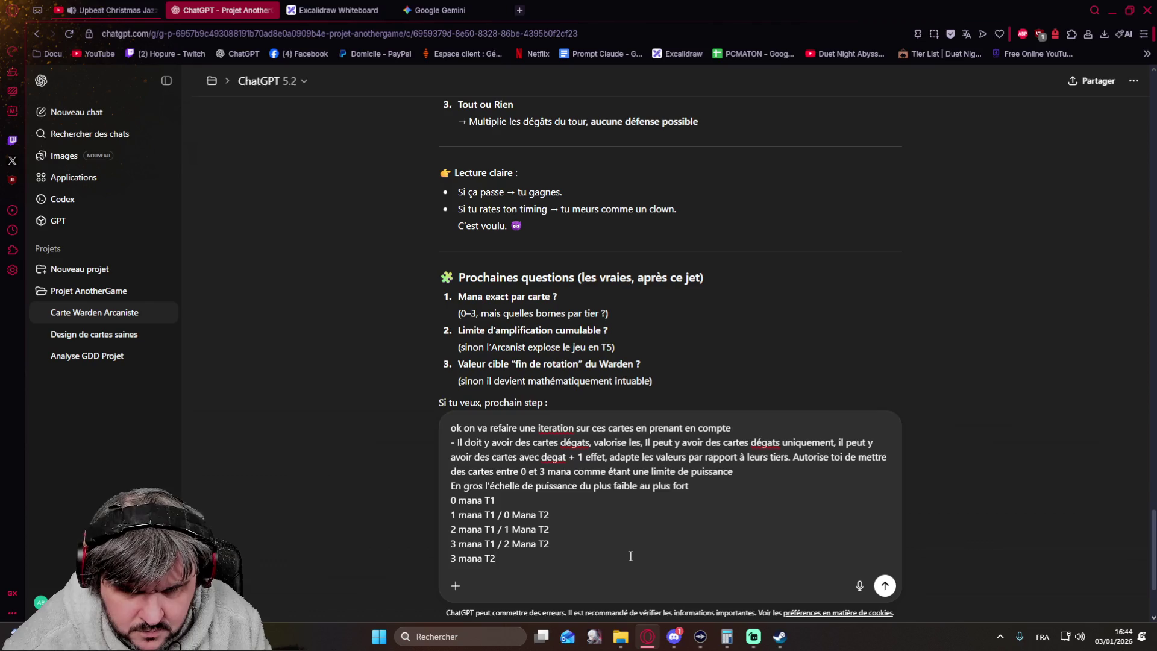
pyautogui.write(' /')
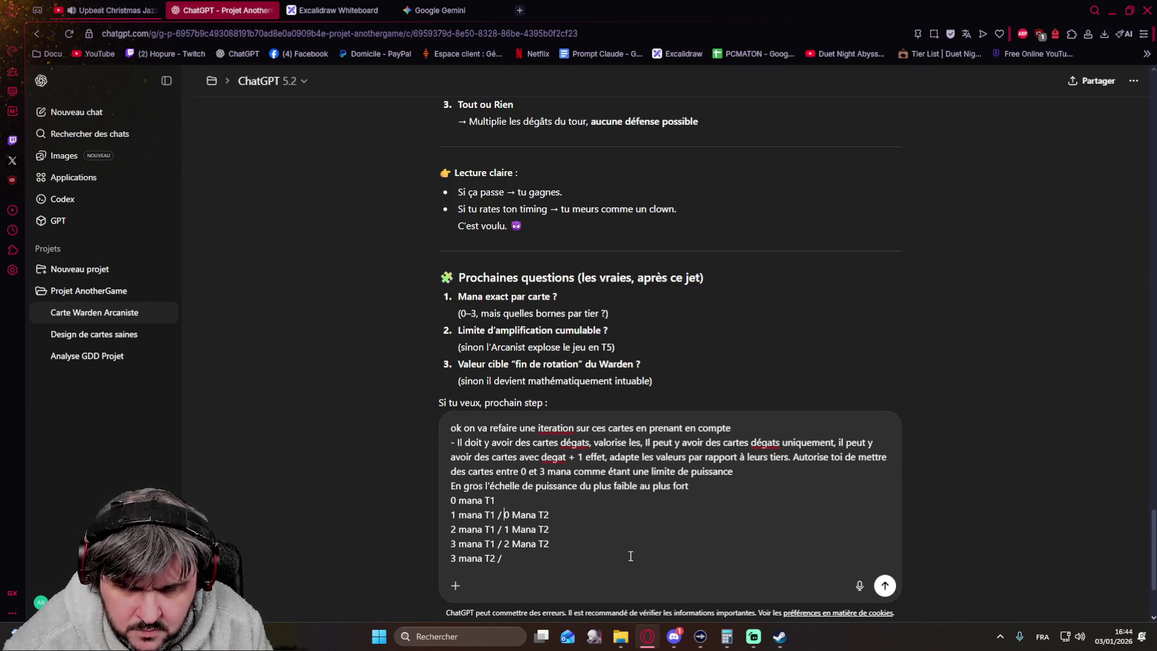
pyautogui.press('Down')
pyautogui.press('End')
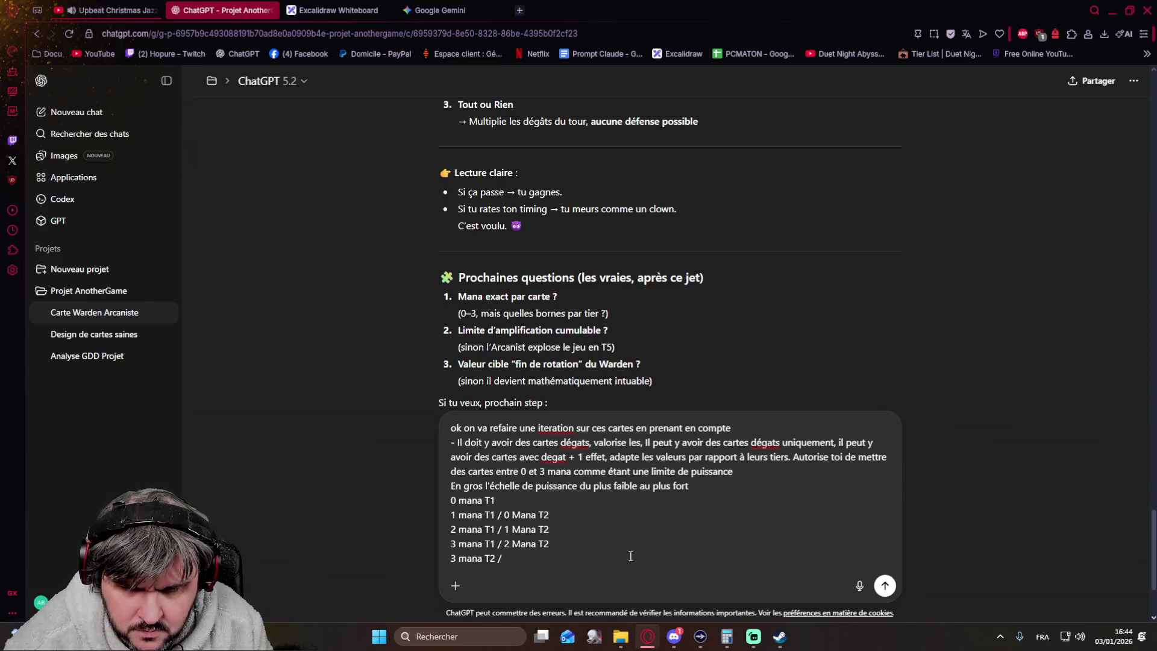
pyautogui.write(' / 0 ')
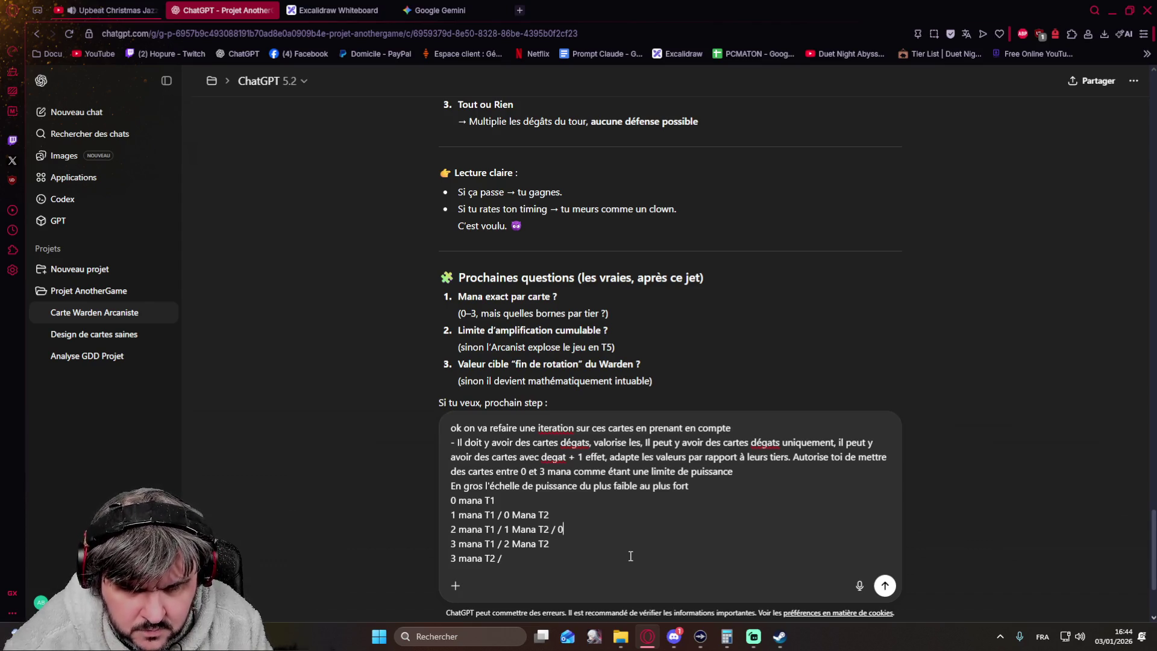
pyautogui.write('Mana ')
pyautogui.write('T3 3')
pyautogui.write(' mana T1 /')
pyautogui.write('1 Mana ')
pyautogui.write('T')
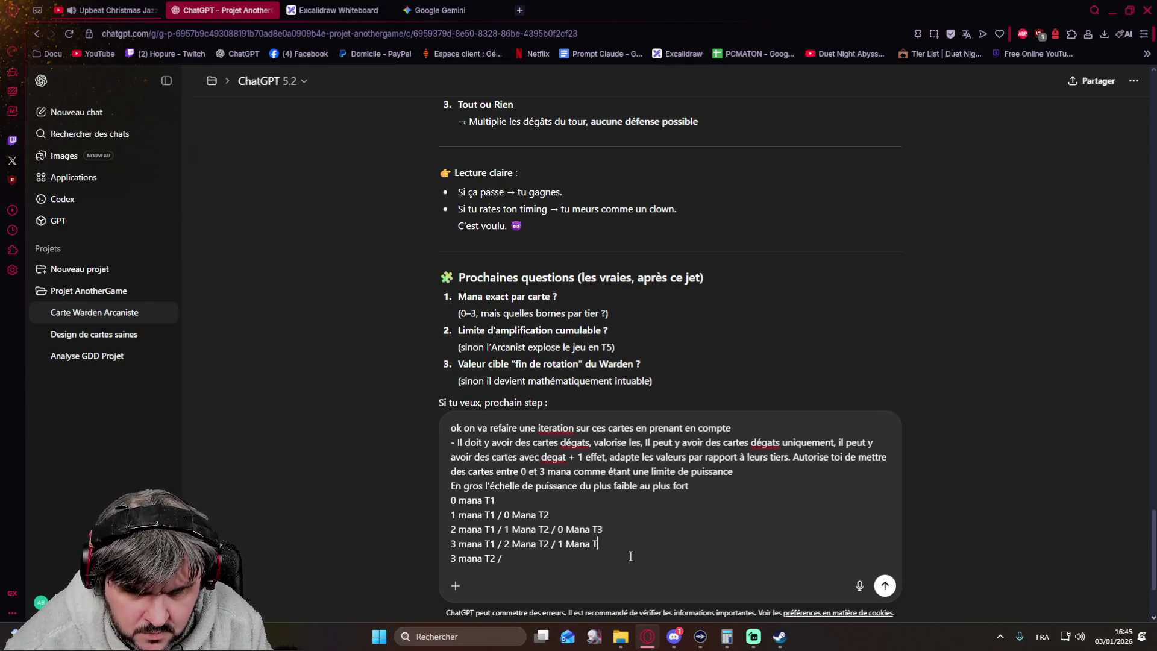
pyautogui.write('3')
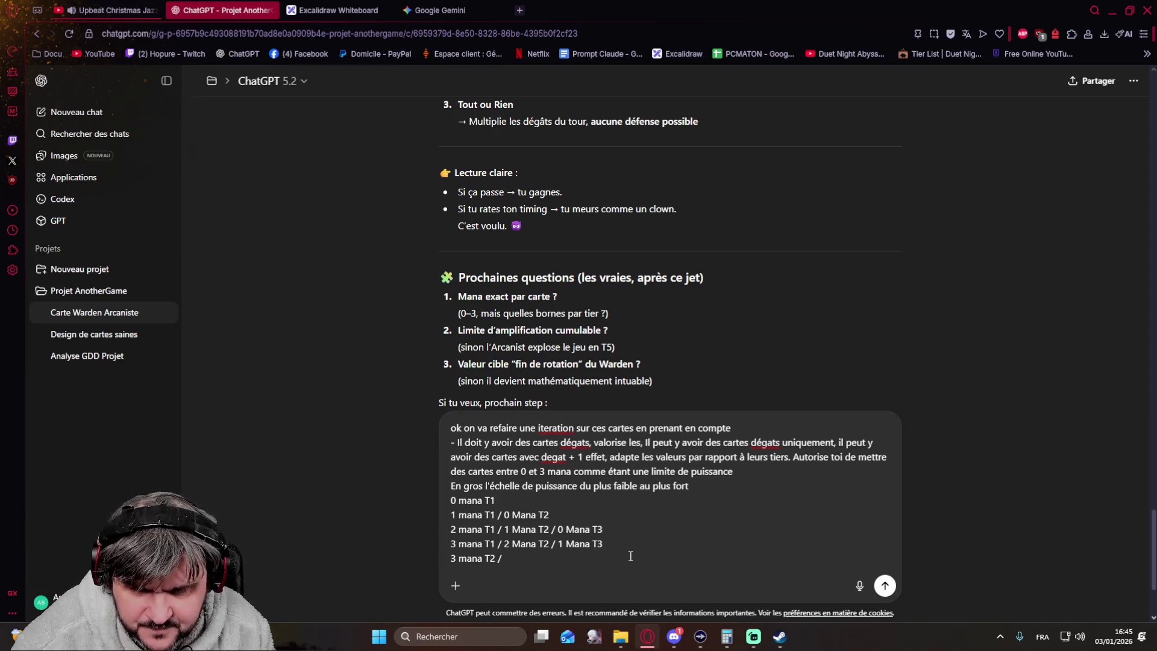
pyautogui.write('2 Mana ')
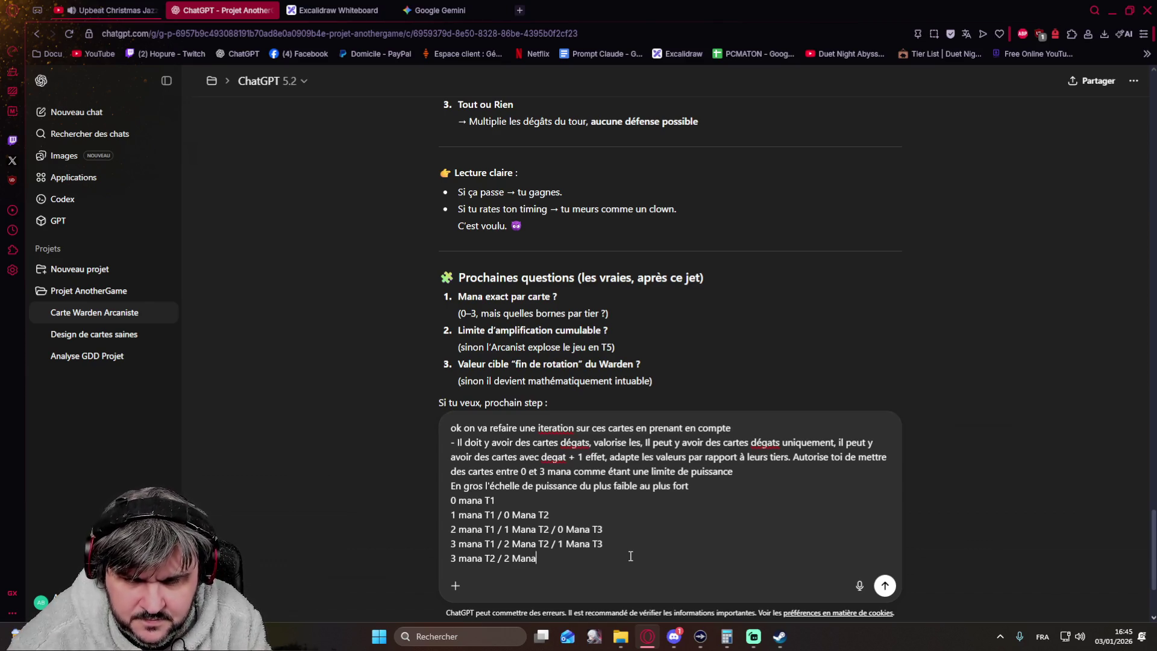
pyautogui.write('T3')
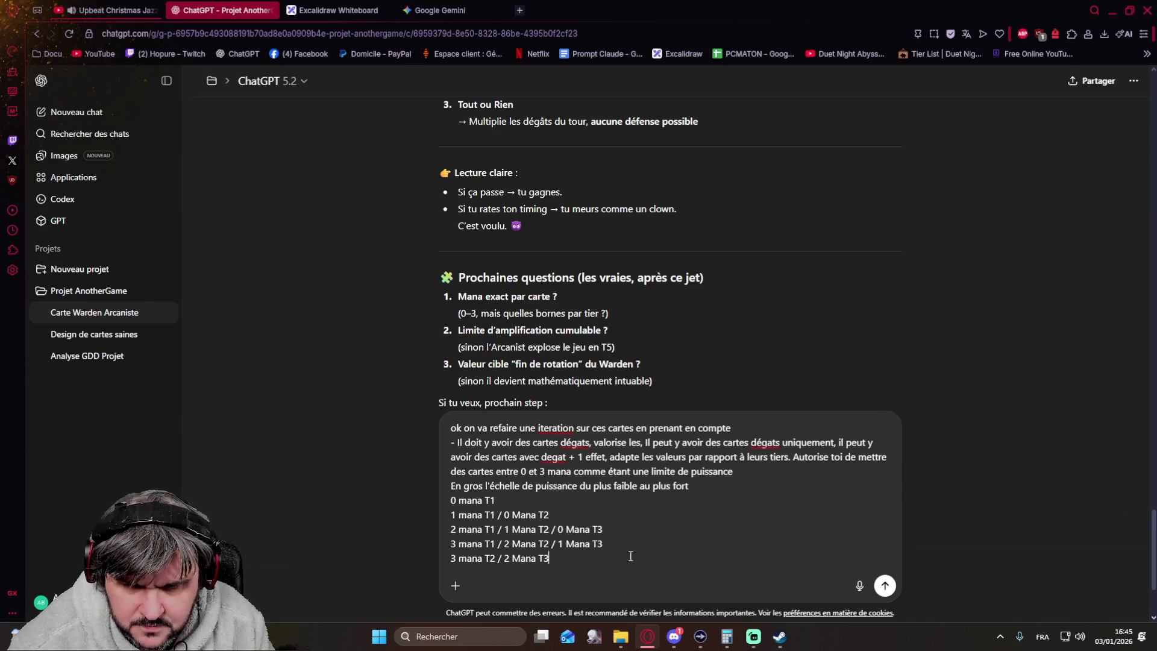
# Step: Add '3 mana T3 / 2 Mana T4 / 1 Mana T5' and append '/ 0 Mana T4' and '/ 1 Mana T4 / 0 Mana T5' to earlier lines
pyautogui.hotkey('shift', 'Return')
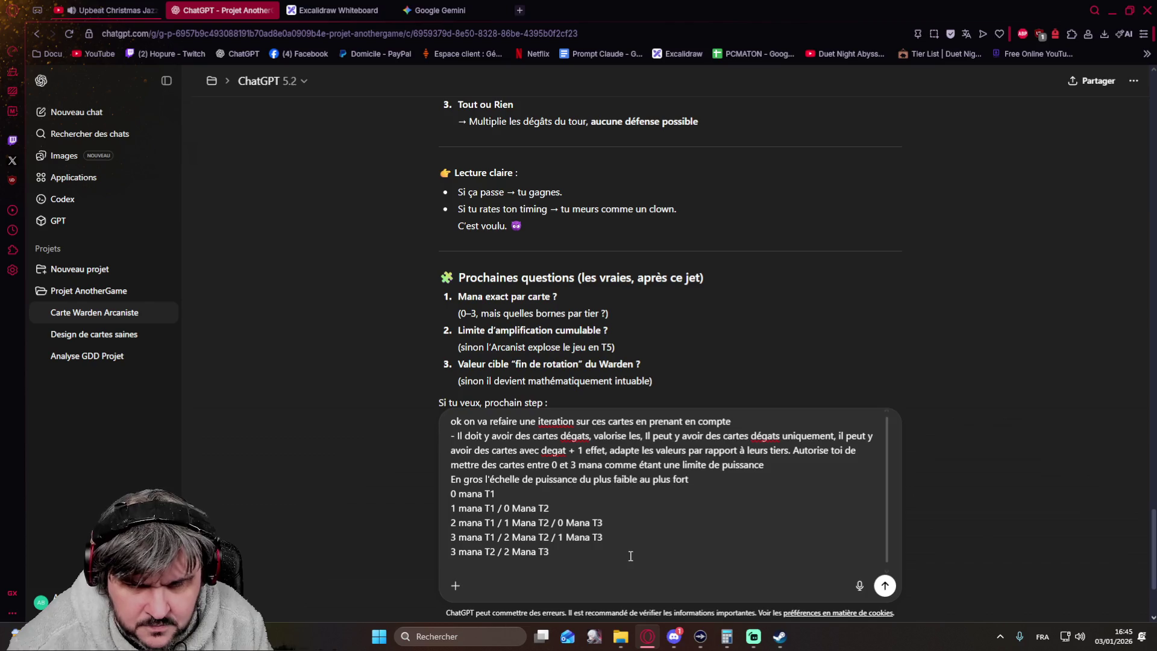
pyautogui.write('3 ma')
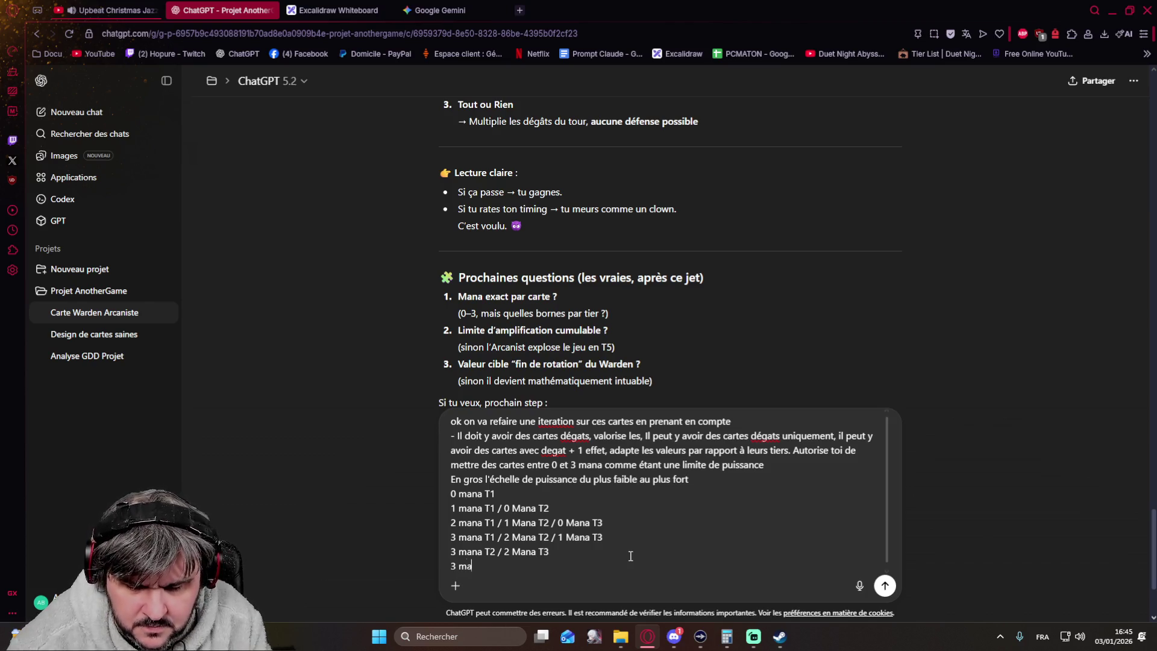
pyautogui.write('na T2 / 2 Mana T')
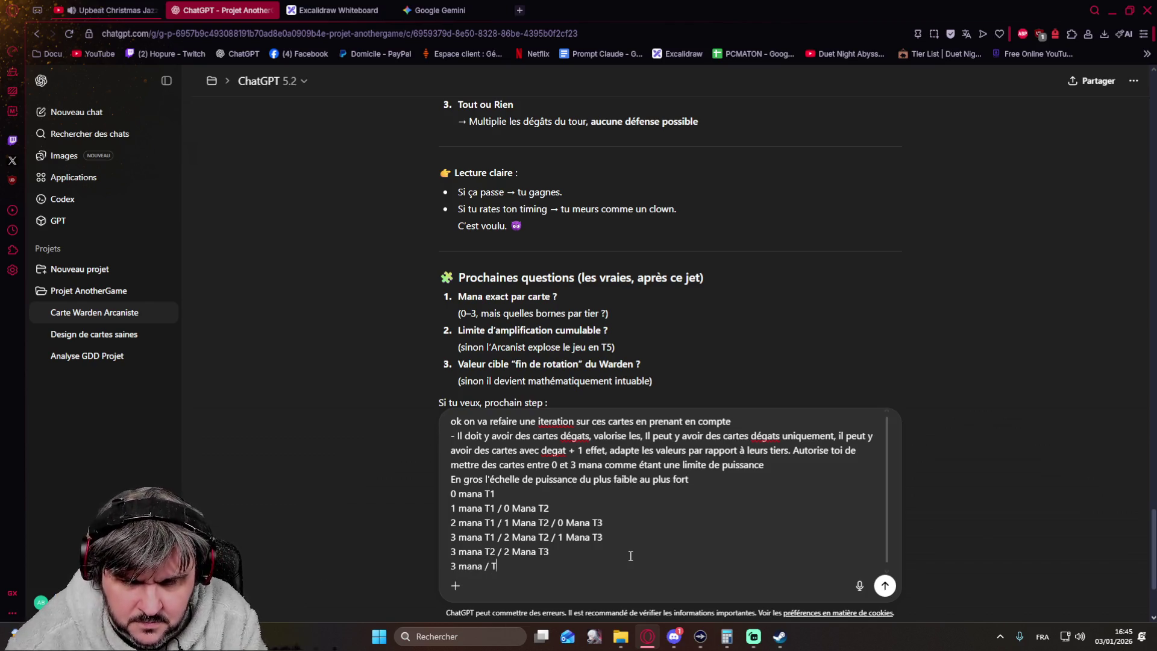
pyautogui.write('3')
pyautogui.press('BackSpace')
pyautogui.press('BackSpace')
pyautogui.press('BackSpace')
pyautogui.press('BackSpace')
pyautogui.write('T3')
pyautogui.press('Up')
pyautogui.press('Up')
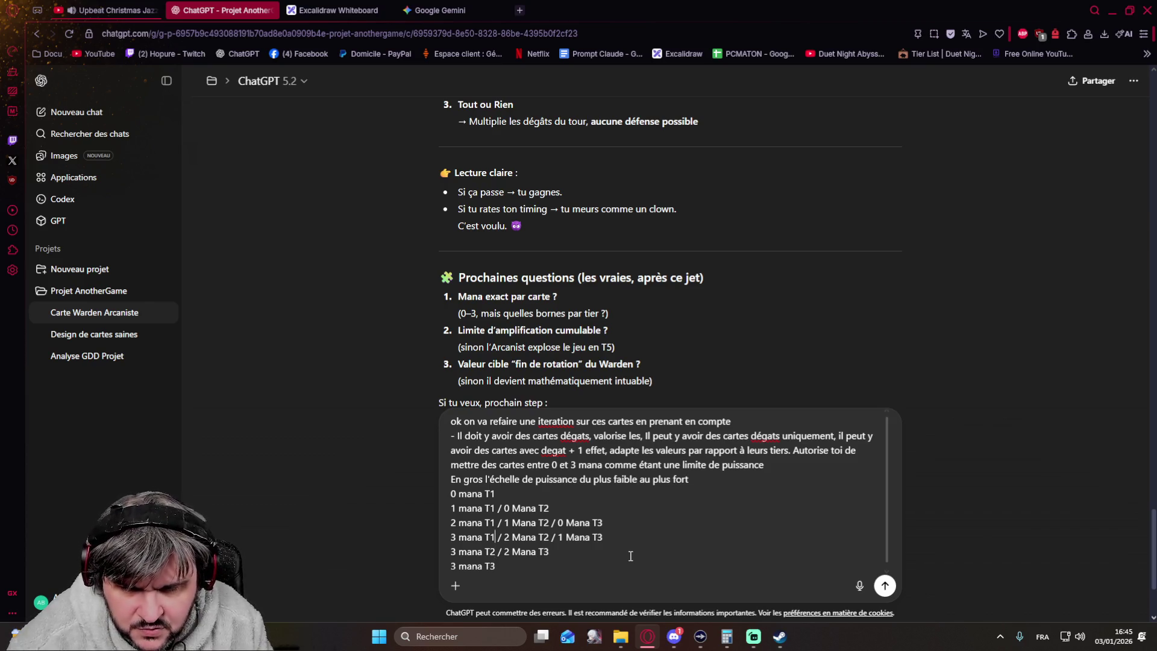
pyautogui.press('Left')
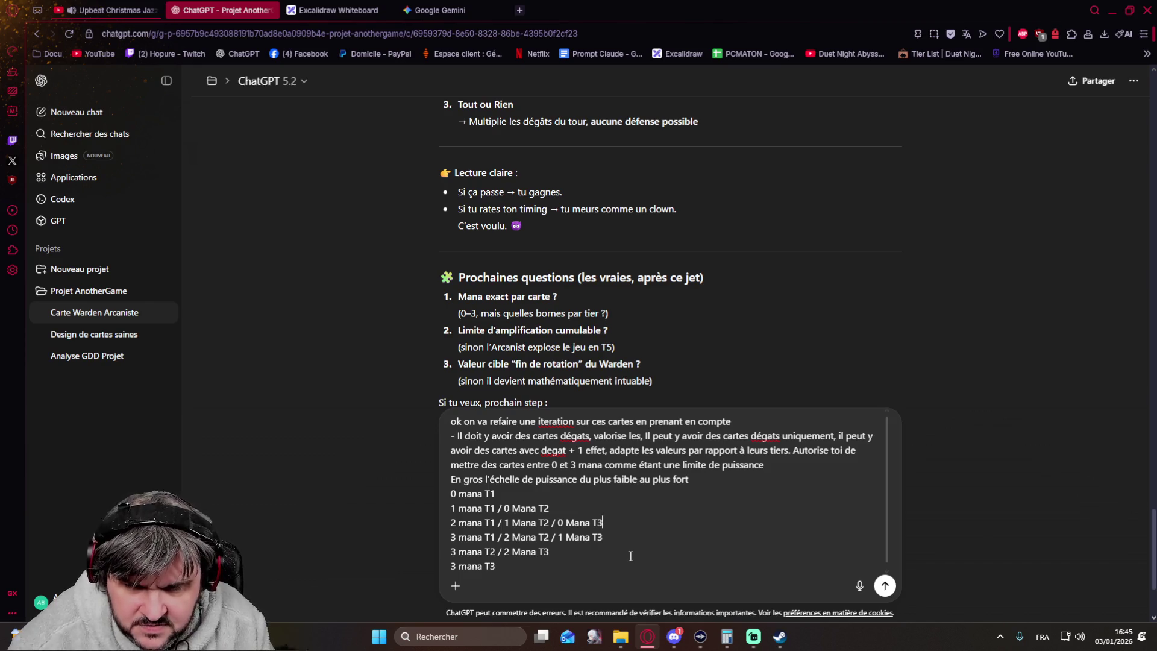
pyautogui.write('/ 0 Mana T')
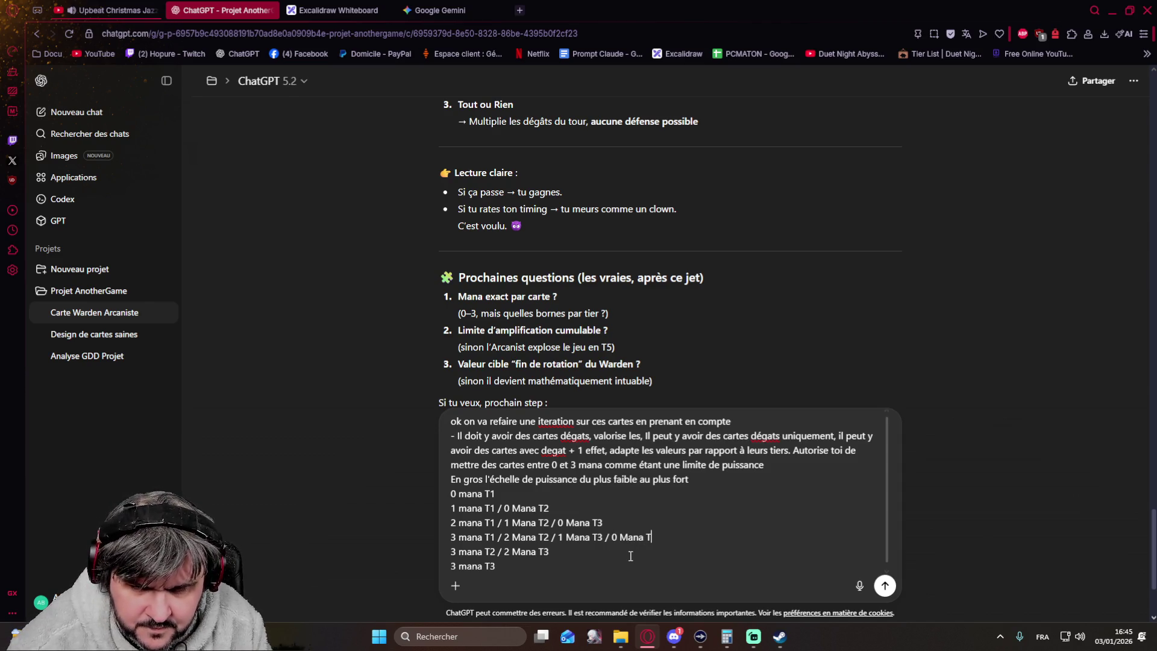
pyautogui.write('4')
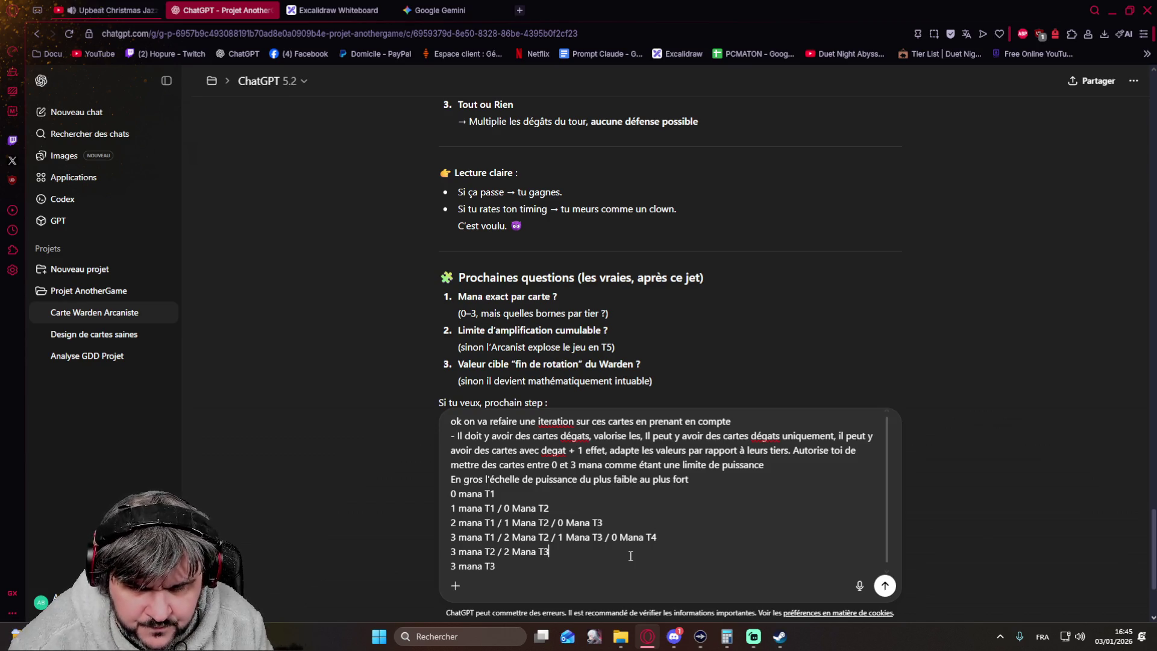
pyautogui.write(' 3 mana T2 / 2 Mana T3 / 1 ')
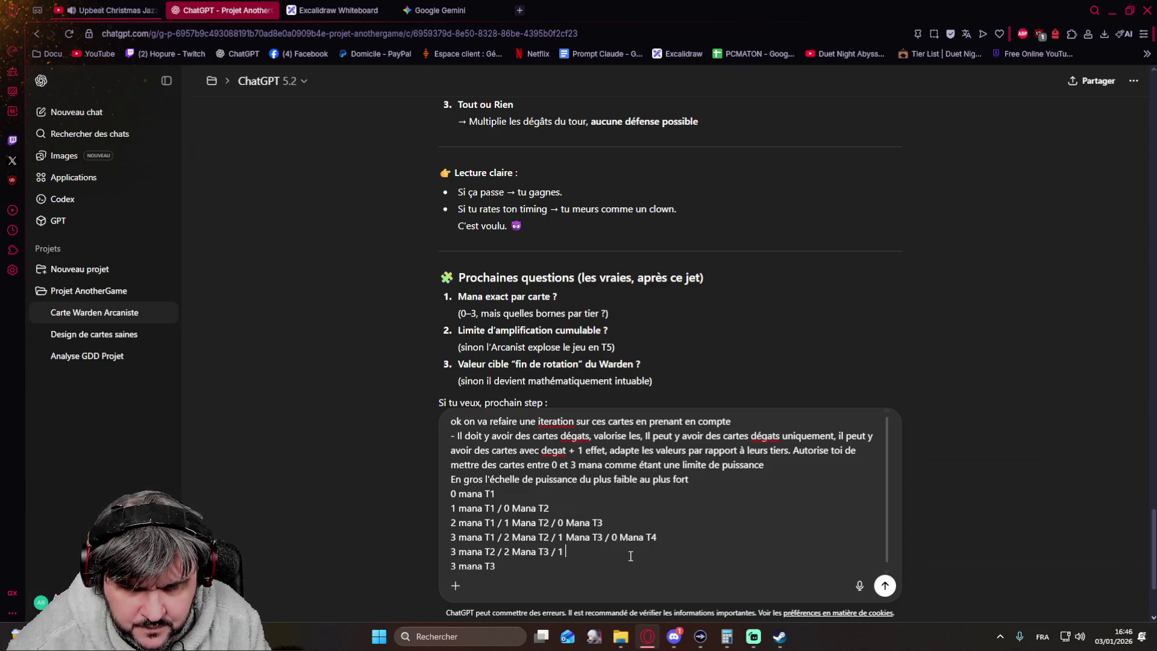
pyautogui.write('Mana T4')
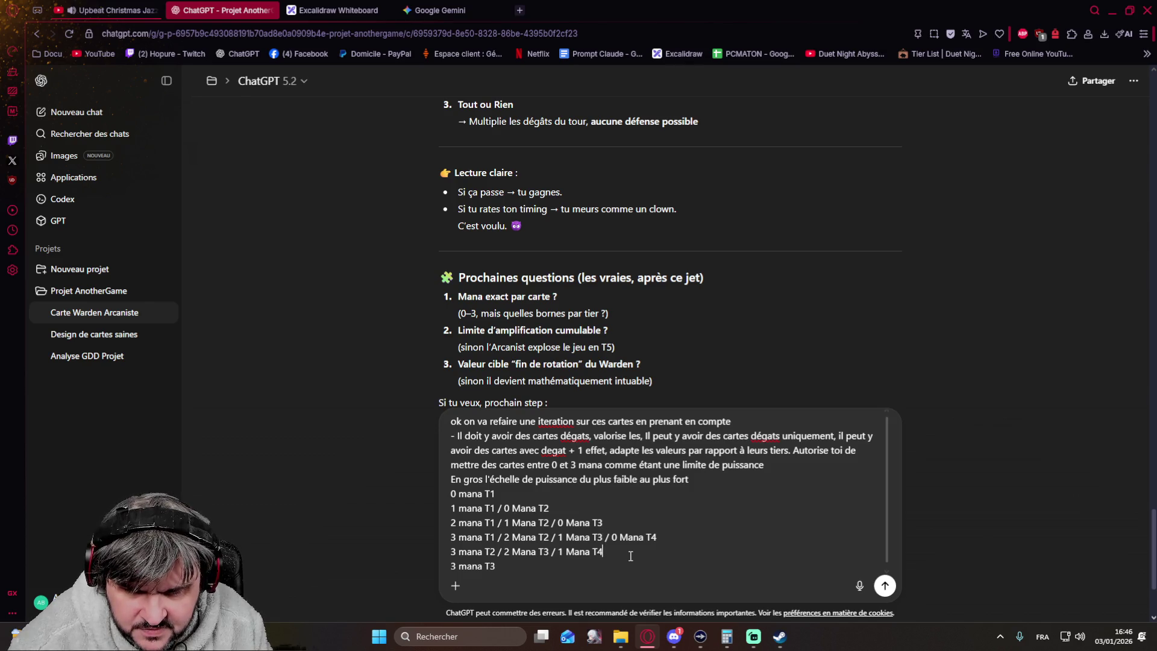
pyautogui.write(' / 0 ')
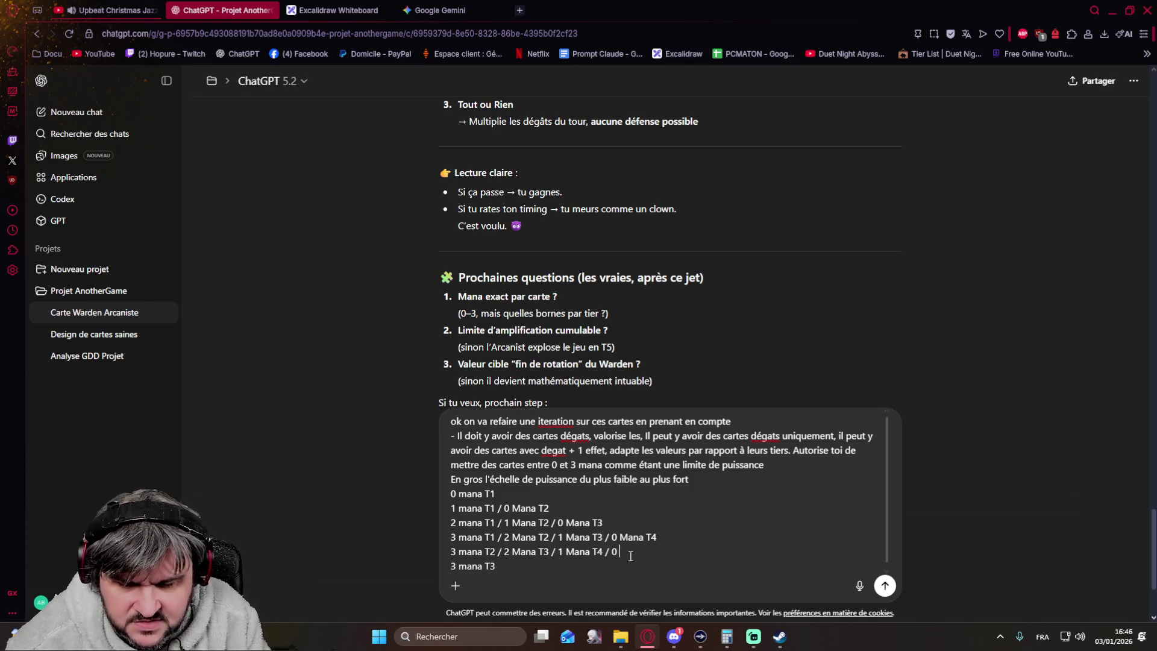
pyautogui.write('Mana T5')
pyautogui.press('Down')
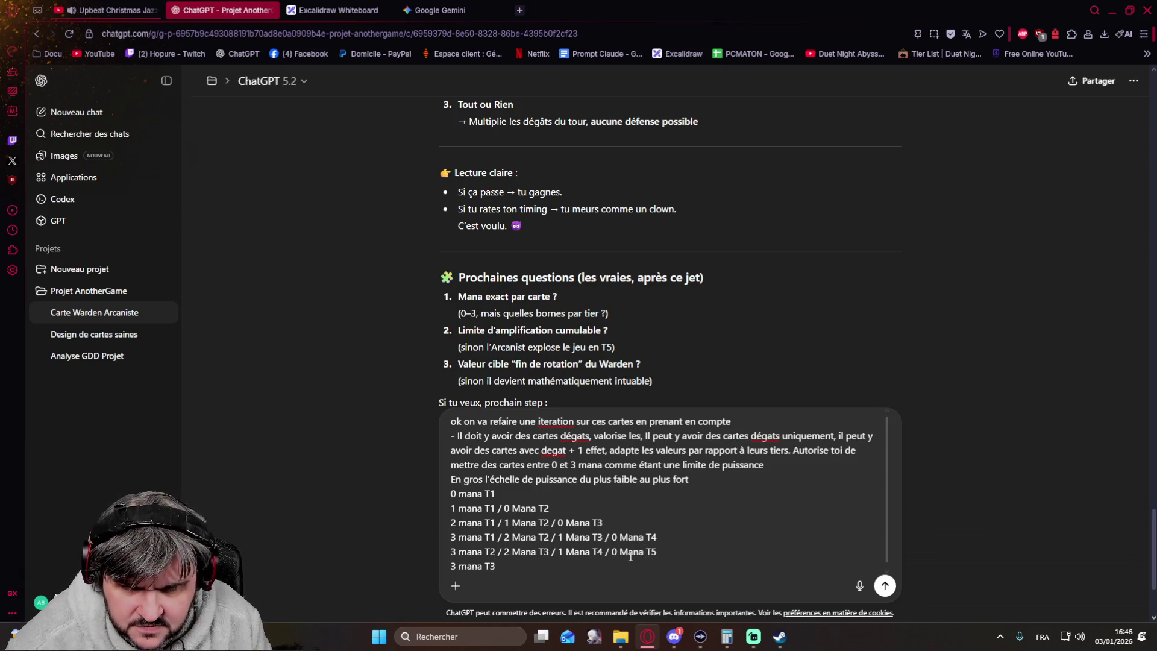
pyautogui.write(' /')
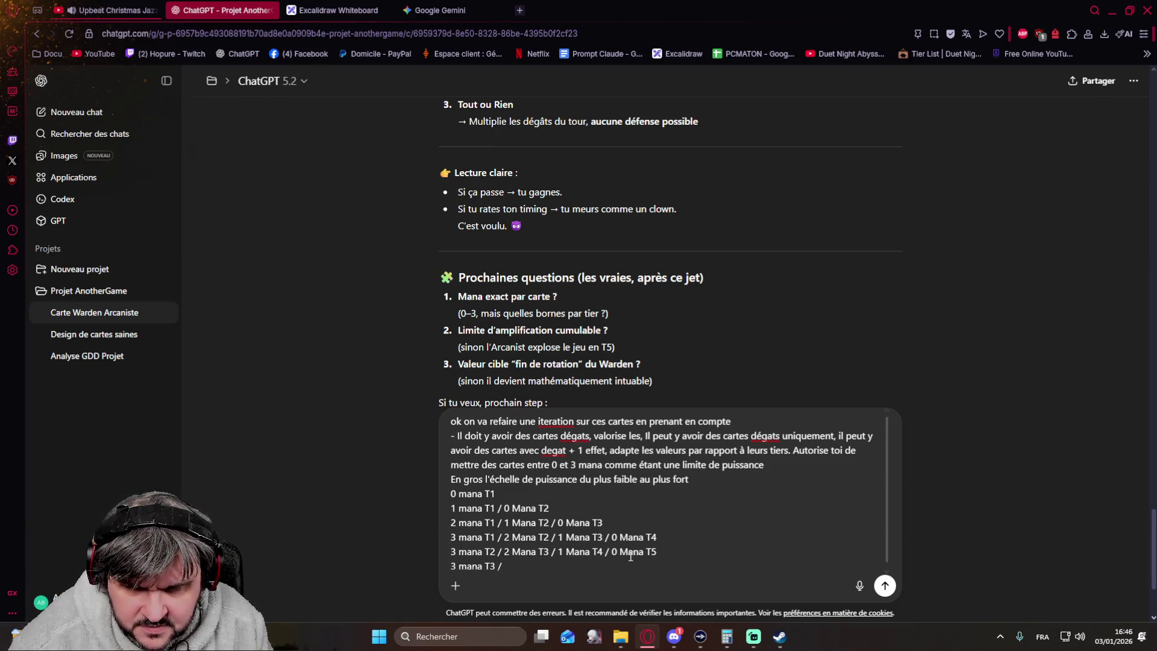
pyautogui.write(' 2 Mana T4 ')
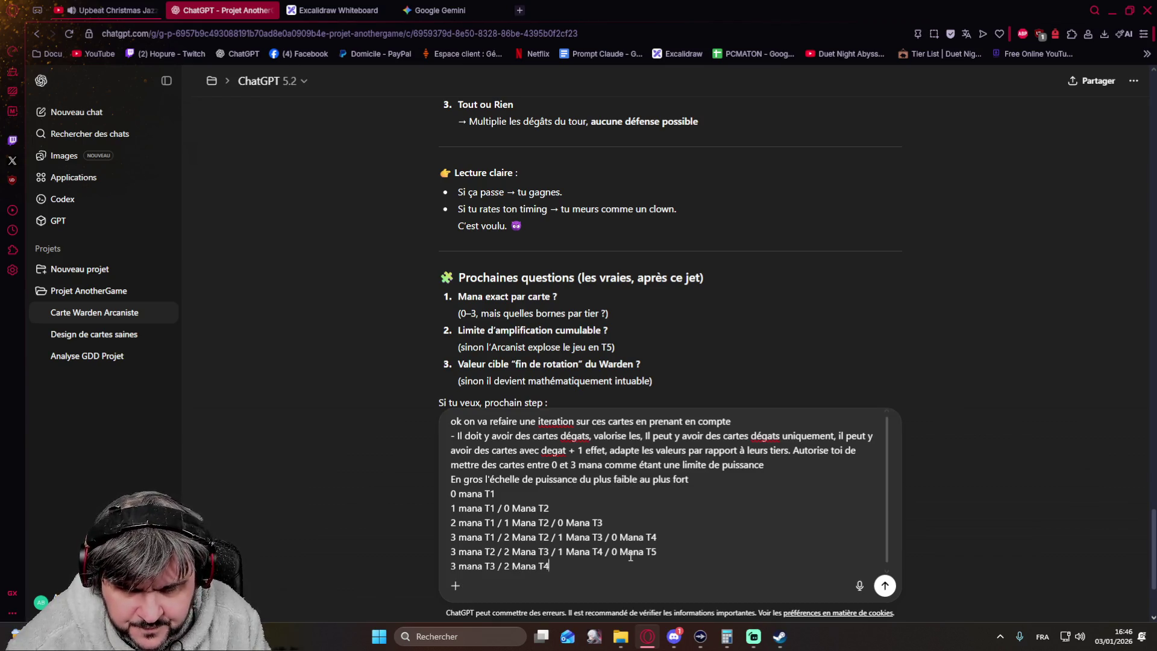
pyautogui.write('/ 1 ')
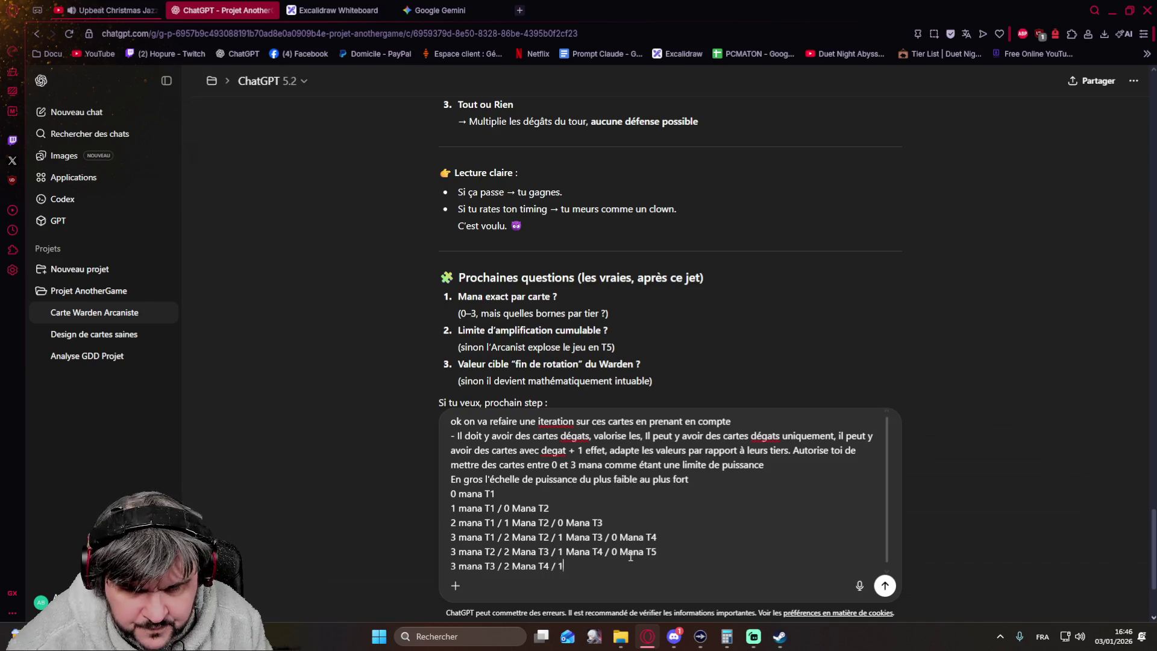
pyautogui.write('Mana T5')
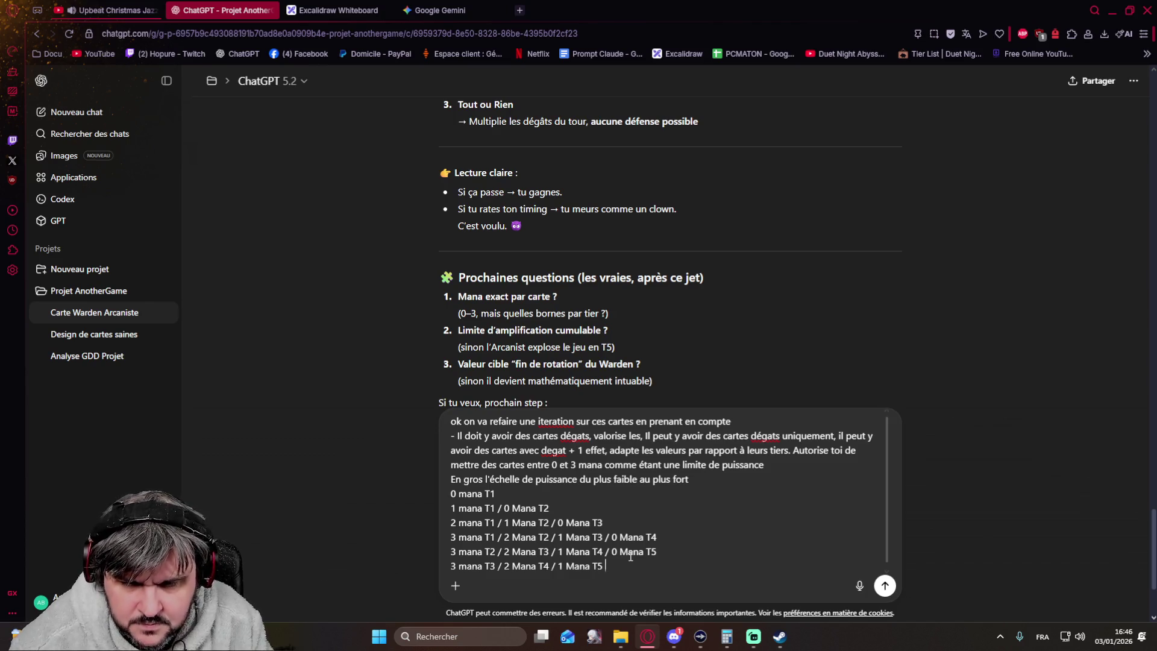
pyautogui.hotkey('shift', 'Return')
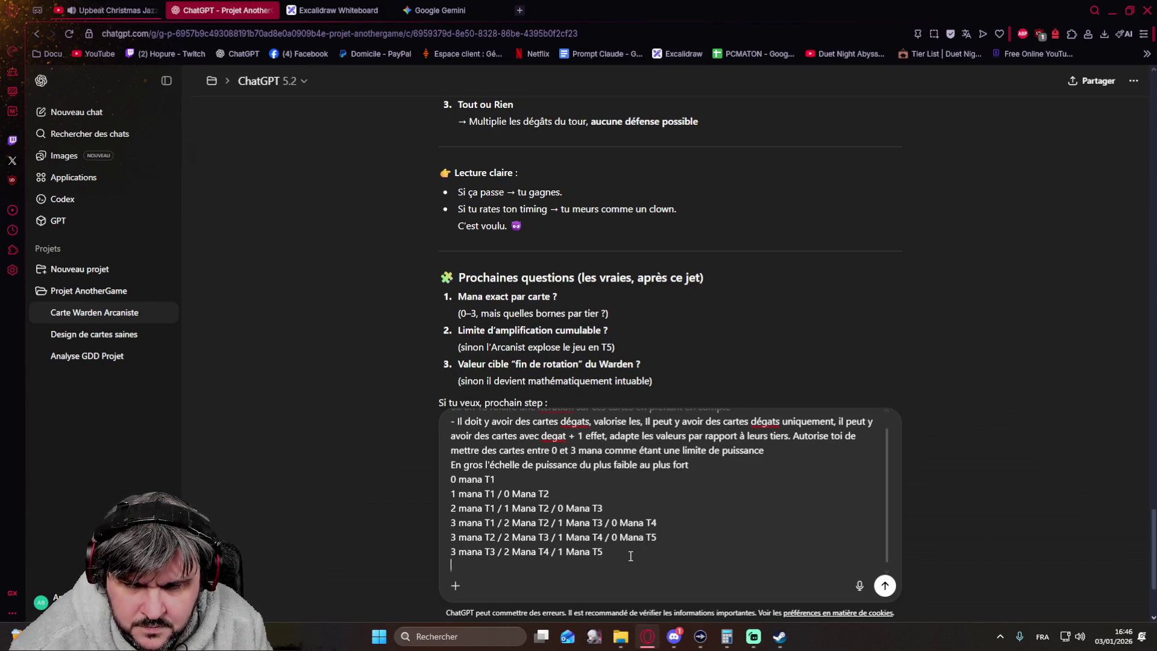
pyautogui.write('1')
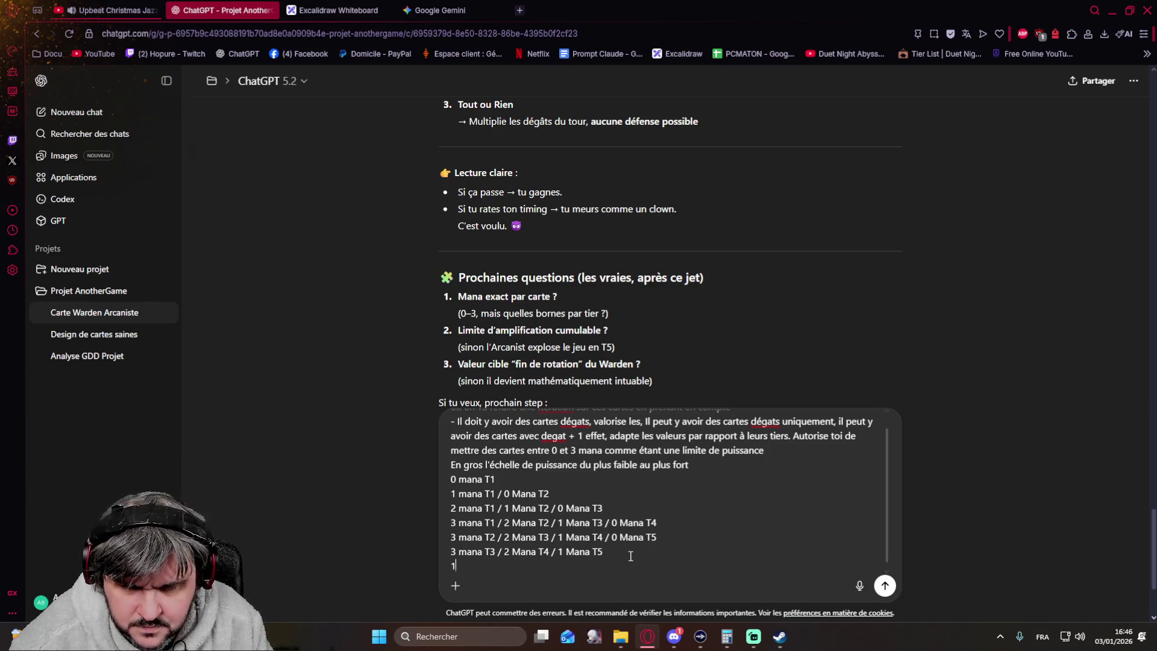
# Step: Finish the scale with '3 Mana T4 / 2 Mana T5' and '3 Mana T5', correcting a wrong T4
pyautogui.press('BackSpace')
pyautogui.write('3')
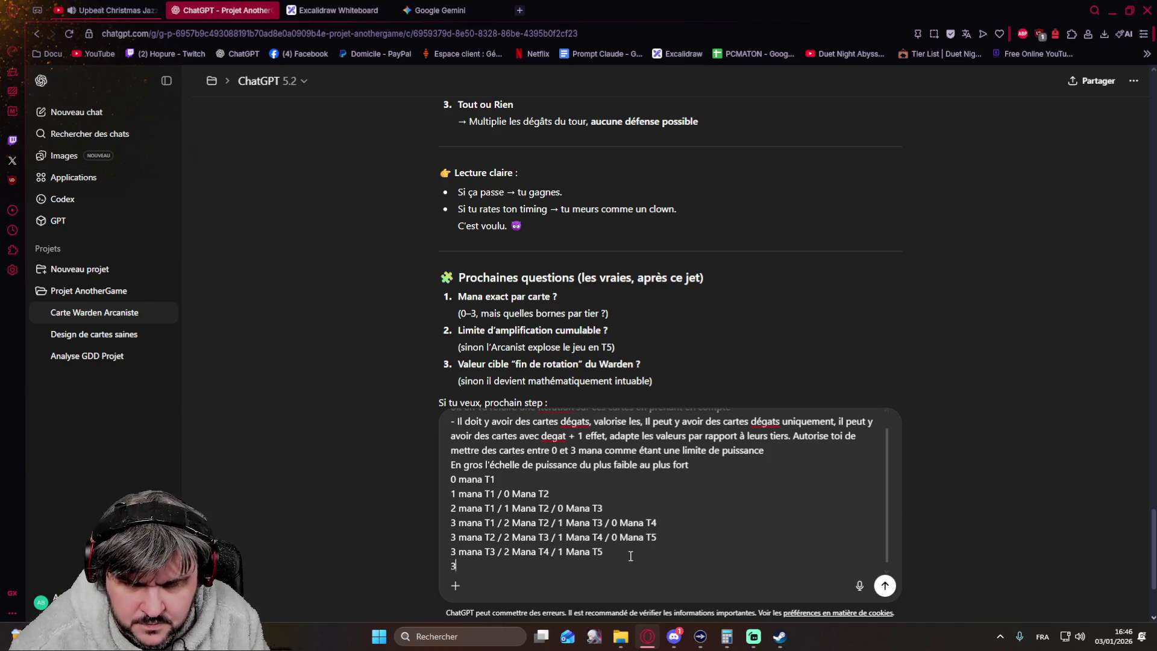
pyautogui.write(' m')
pyautogui.press('BackSpace')
pyautogui.write('Mana ')
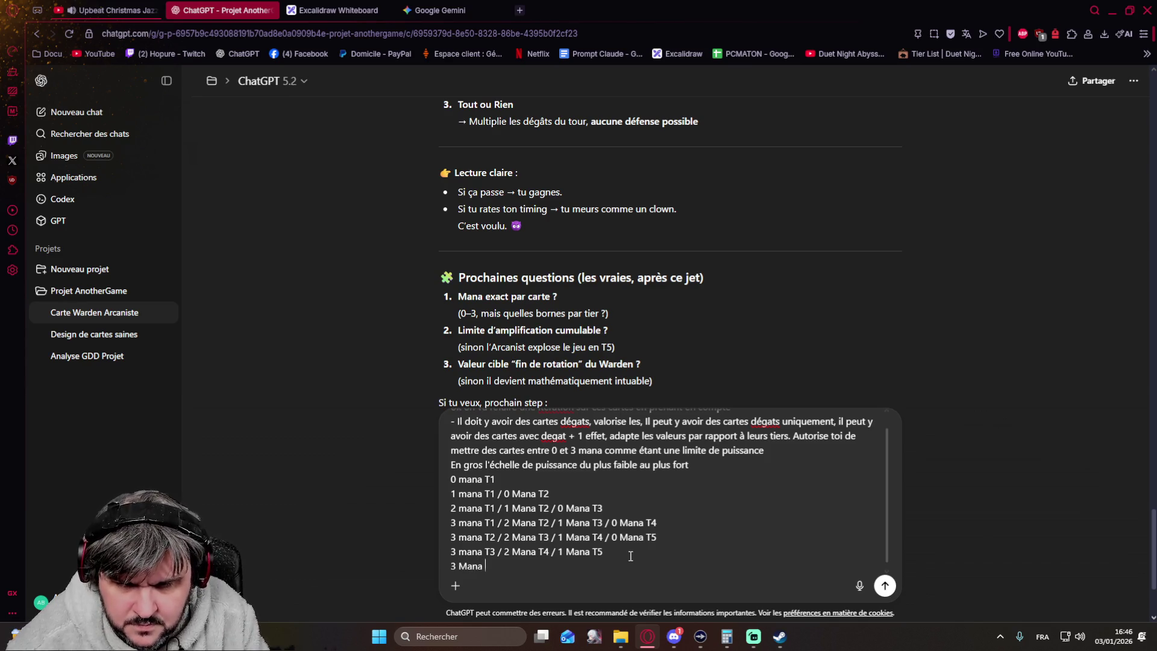
pyautogui.write('T4 / 2 Mana ')
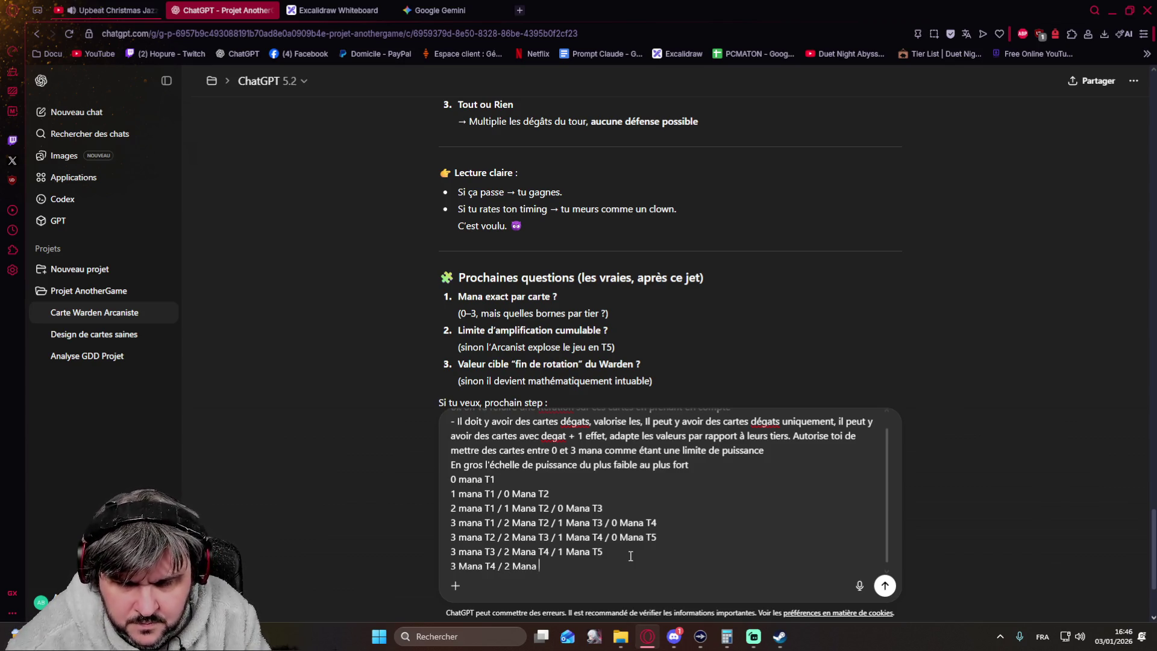
pyautogui.write('T4')
pyautogui.hotkey('shift', 'Return')
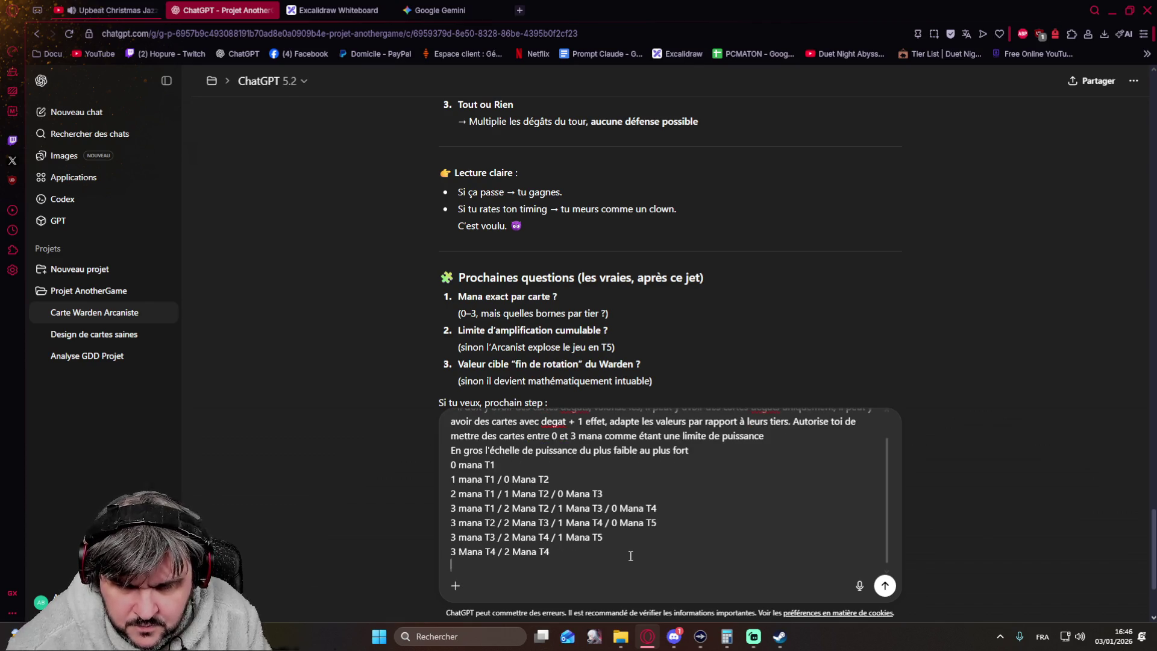
pyautogui.write('3 /')
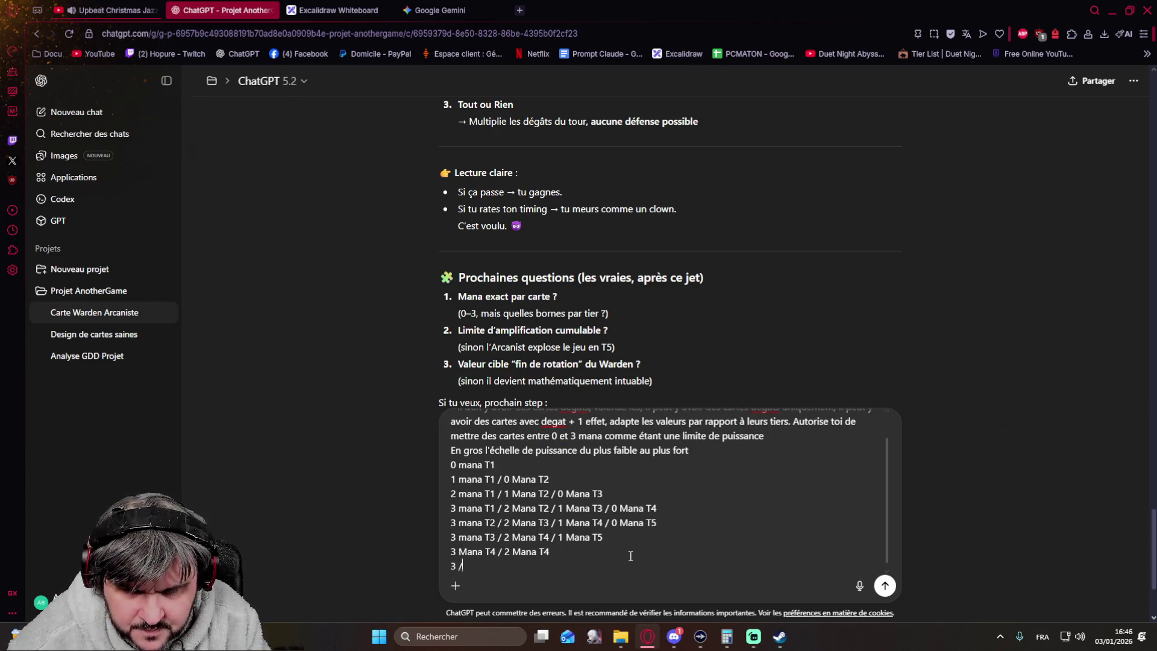
pyautogui.press('BackSpace')
pyautogui.write('Mana T5')
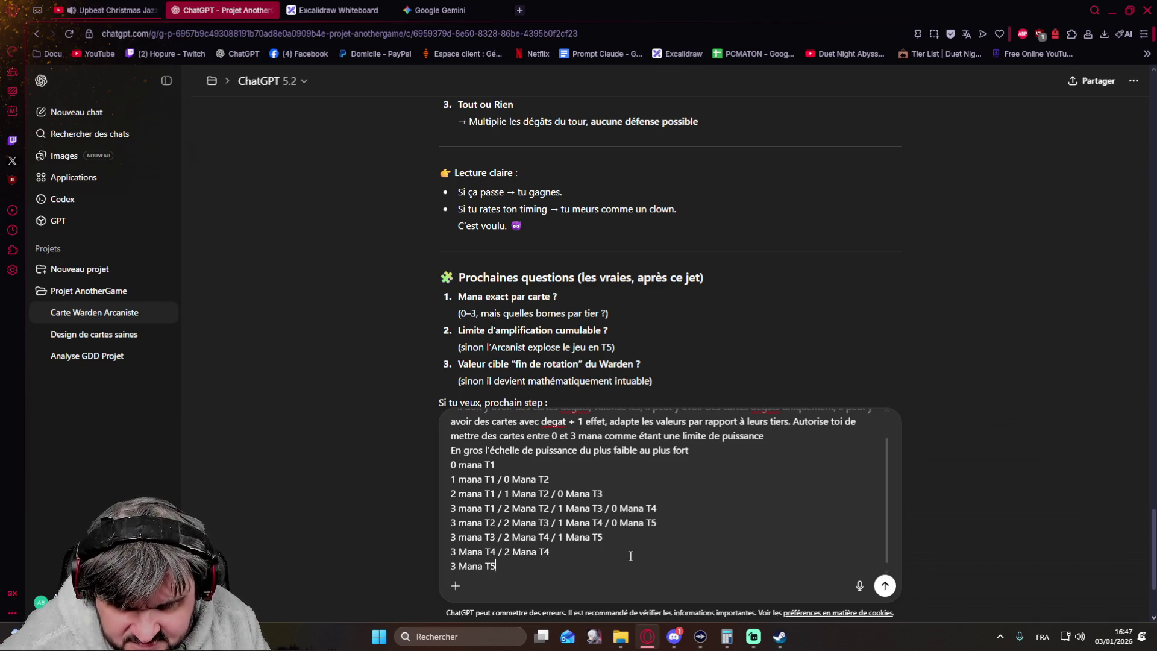
pyautogui.click(630, 557)
pyautogui.press('BackSpace')
pyautogui.write('5')
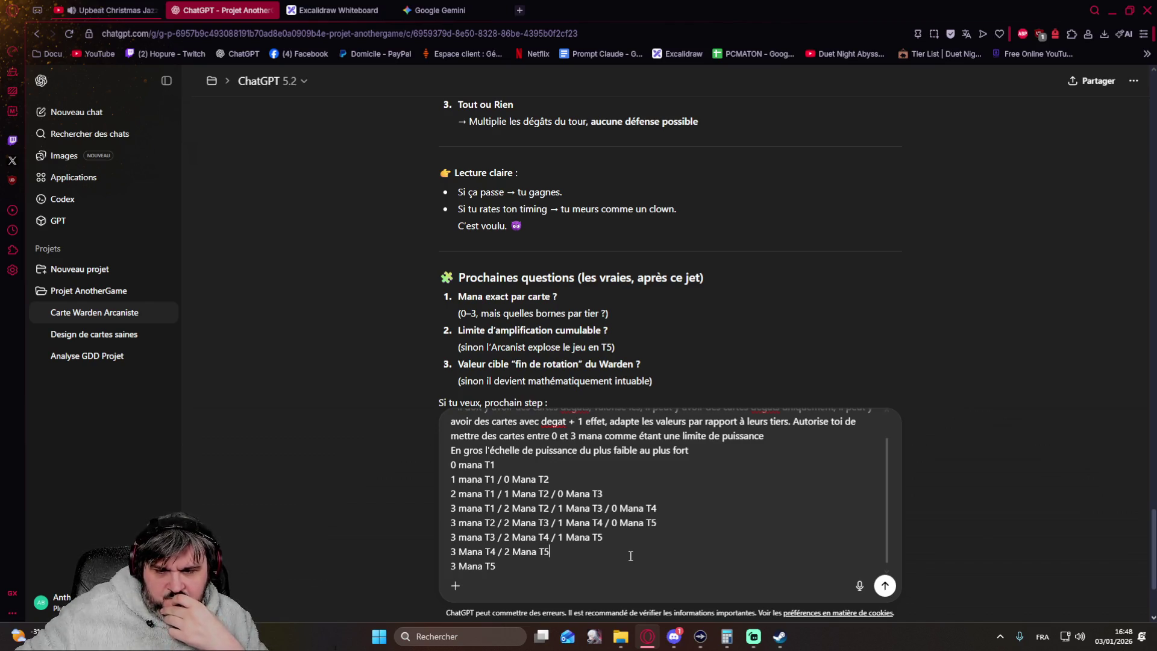
pyautogui.scroll(1, 597, 534)
pyautogui.scroll(-2, 574, 517)
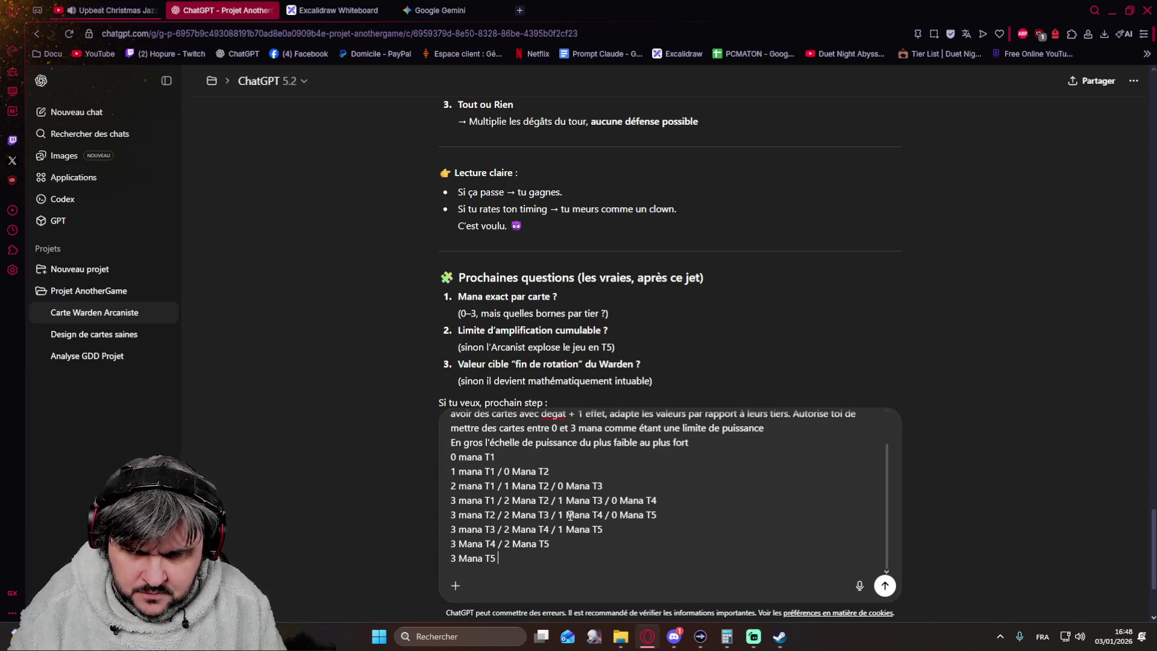
# Step: Ask to balance the cards with concrete values along the scale plus mana generators, and send it
pyautogui.hotkey('shift', 'Return')
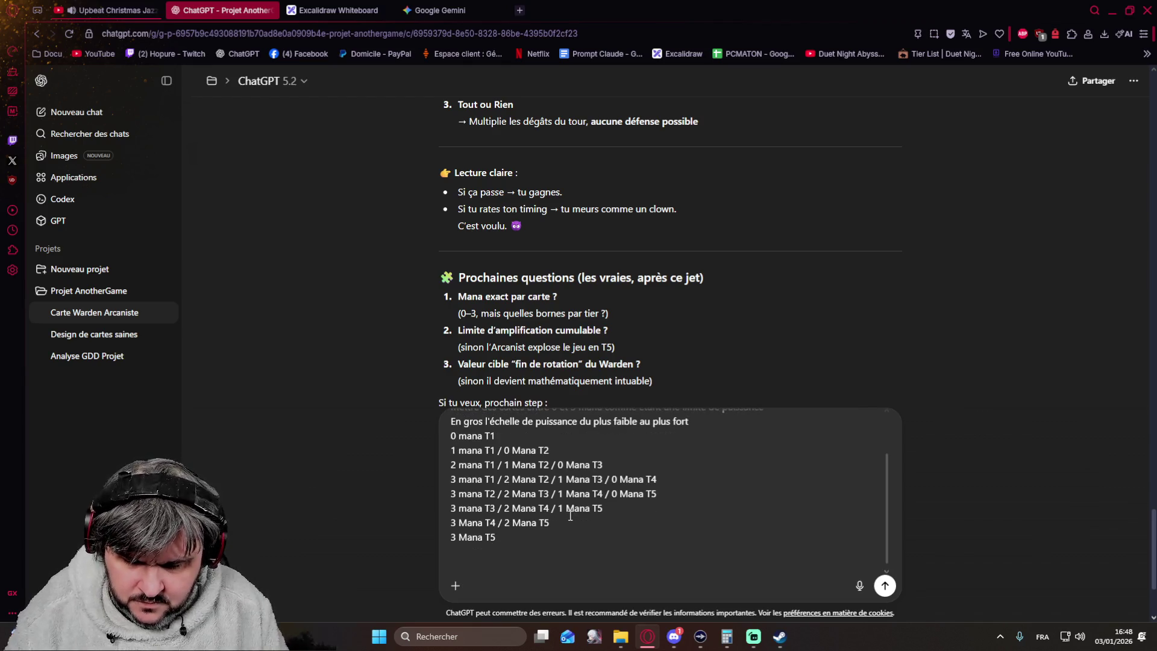
pyautogui.write('Utilise cette echelle de puissance')
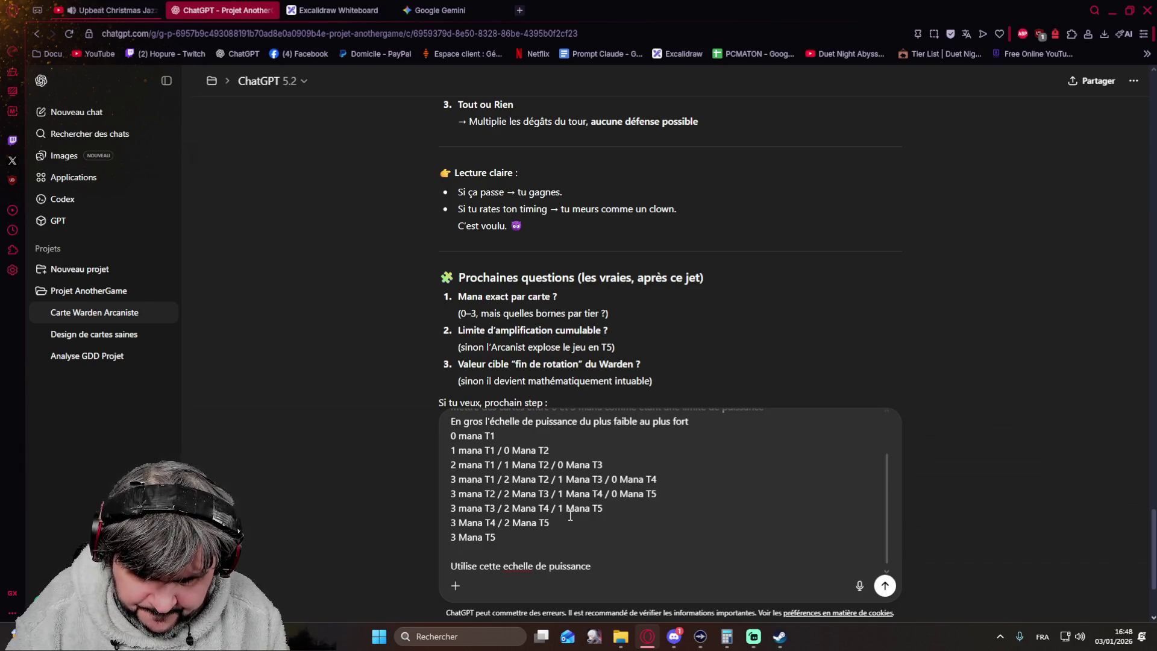
pyautogui.write("pour essayer d'équilibrer à peu près les carte")
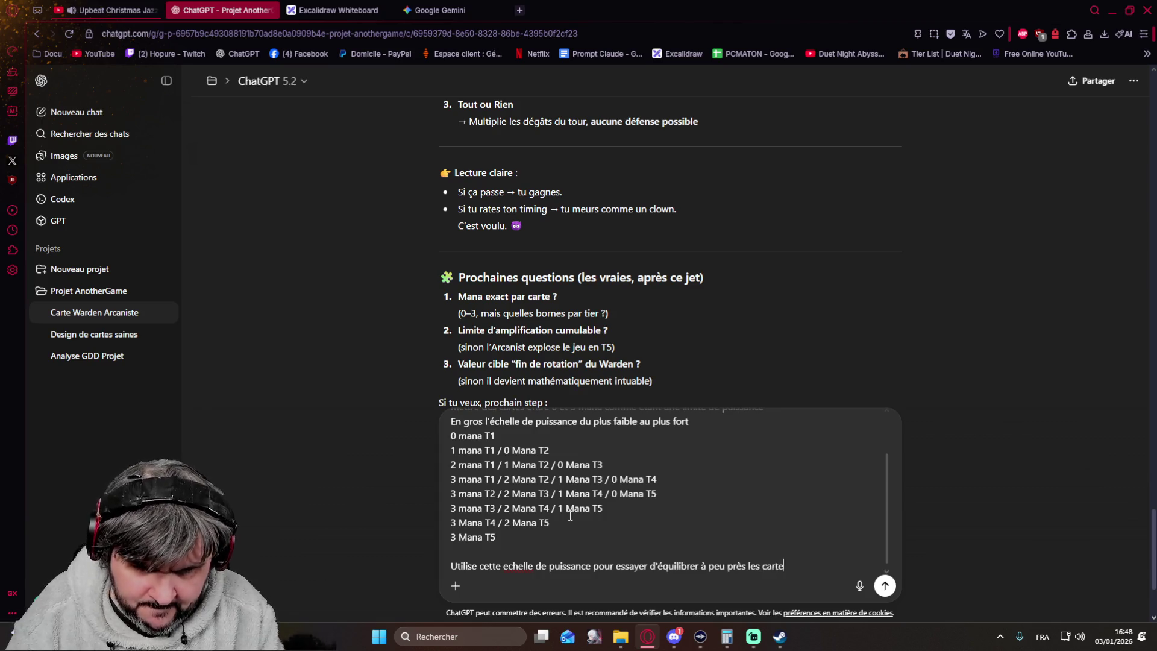
pyautogui.write('sen mettant cette fois ci des valeurs')
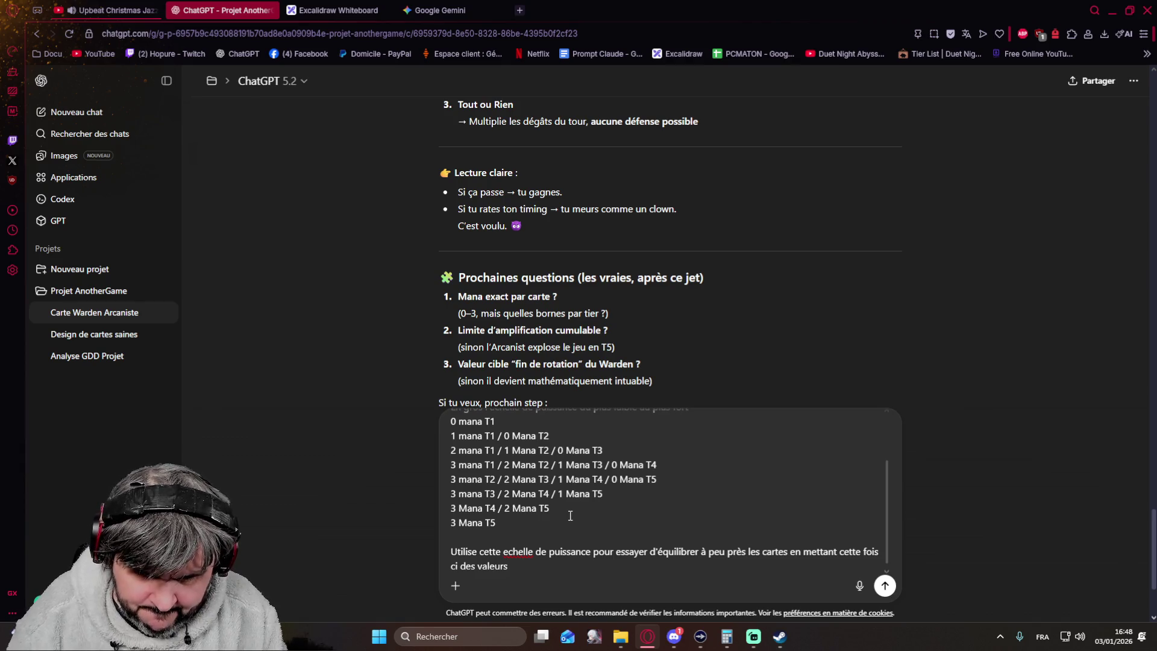
pyautogui.write(' et penses à mettre quelques générateurt d de mana')
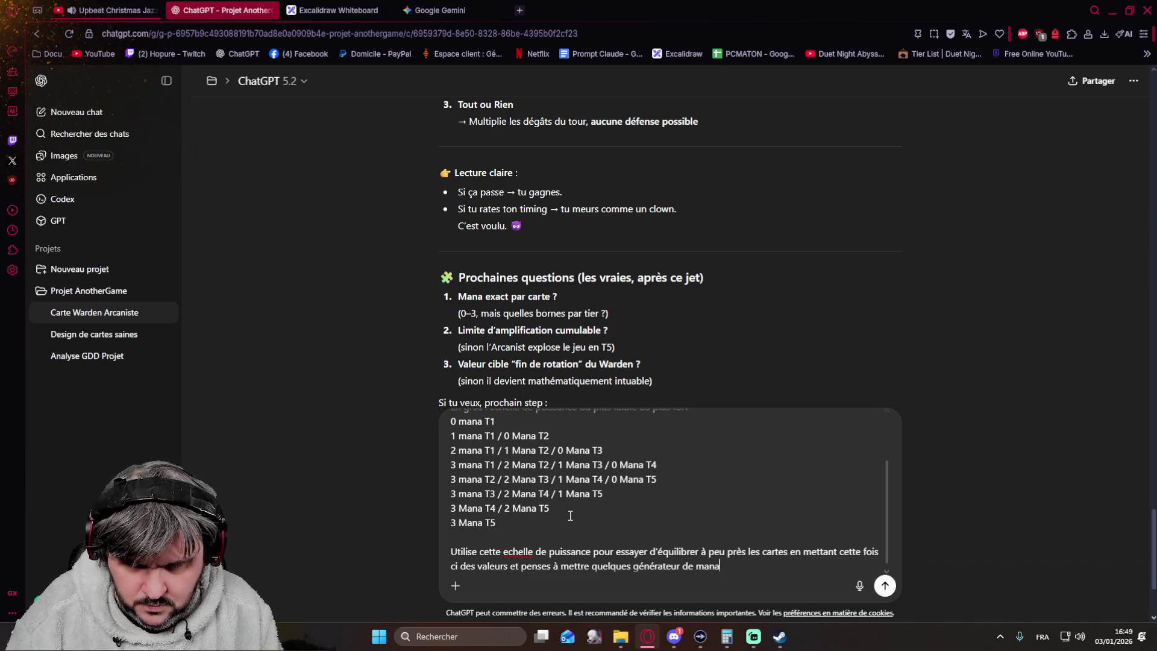
pyautogui.press('Return')
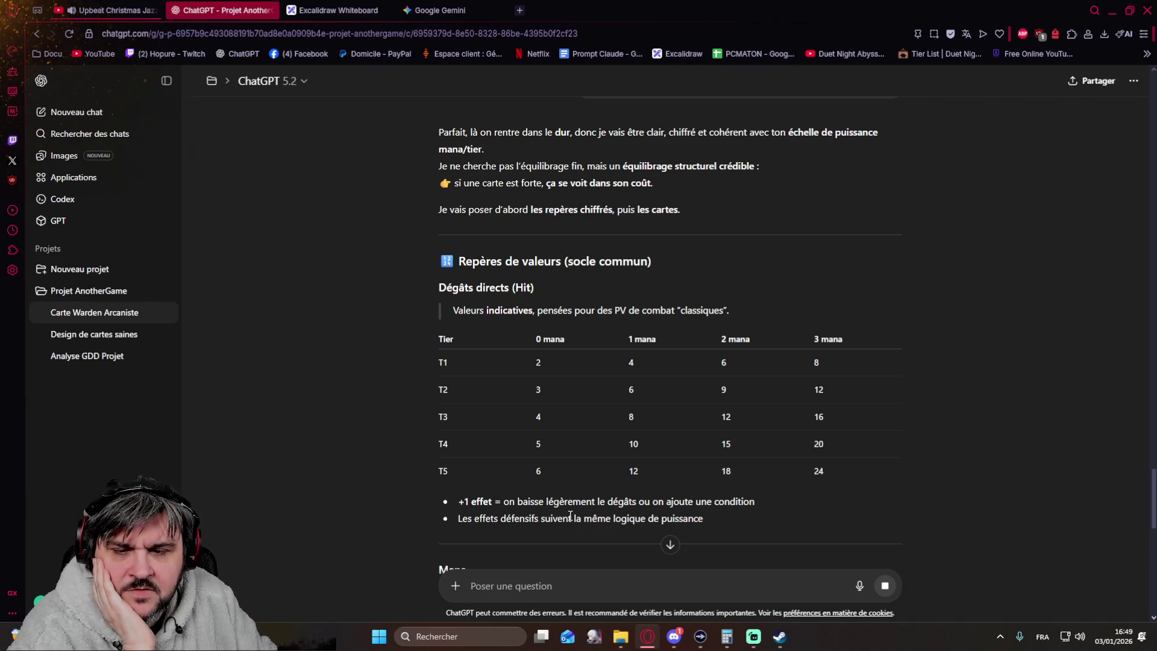
pyautogui.scroll(-1, 421, 392)
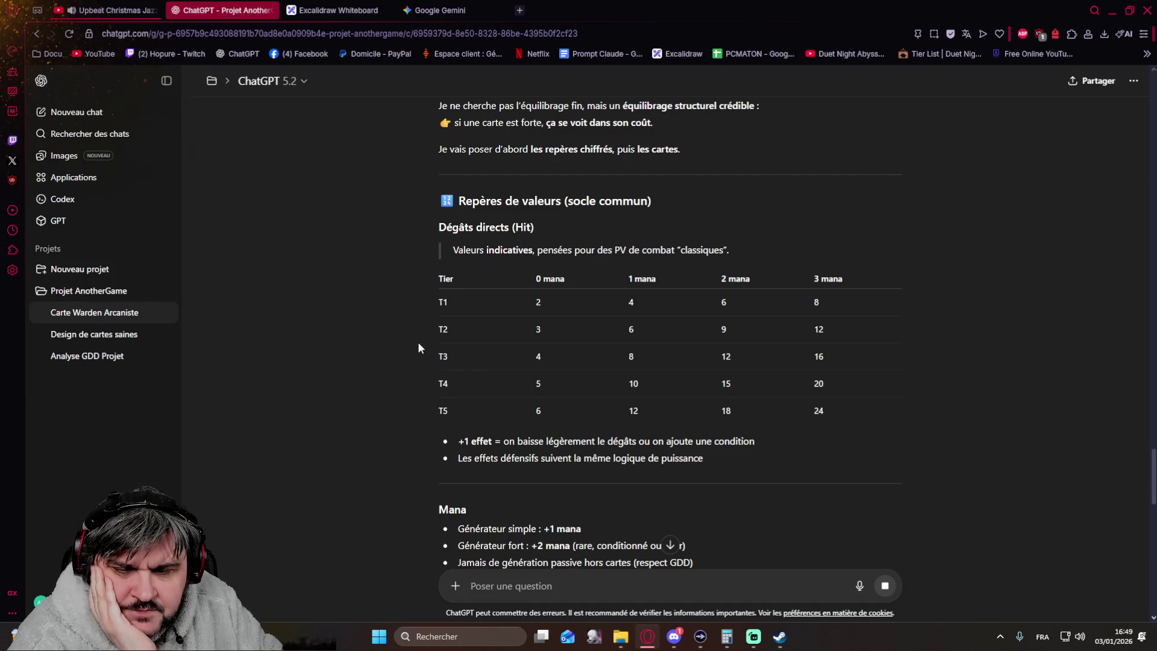
pyautogui.scroll(-1, 419, 330)
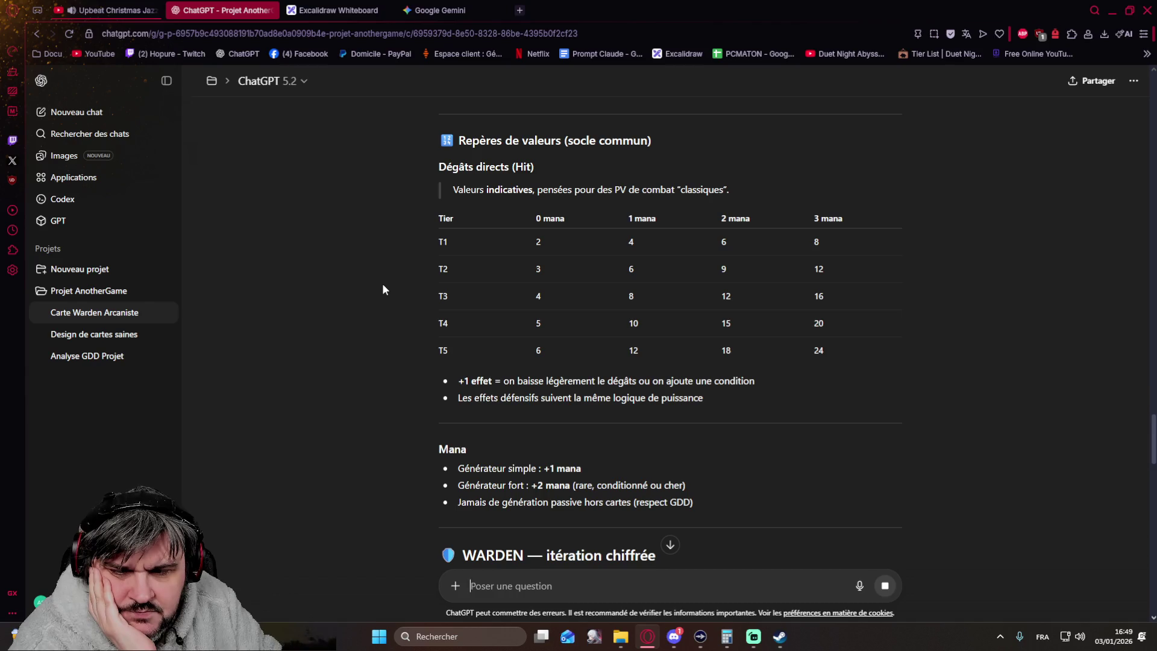
pyautogui.moveTo(506, 344)
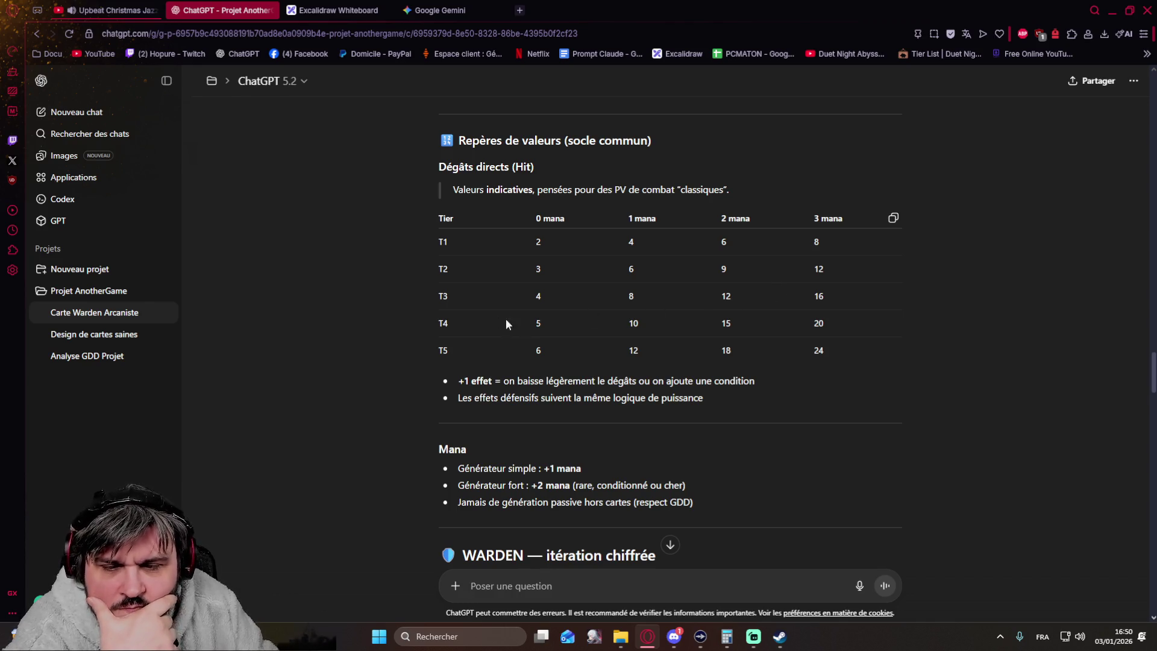
pyautogui.scroll(-1, 470, 311)
pyautogui.scroll(-2, 406, 290)
pyautogui.scroll(2, 392, 264)
pyautogui.scroll(1, 416, 344)
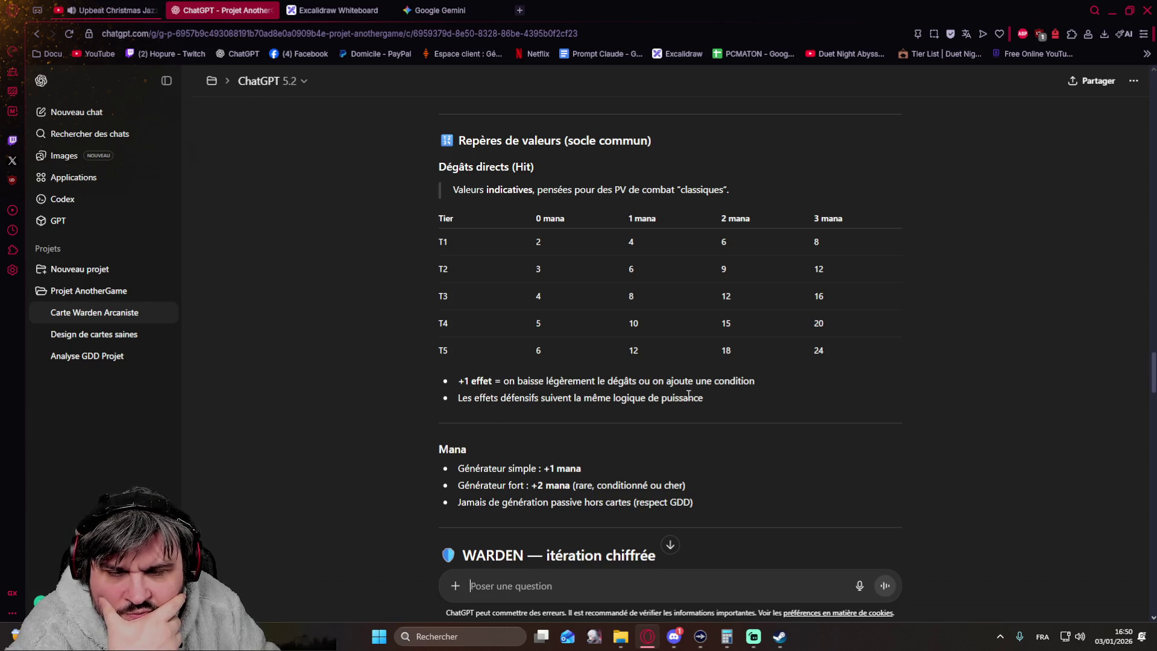
pyautogui.scroll(-2, 691, 397)
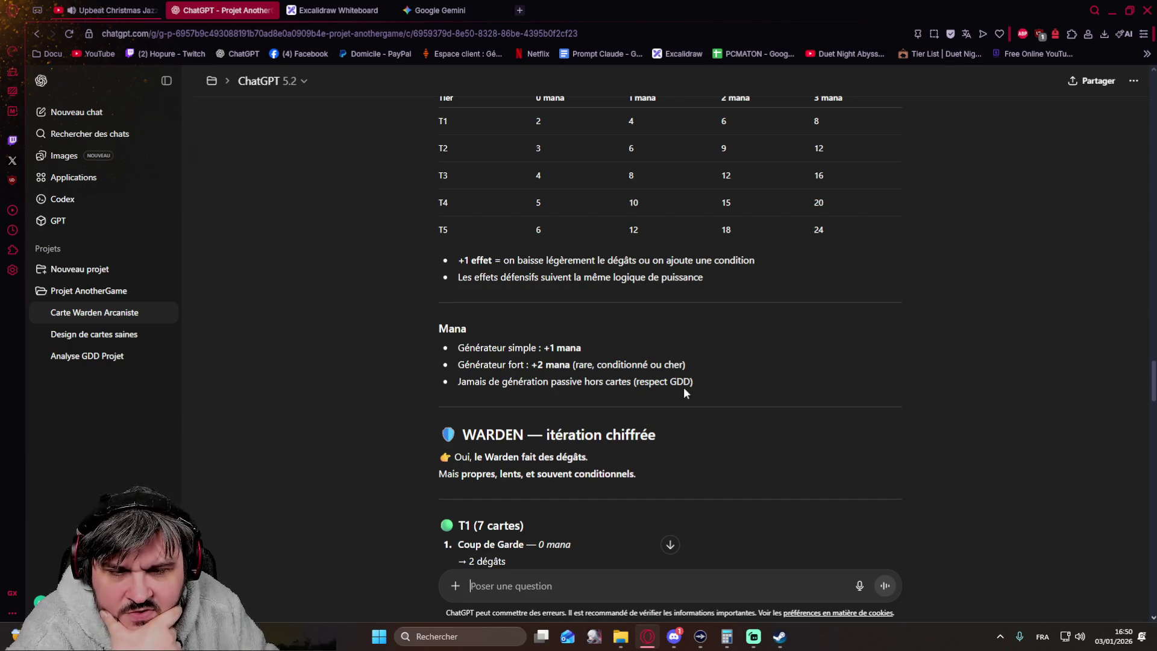
pyautogui.scroll(-2, 705, 387)
pyautogui.scroll(-1, 706, 369)
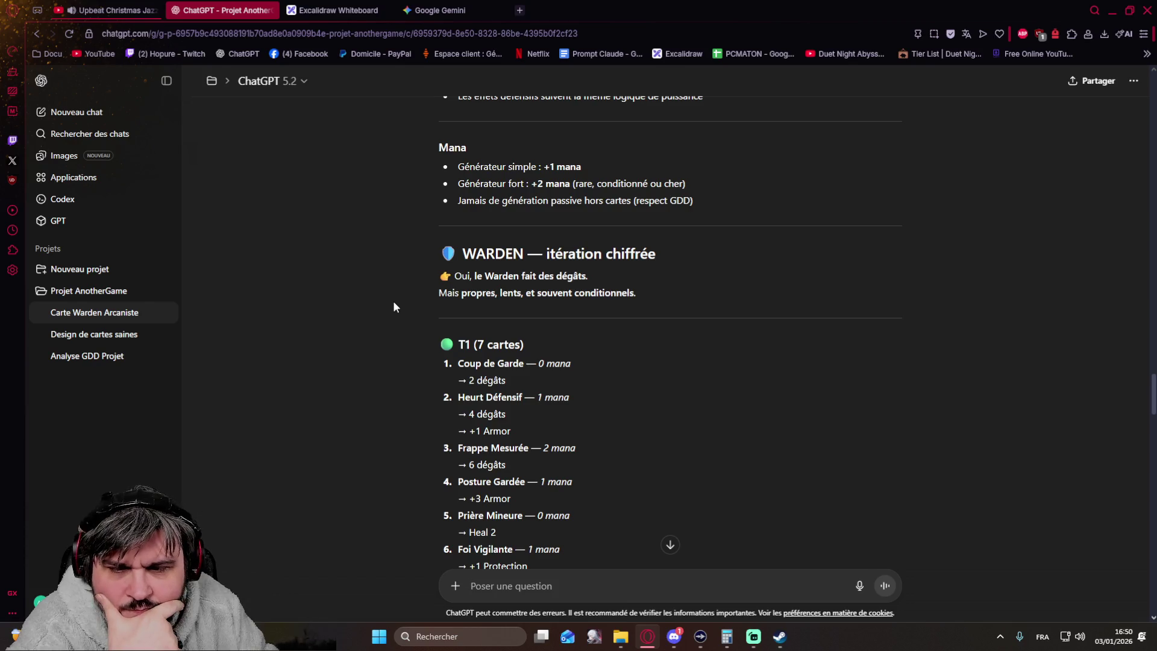
pyautogui.scroll(-2, 394, 306)
pyautogui.scroll(-1, 394, 306)
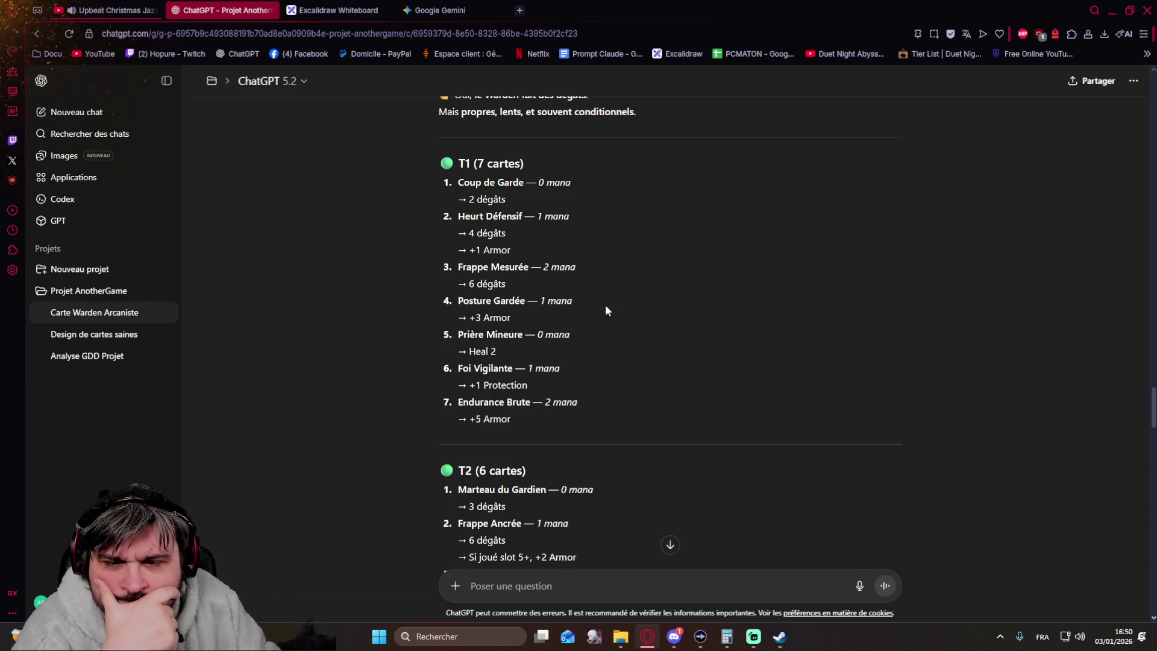
pyautogui.scroll(-3, 606, 310)
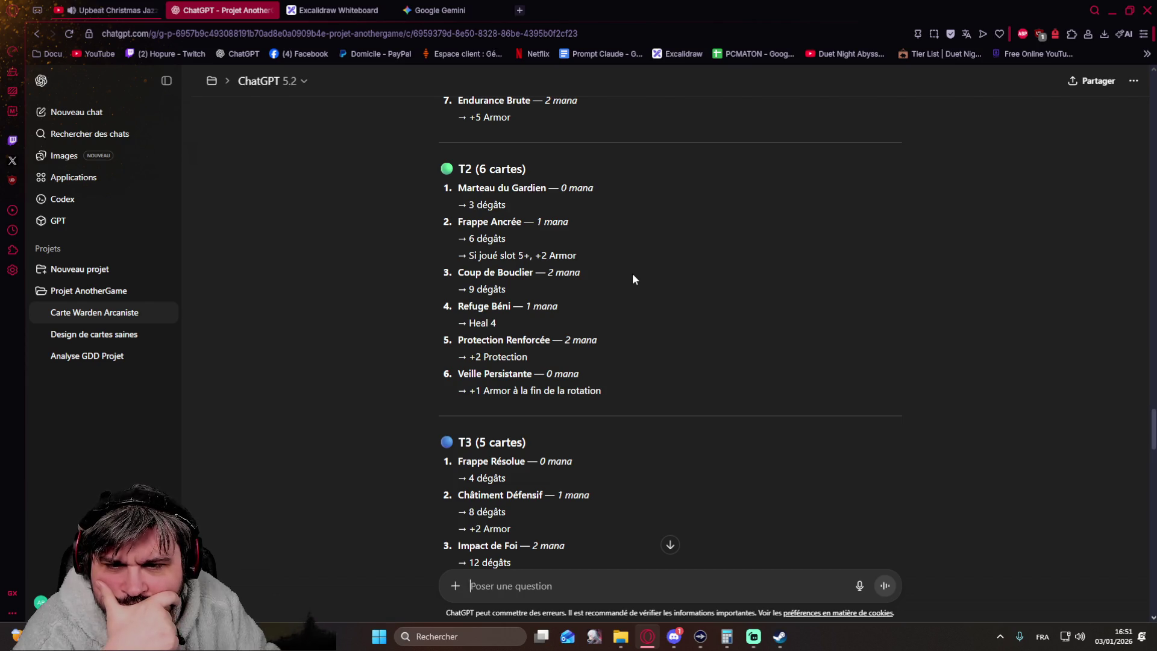
pyautogui.scroll(-1, 632, 279)
pyautogui.scroll(-2, 632, 279)
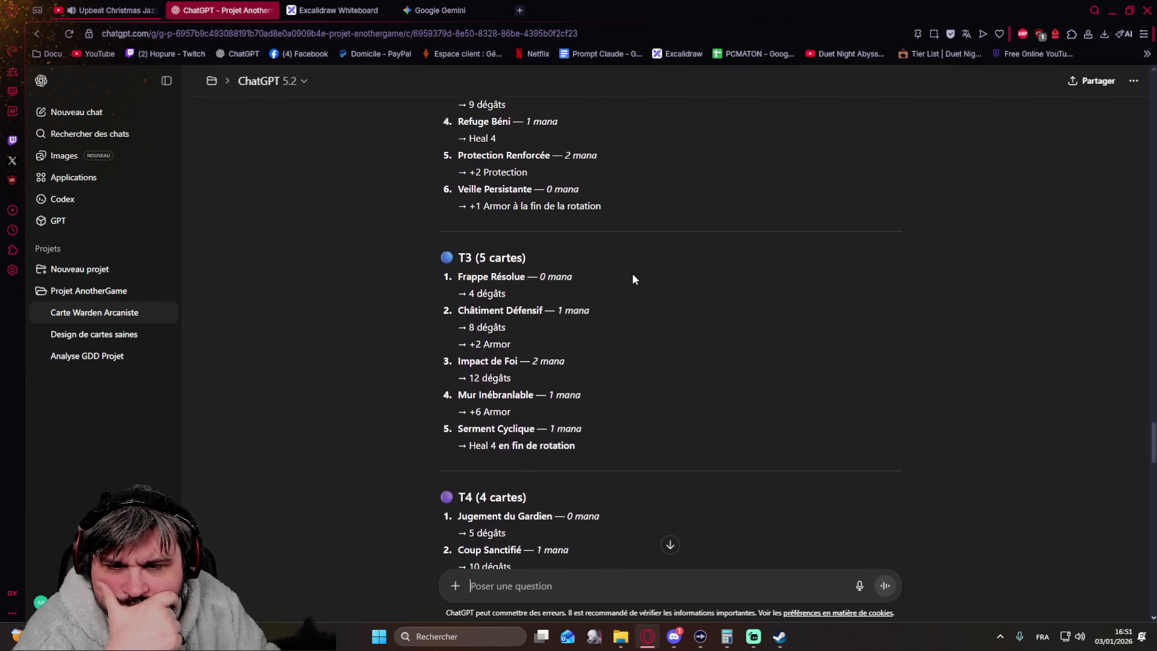
pyautogui.scroll(-1, 633, 278)
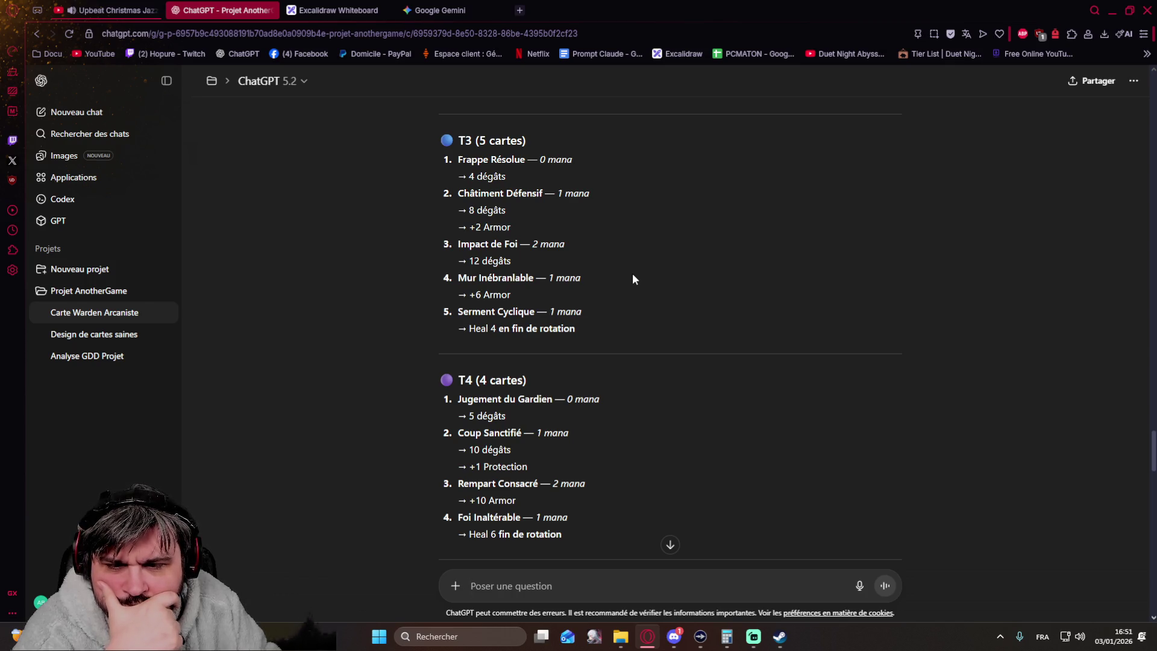
pyautogui.scroll(-2, 632, 279)
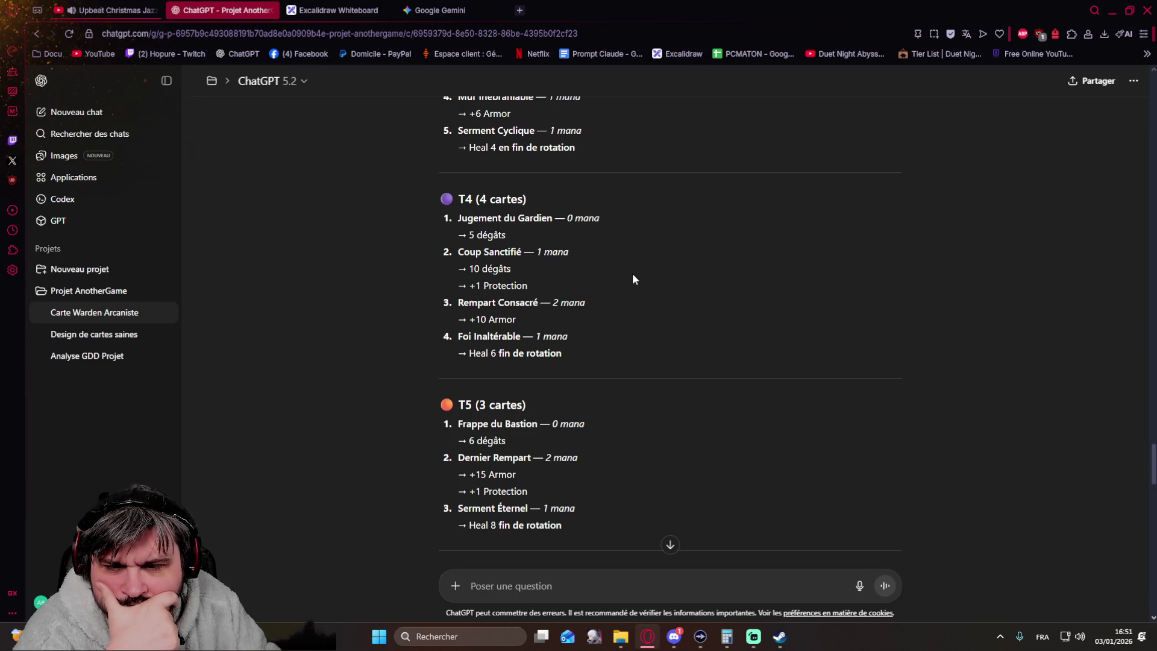
pyautogui.scroll(-2, 632, 280)
pyautogui.scroll(-1, 632, 278)
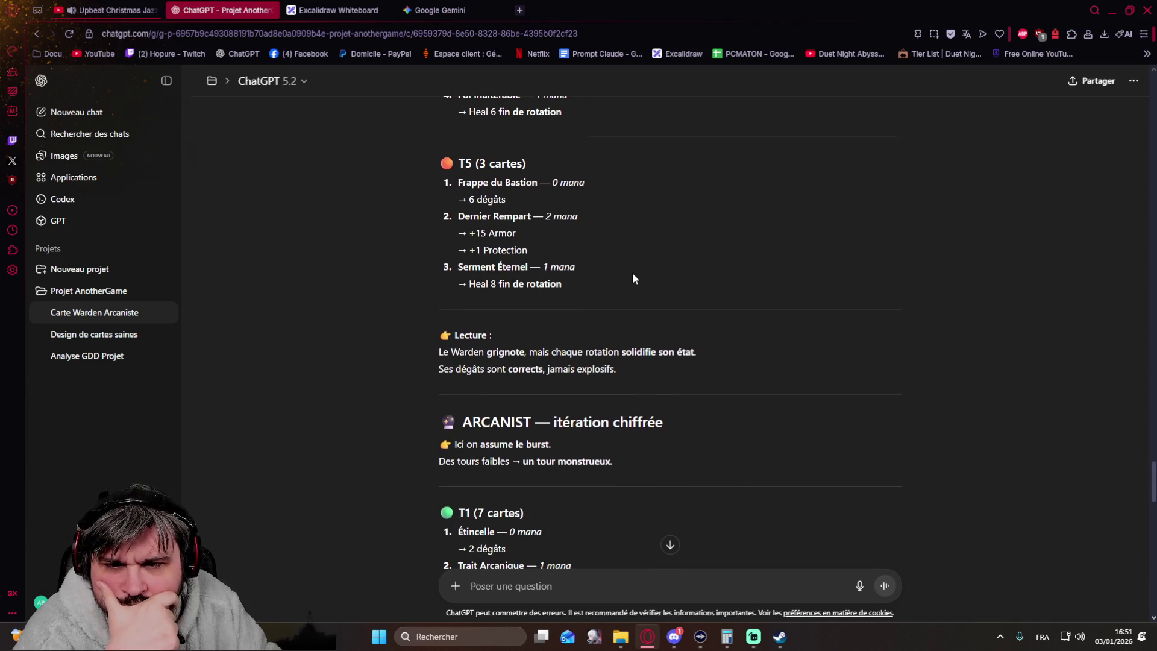
pyautogui.scroll(-1, 632, 279)
pyautogui.scroll(-2, 633, 278)
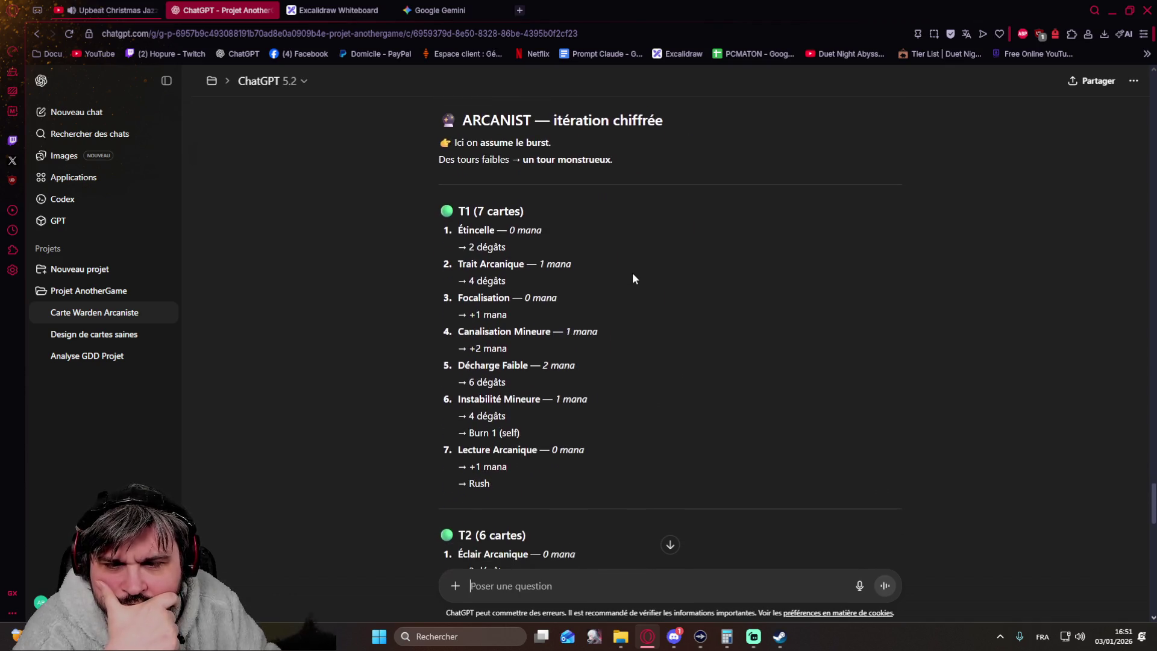
pyautogui.scroll(-1, 632, 278)
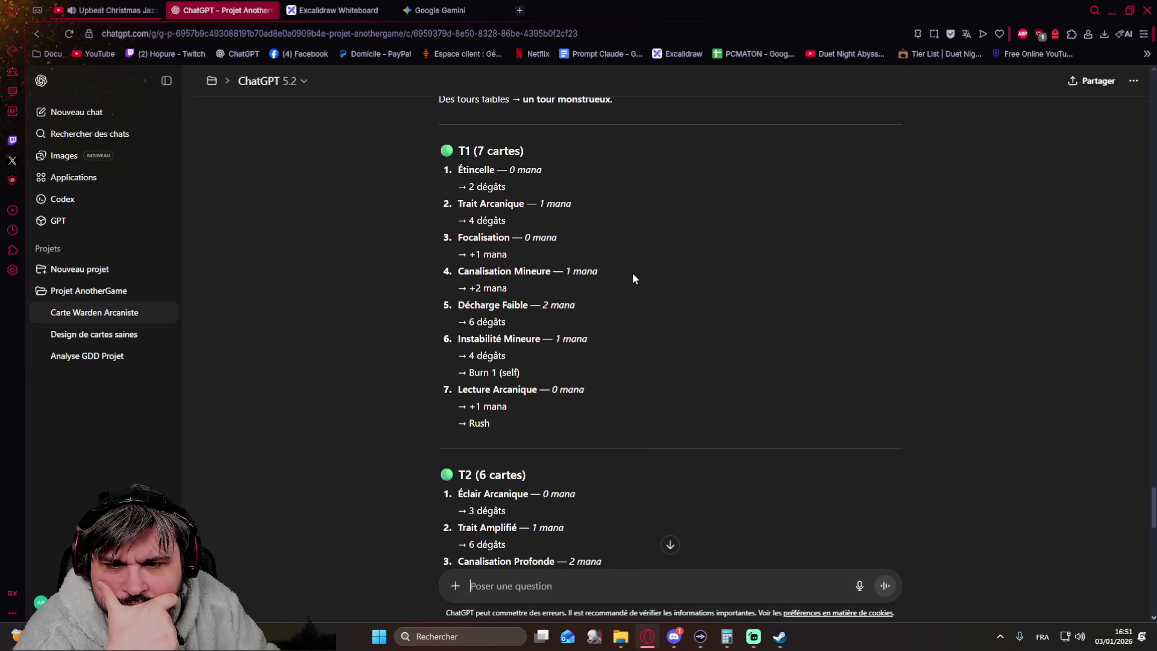
pyautogui.scroll(-1, 632, 278)
pyautogui.scroll(-1, 632, 279)
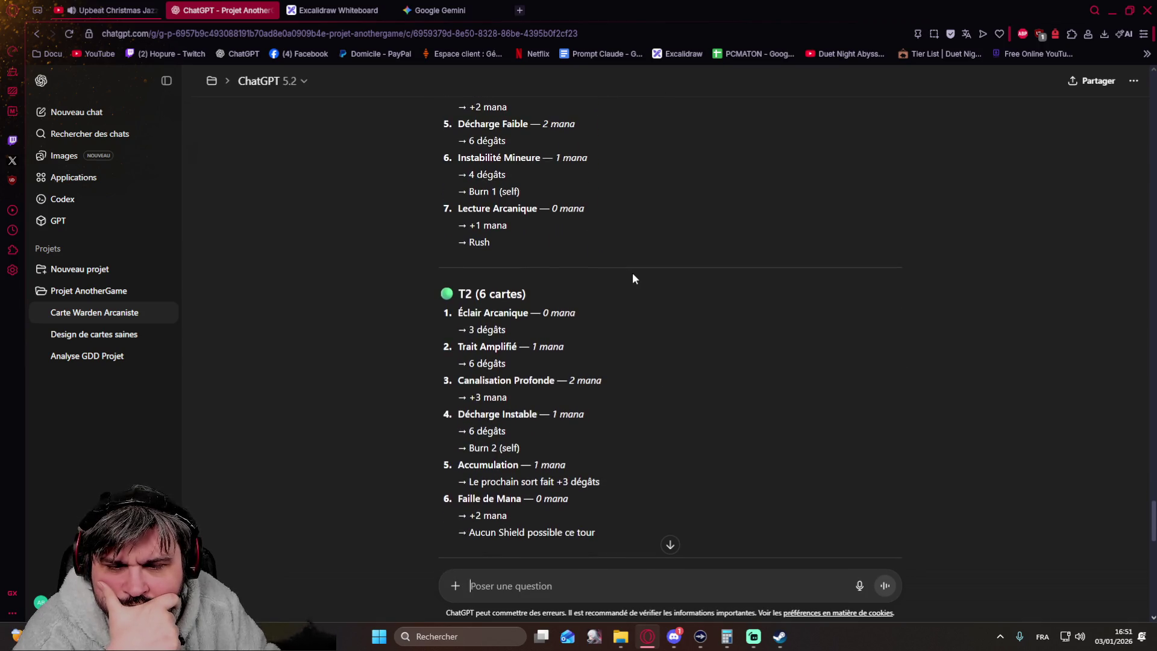
pyautogui.scroll(-1, 633, 279)
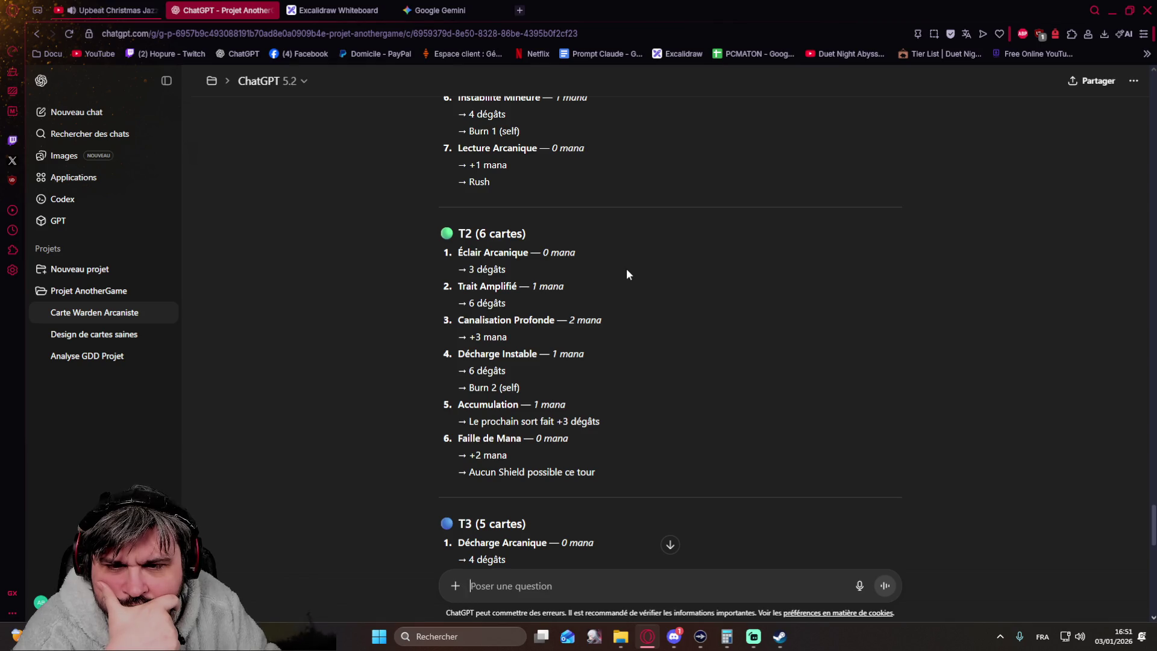
pyautogui.scroll(-1, 598, 257)
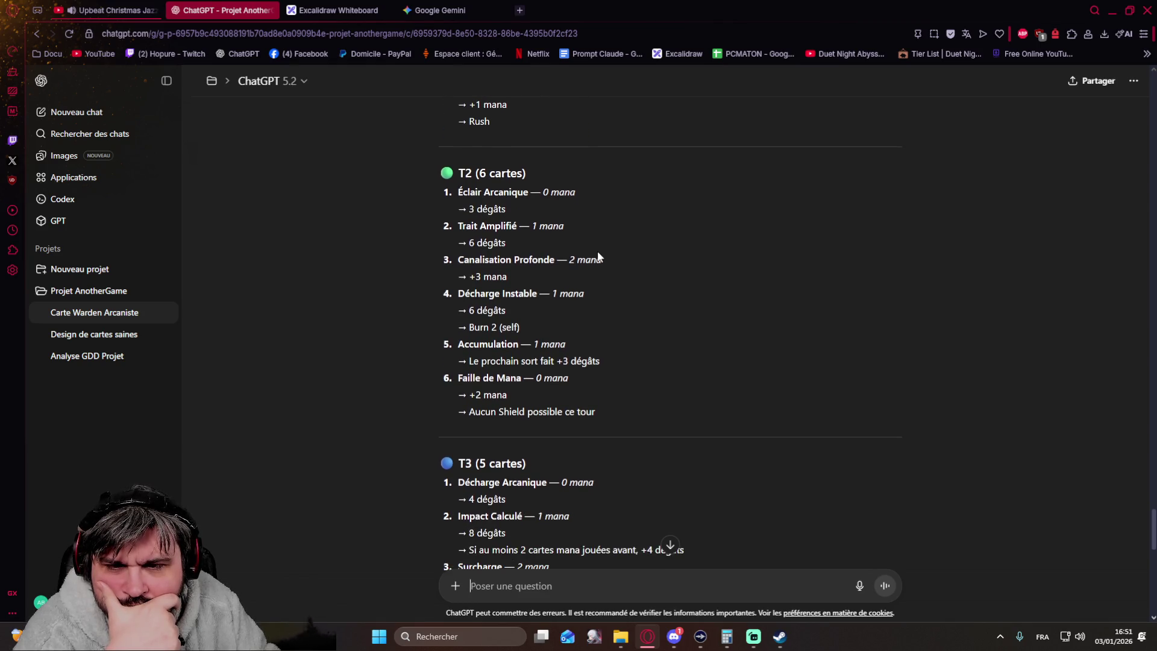
pyautogui.scroll(1, 598, 256)
pyautogui.scroll(2, 598, 257)
pyautogui.scroll(1, 597, 257)
pyautogui.scroll(1, 598, 258)
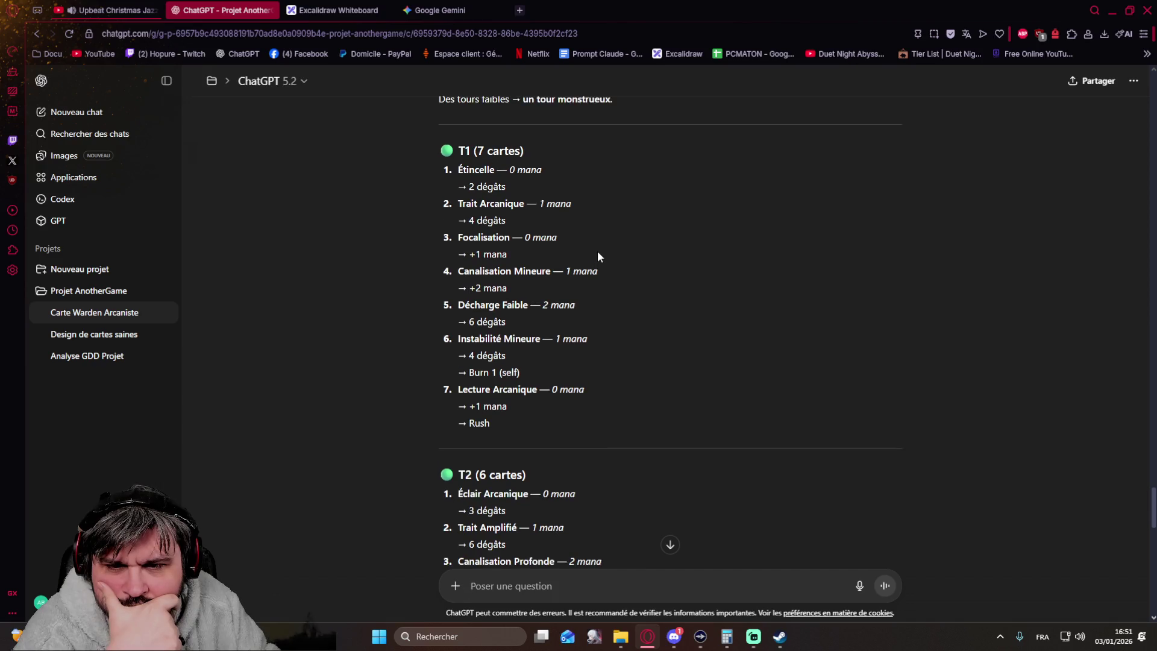
pyautogui.scroll(-1, 597, 257)
pyautogui.scroll(-4, 598, 257)
pyautogui.scroll(-2, 597, 256)
pyautogui.scroll(-2, 597, 257)
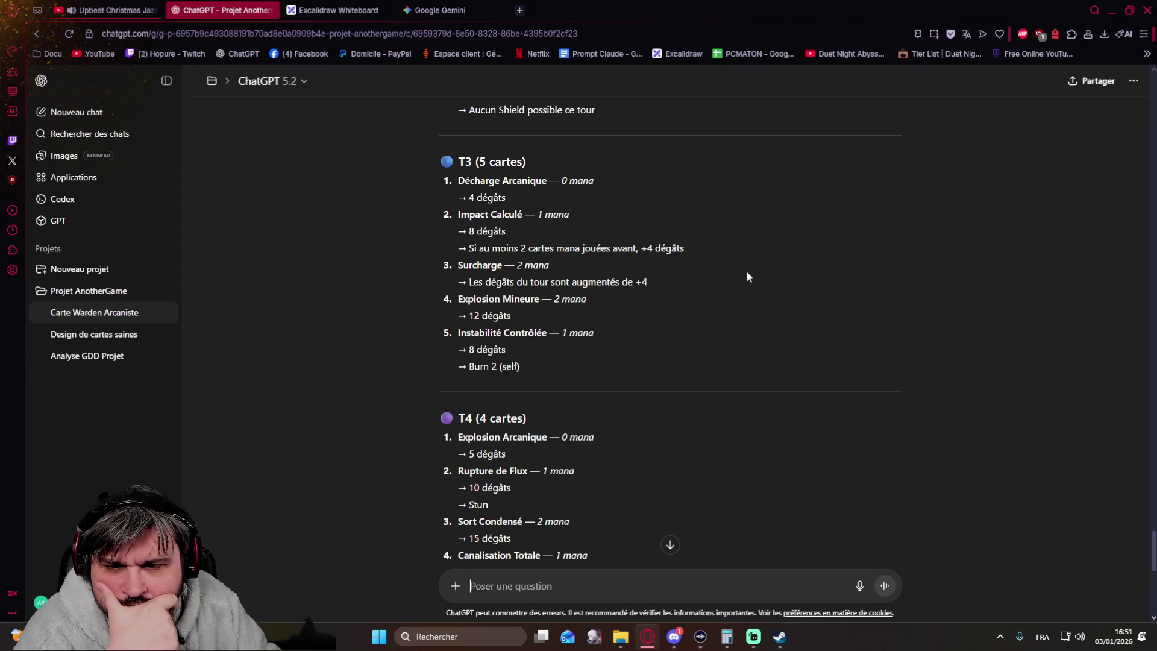
pyautogui.scroll(-2, 747, 277)
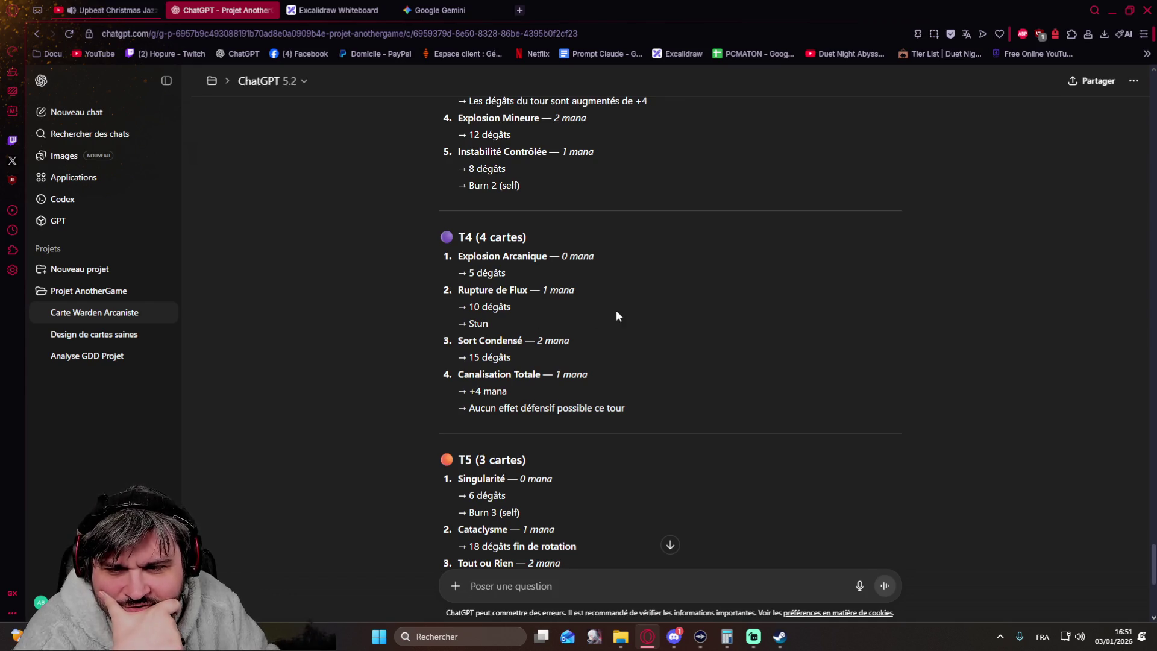
pyautogui.scroll(-1, 630, 313)
pyautogui.scroll(-2, 630, 314)
pyautogui.scroll(-1, 630, 313)
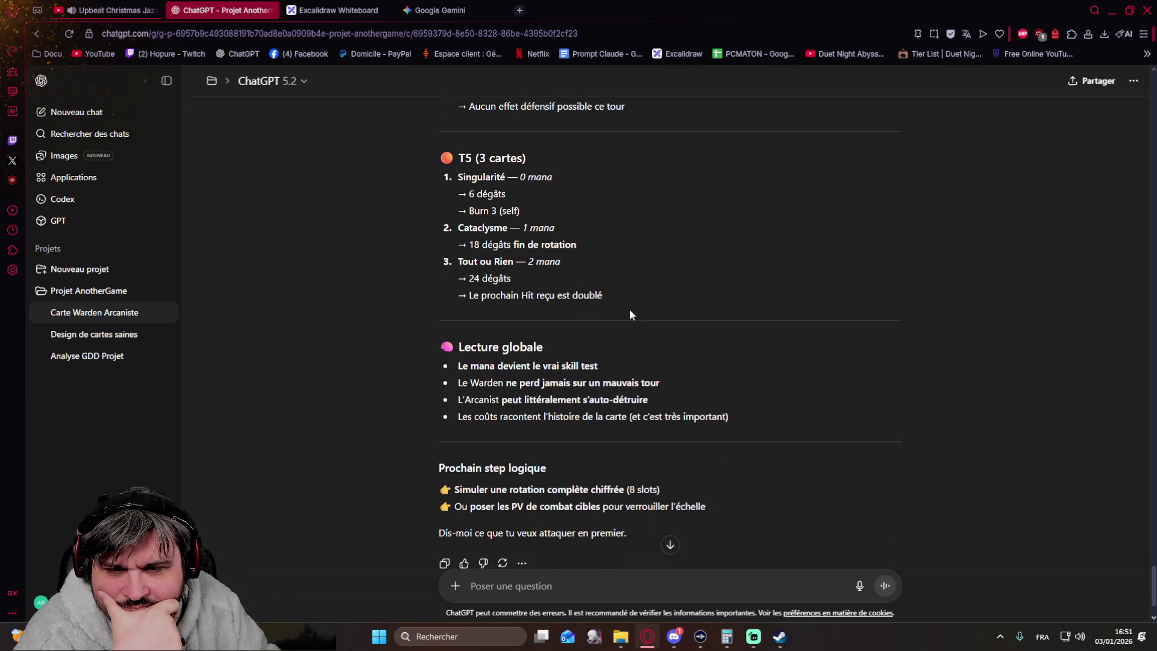
pyautogui.scroll(-1, 630, 314)
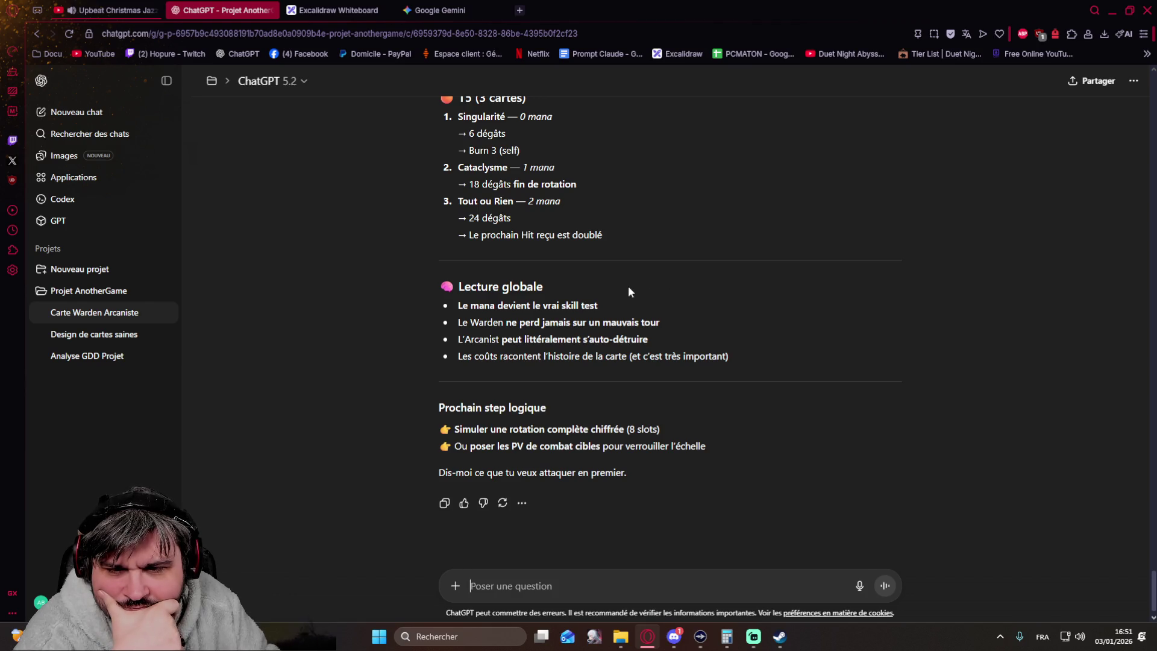
pyautogui.scroll(-1, 629, 291)
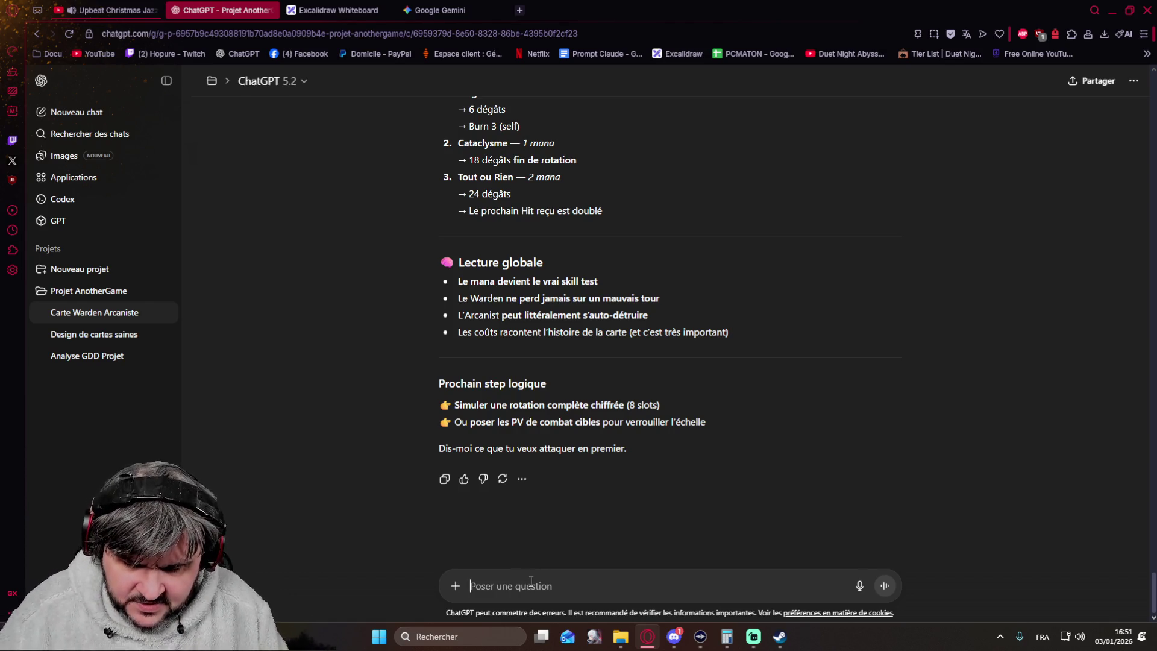
pyautogui.write('on va répartir ln peu les')
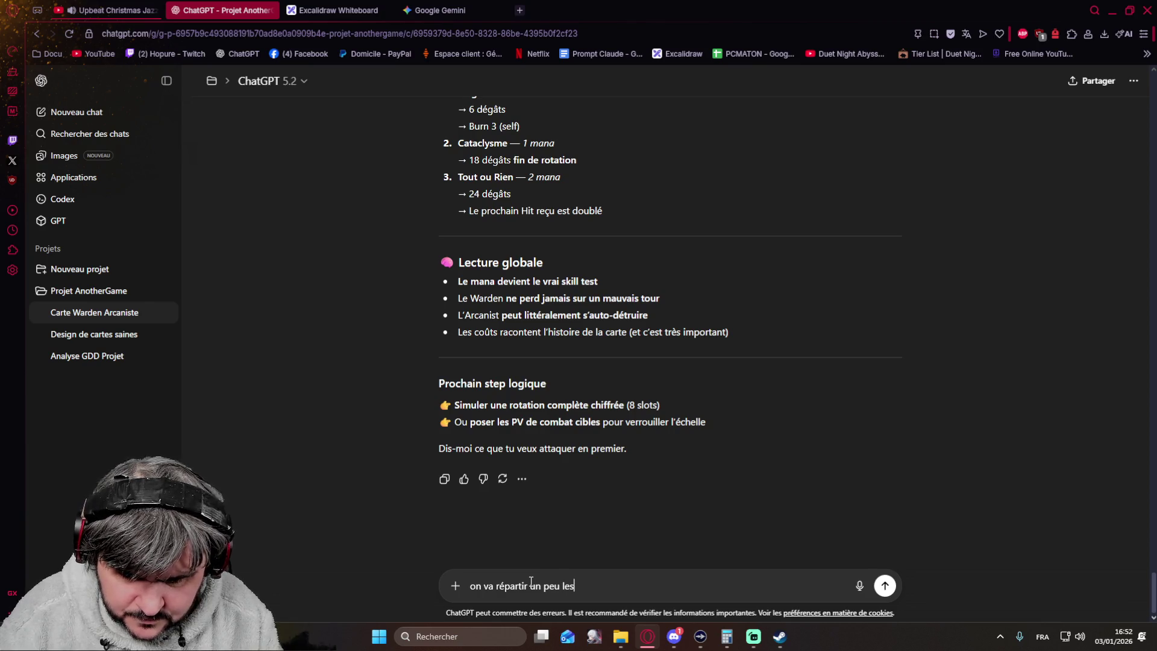
pyautogui.write(' cartes')
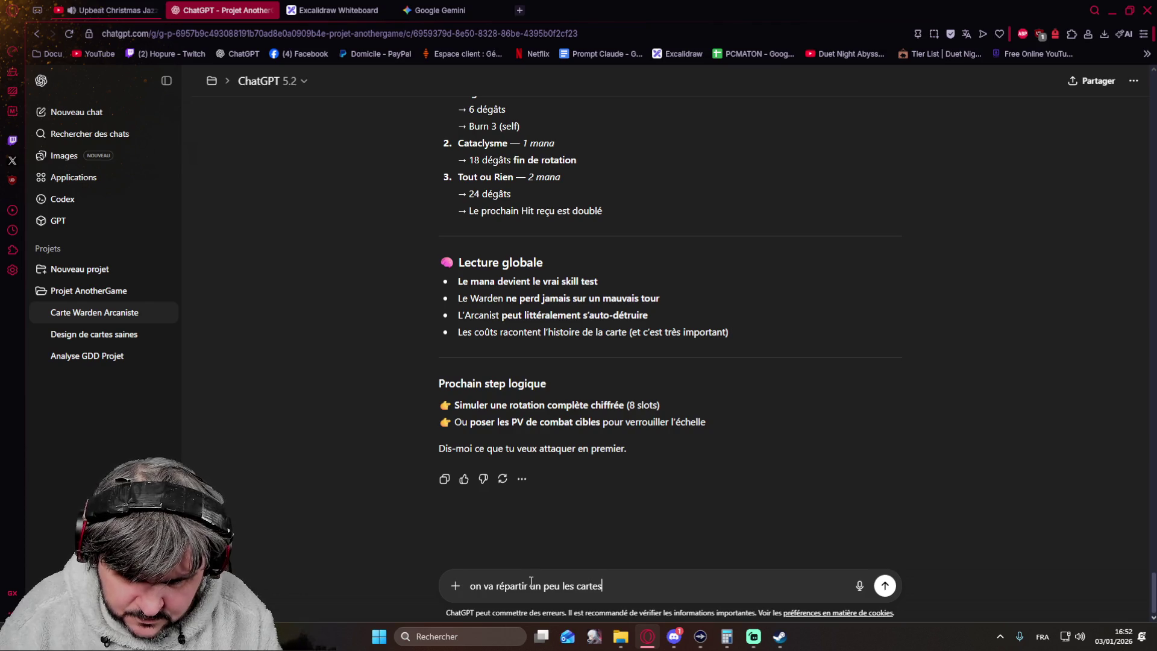
pyautogui.write(' avec')
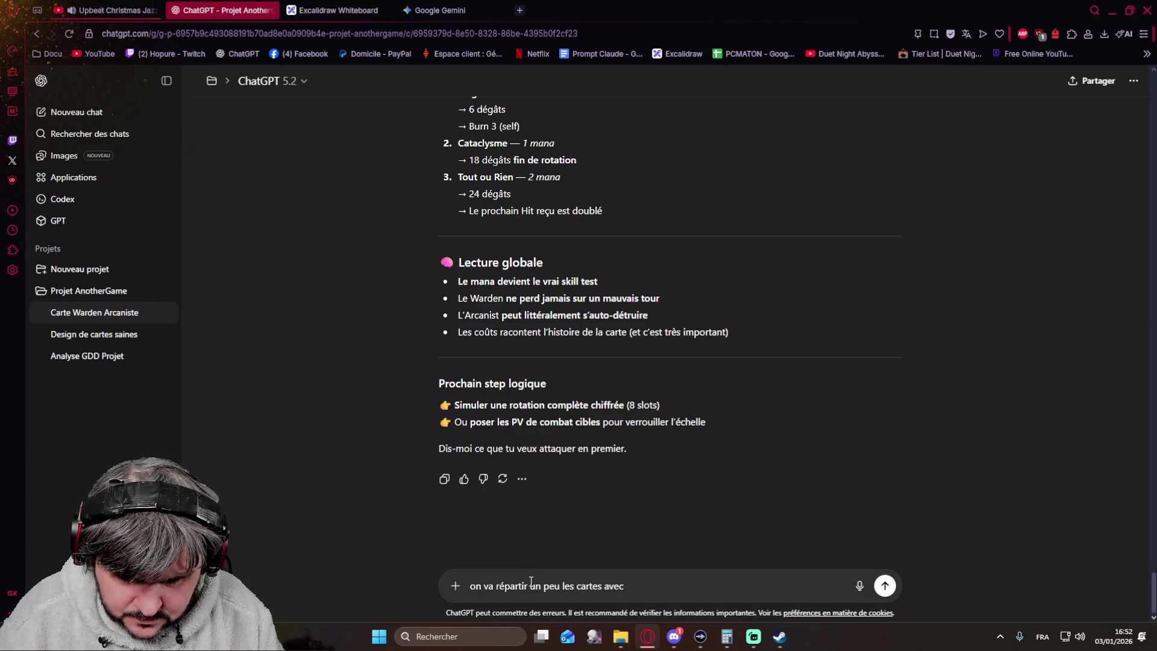
pyautogui.write(' / sans mana')
# Step: Compose the line-by-line rules — more 0-mana cards in T1–T2, a T3 rule, mostly mana-costing cards in T4–T5 — and send it
pyautogui.hotkey('shift', 'Return')
pyautogui.write('T1 et T2 il faut plus de carte à 0 que')
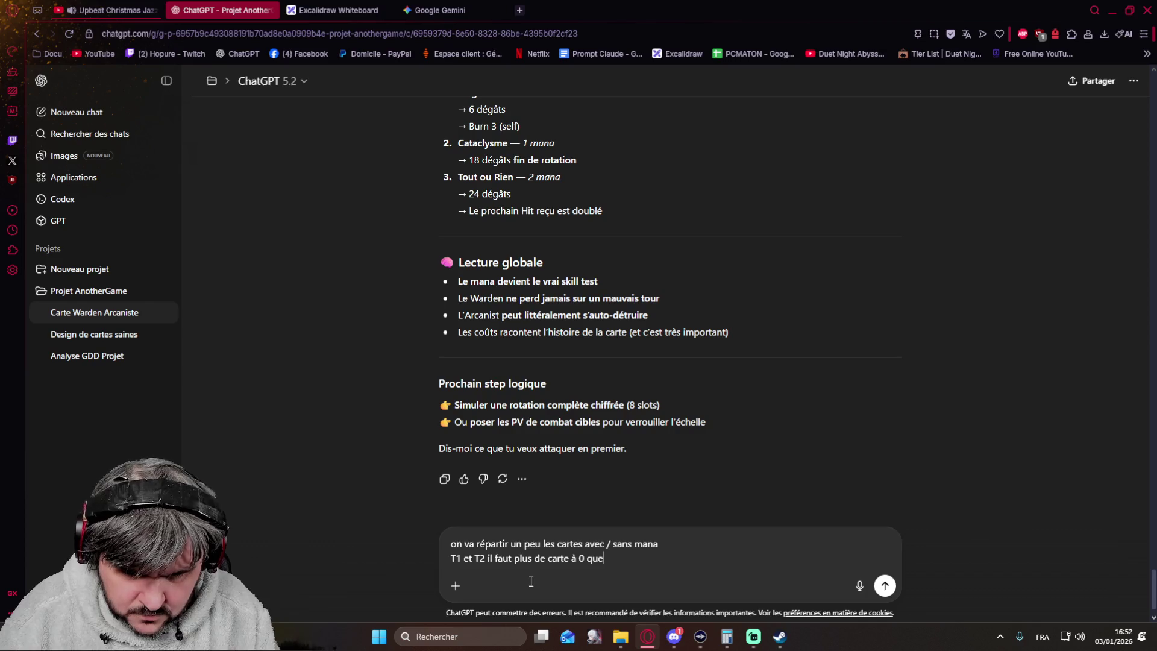
pyautogui.write(' de')
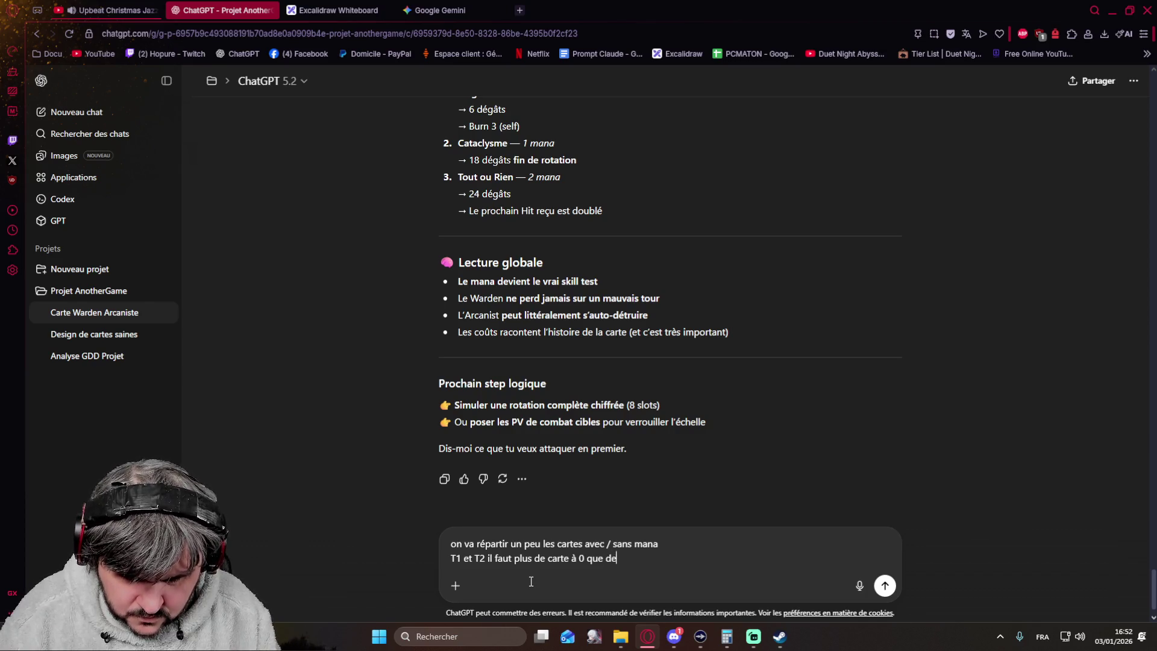
pyautogui.write(' carte à ')
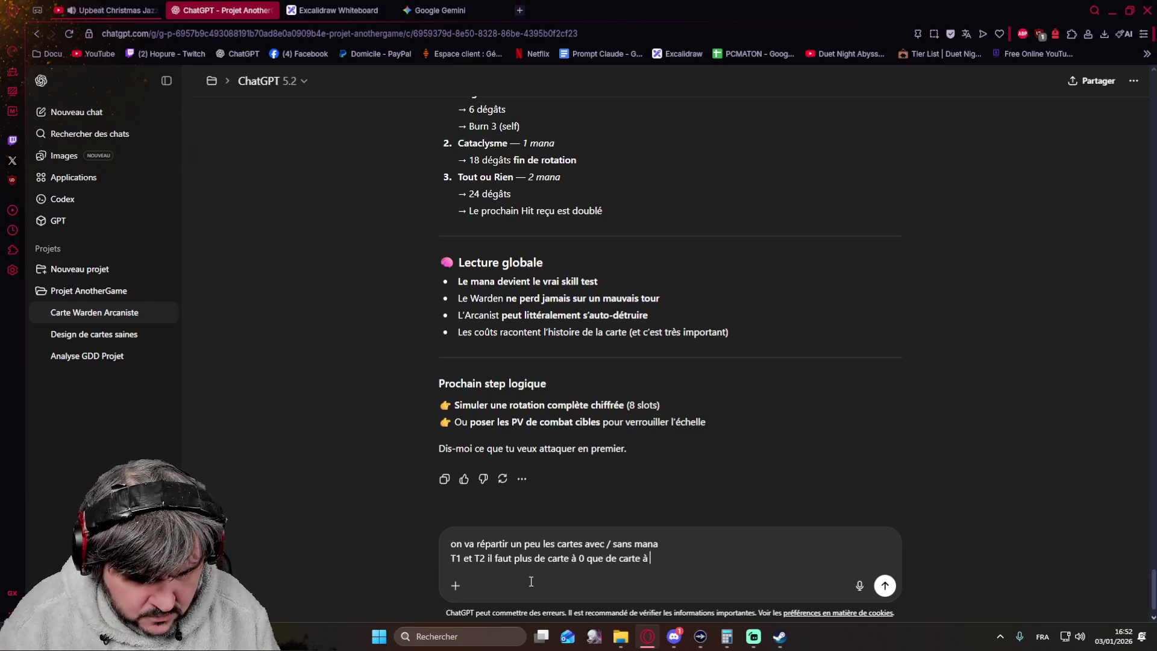
pyautogui.write('1-2')
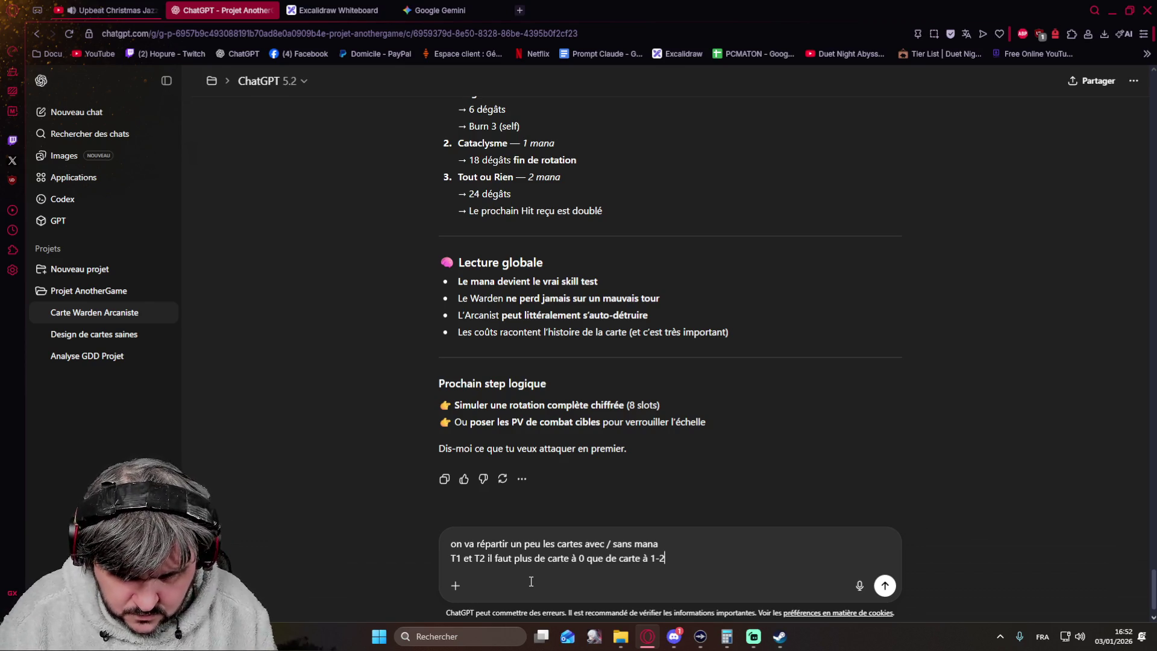
pyautogui.press('BackSpace')
pyautogui.press('BackSpace')
pyautogui.press('BackSpace')
pyautogui.press('BackSpace')
pyautogui.press('BackSpace')
pyautogui.press('BackSpace')
pyautogui.press('BackSpace')
pyautogui.press('BackSpace')
pyautogui.press('BackSpace')
pyautogui.press('BackSpace')
pyautogui.press('BackSpace')
pyautogui.press('BackSpace')
pyautogui.write('mana, ')
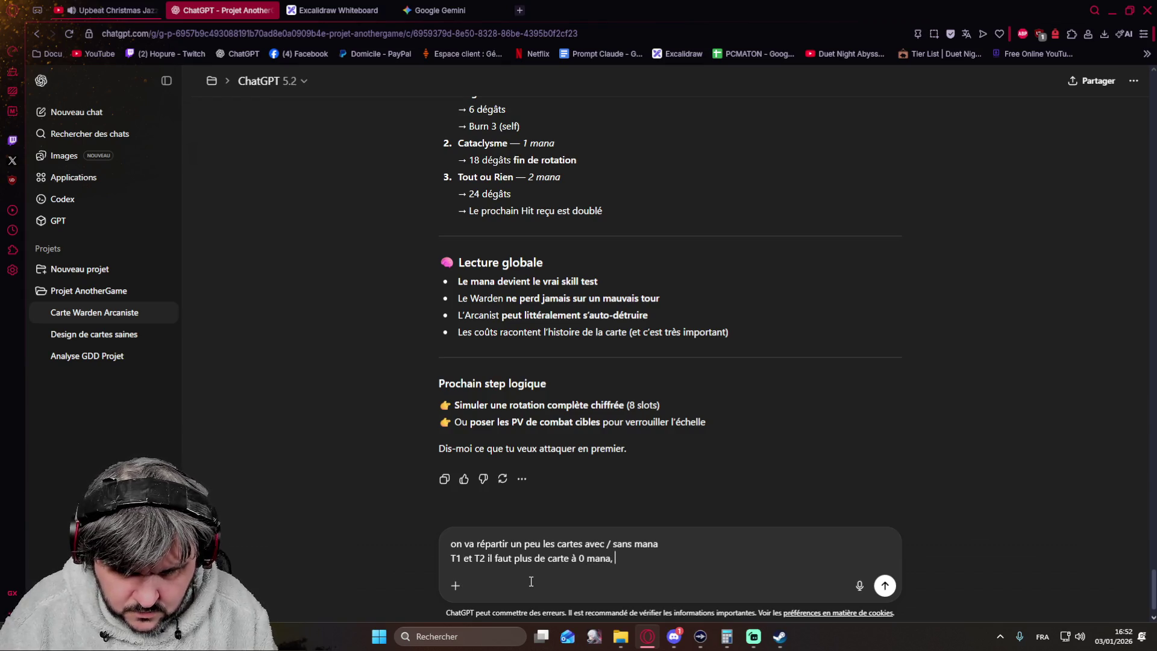
pyautogui.write('pas de  2-3 mana donc quelques 1 mana')
pyautogui.hotkey('shift', 'Return')
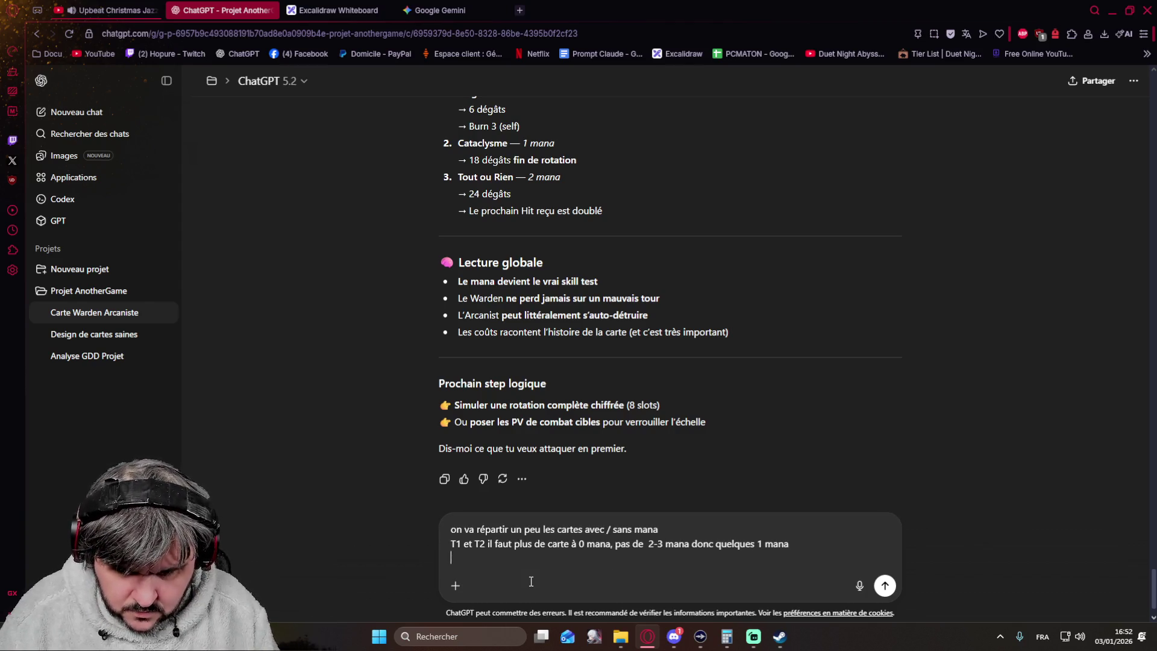
pyautogui.write('T3+')
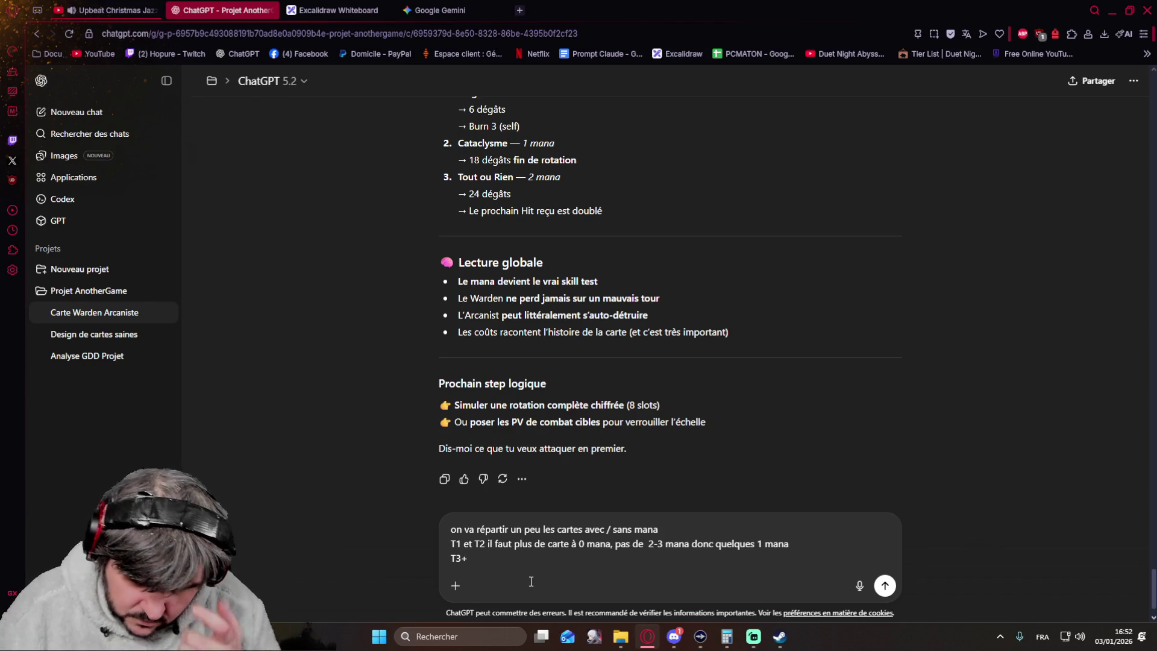
pyautogui.press('BackSpace')
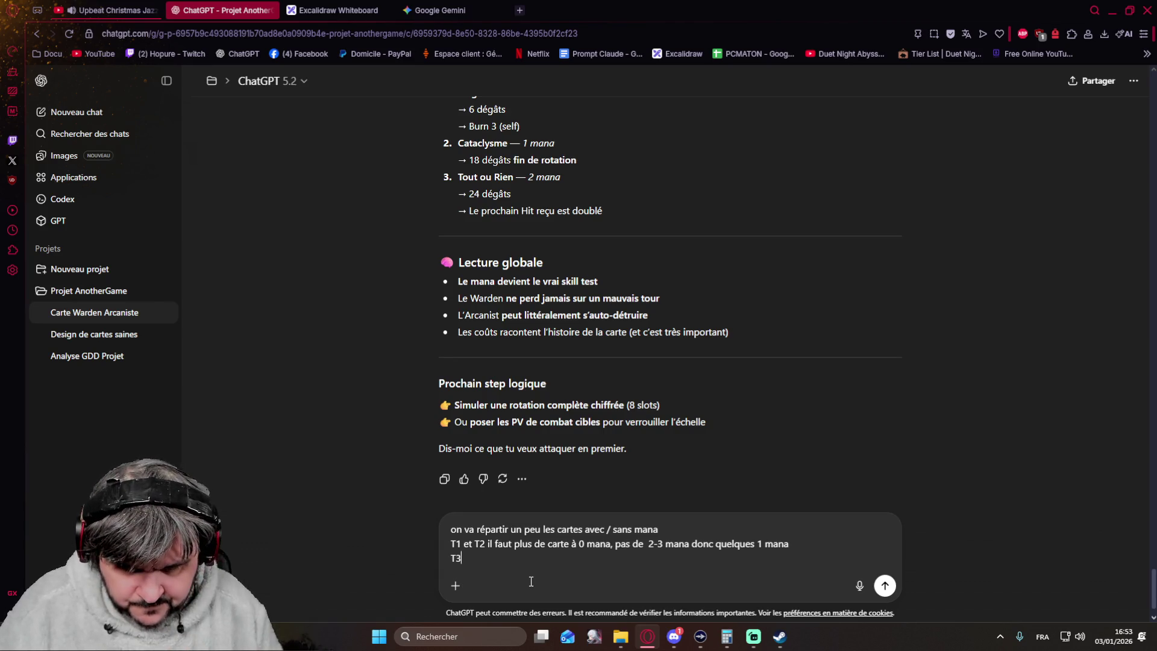
pyautogui.write('plus de carte')
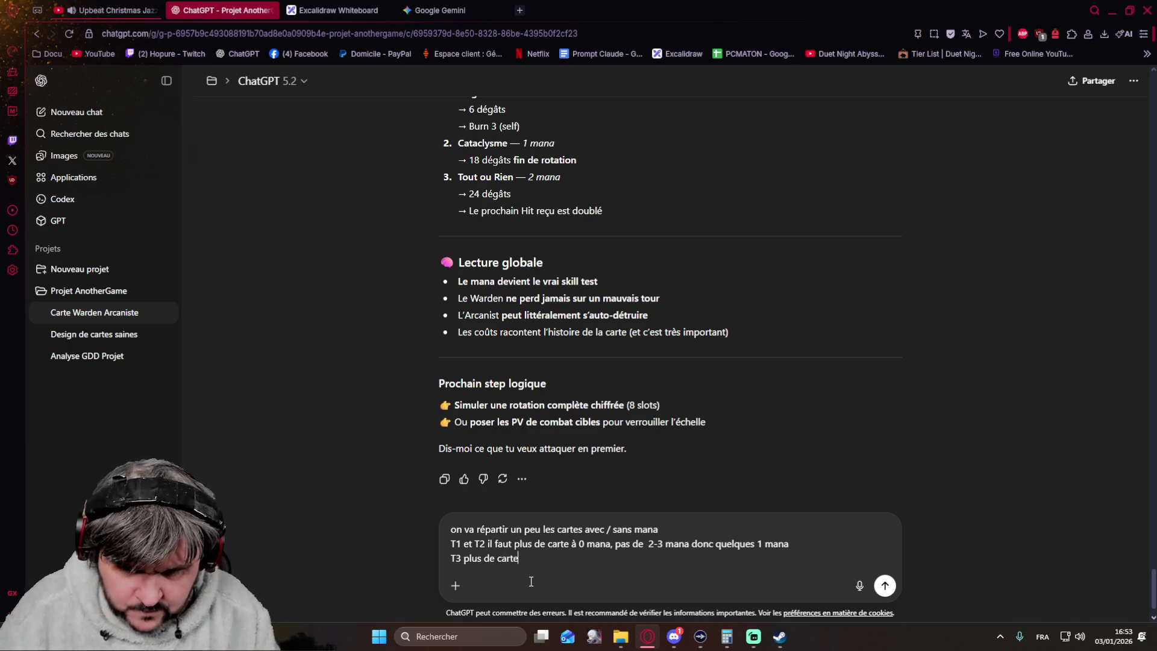
pyautogui.write(' à 0 mana mais on incl')
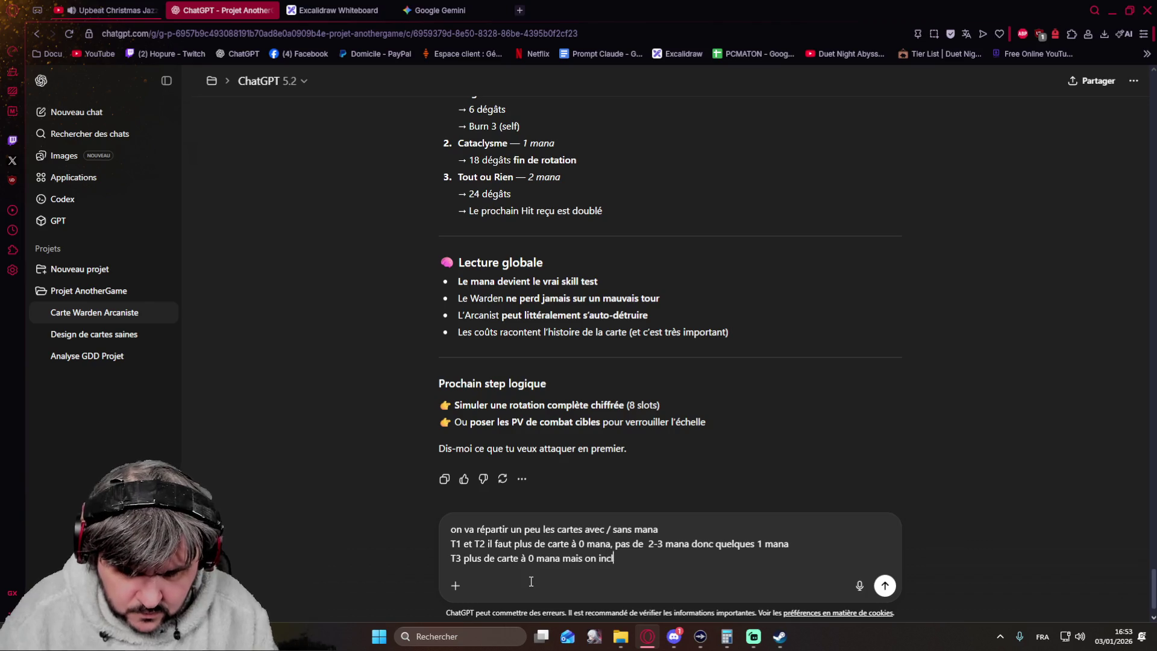
pyautogui.write('us des c')
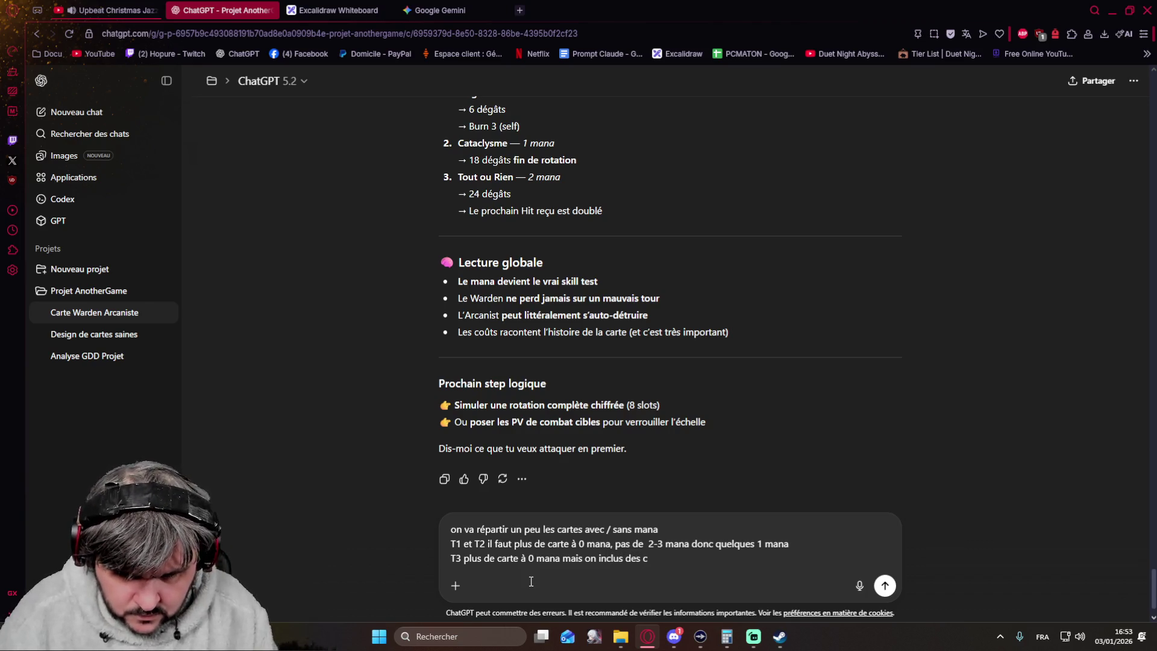
pyautogui.write('acartes à 2-3 mana')
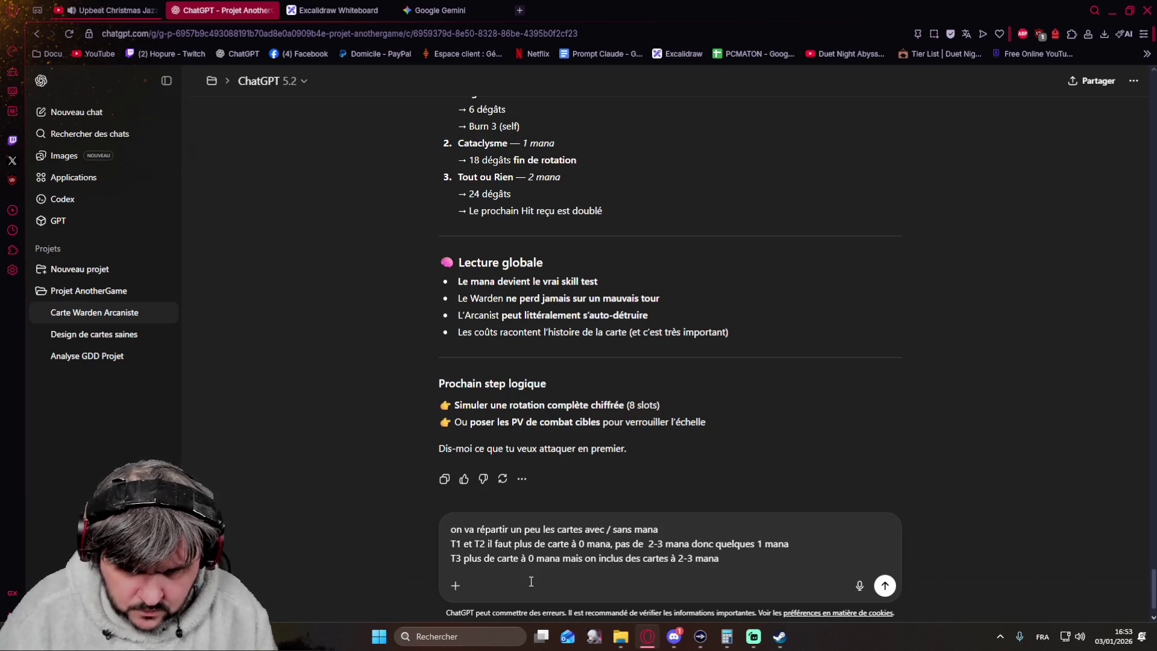
pyautogui.write(' en plus des 1 mana')
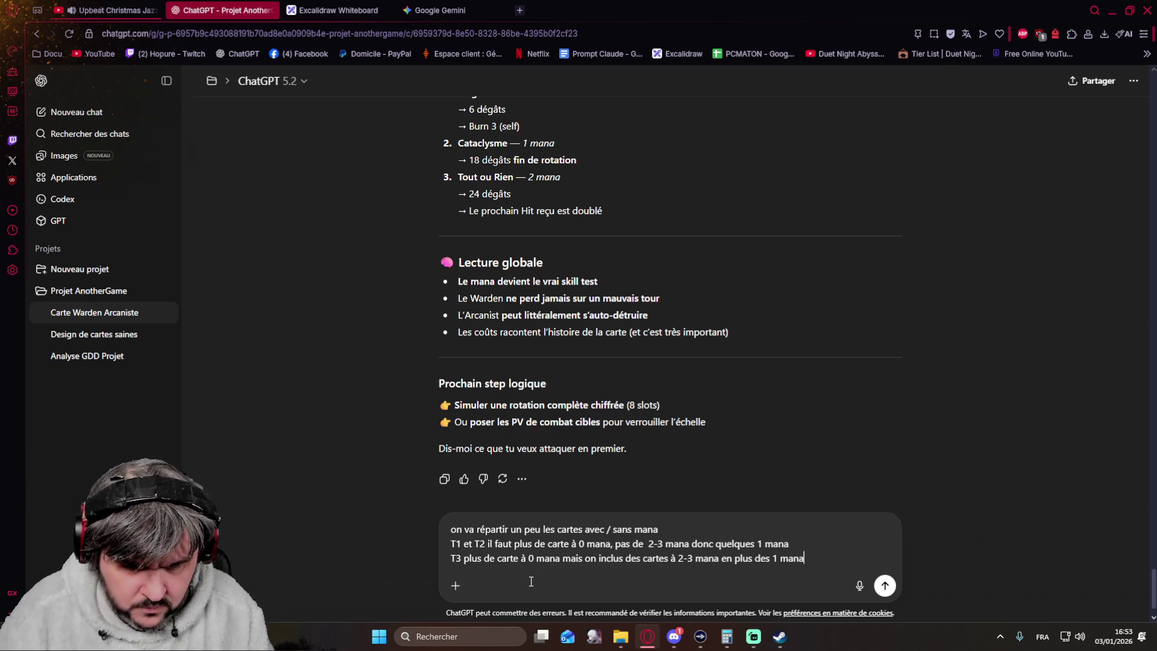
pyautogui.hotkey('shift', 'Return')
pyautogui.write('T')
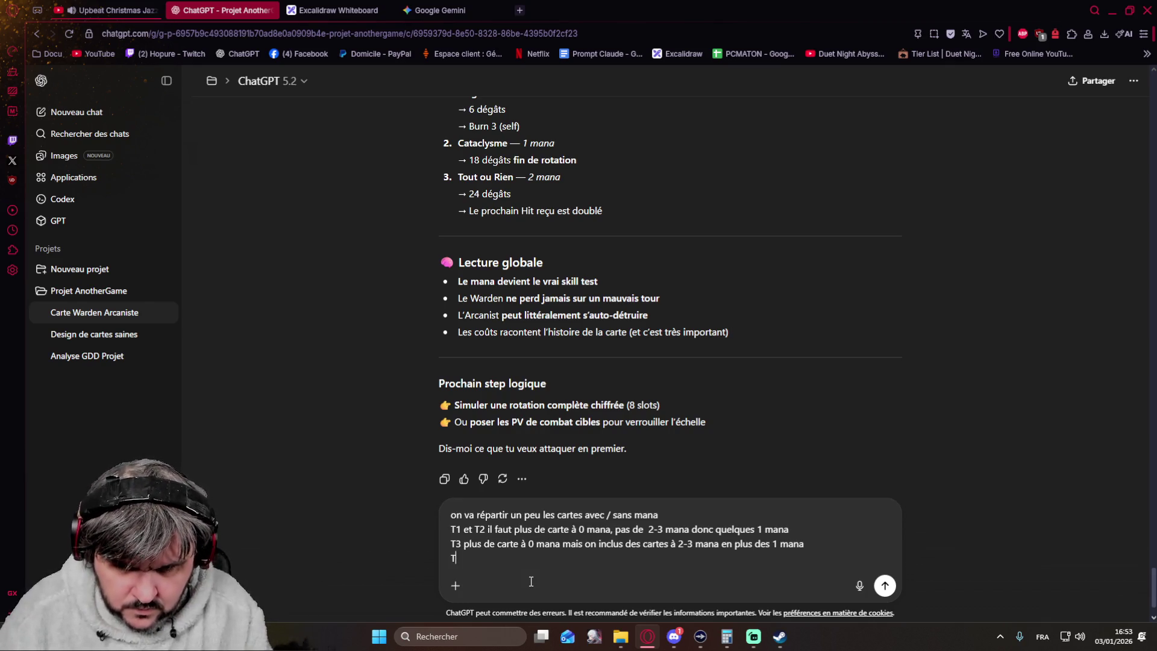
pyautogui.write('4 - T5')
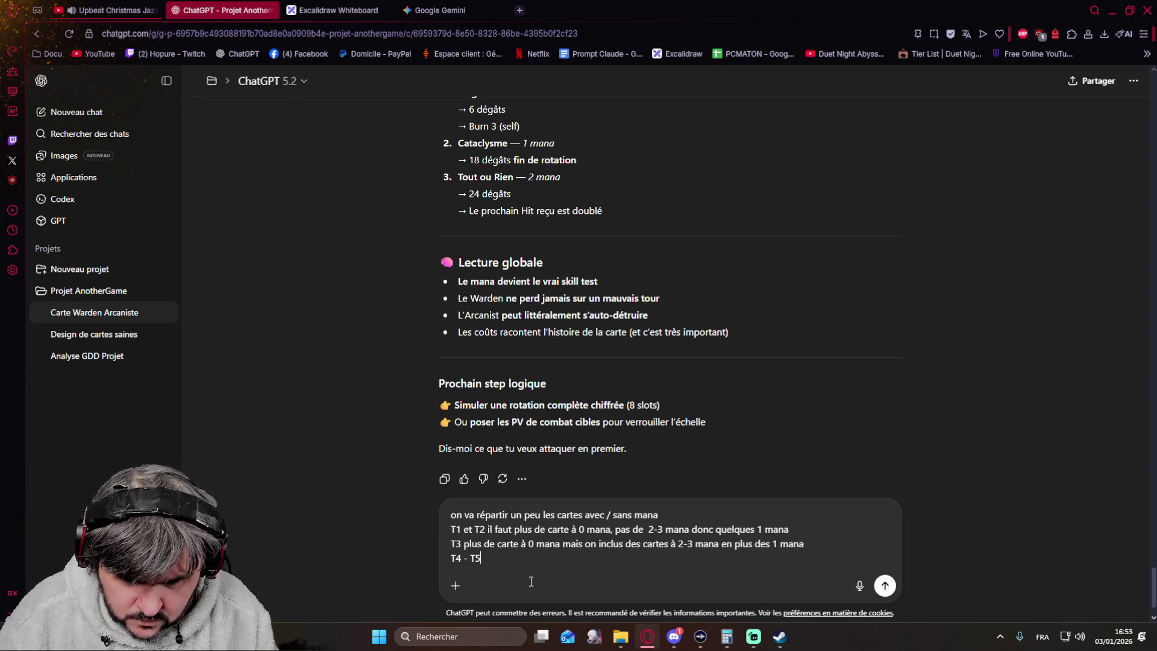
pyautogui.write(' quelques cartes à 0')
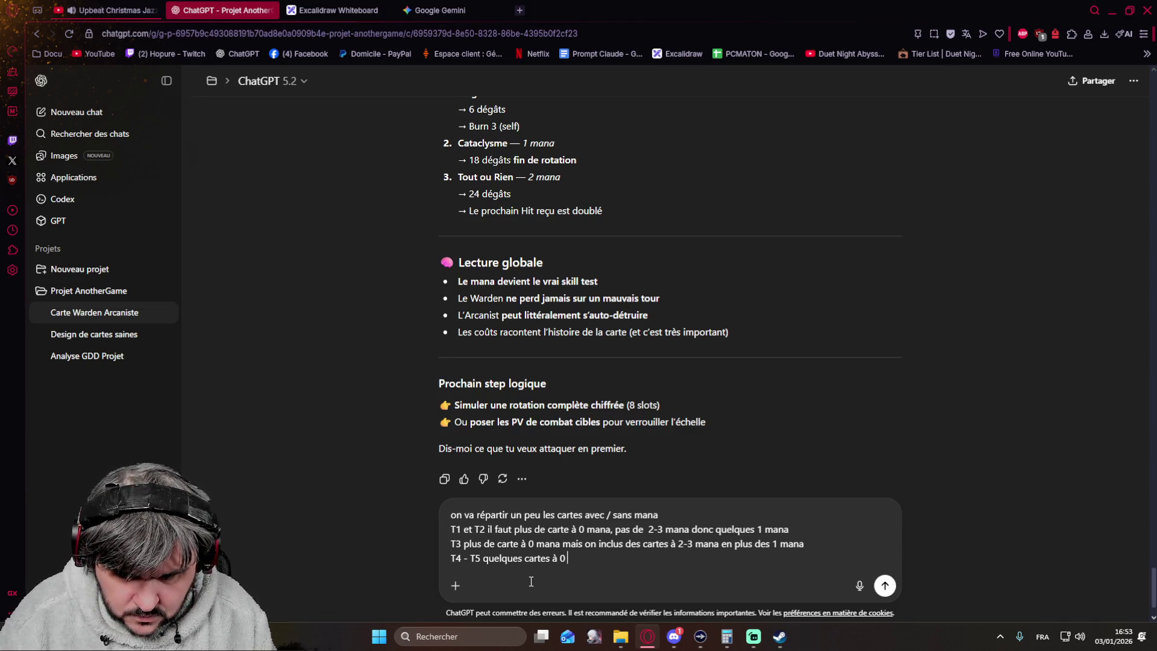
pyautogui.write('ma')
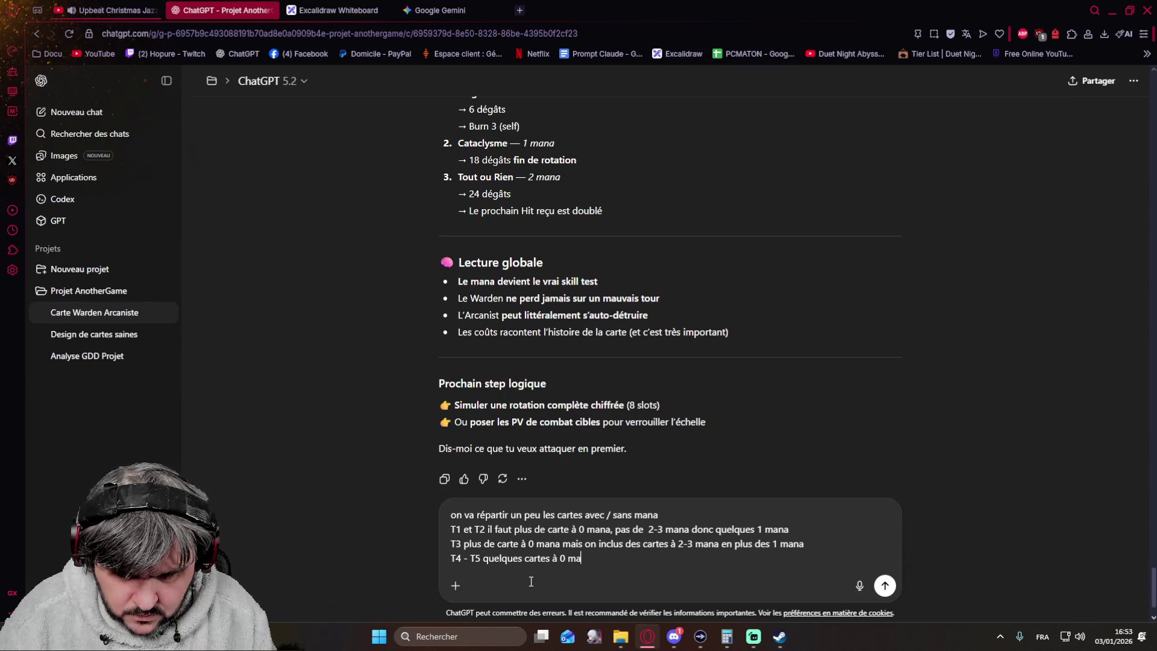
pyautogui.write('is majo')
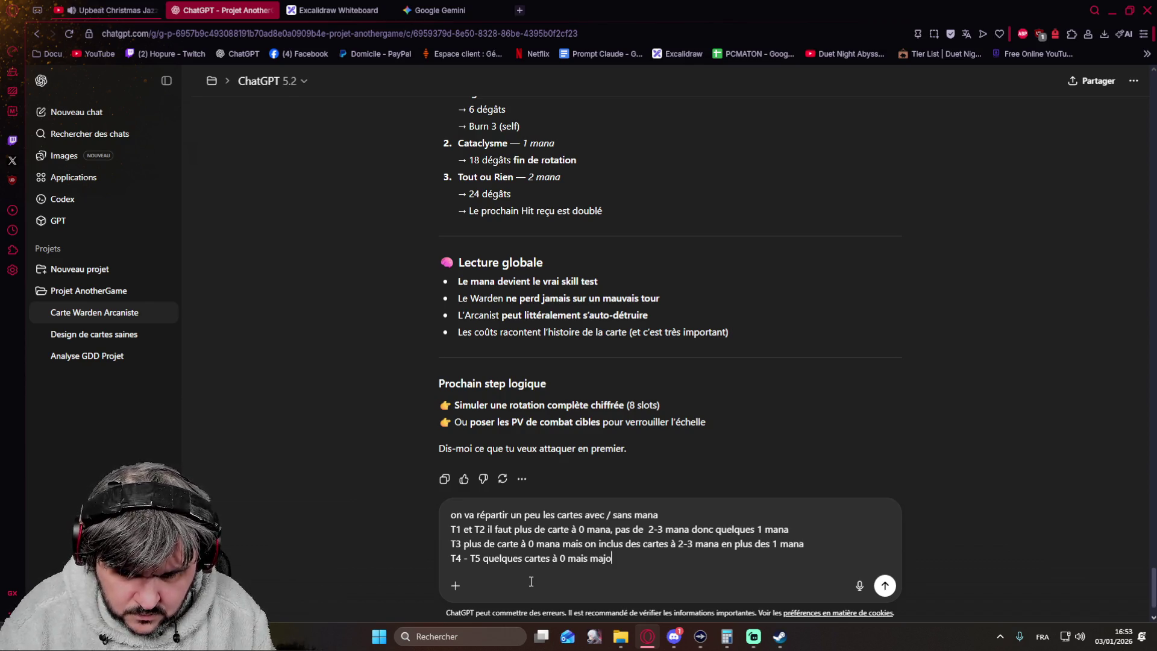
pyautogui.write('rité de carte avec mana')
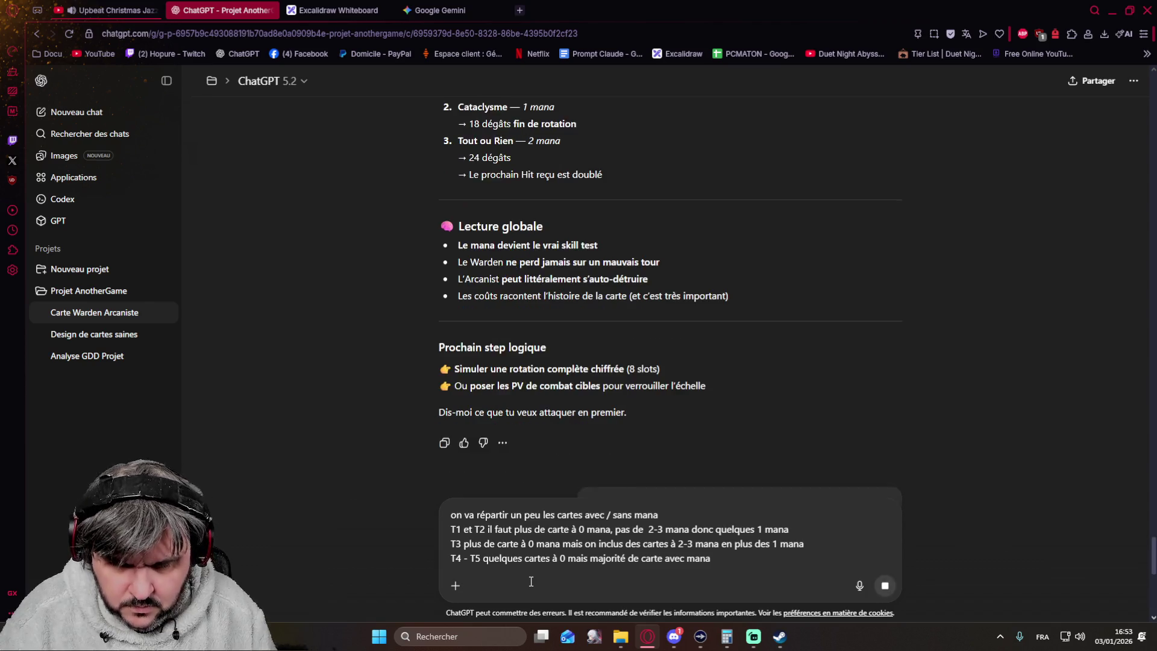
pyautogui.press('Return')
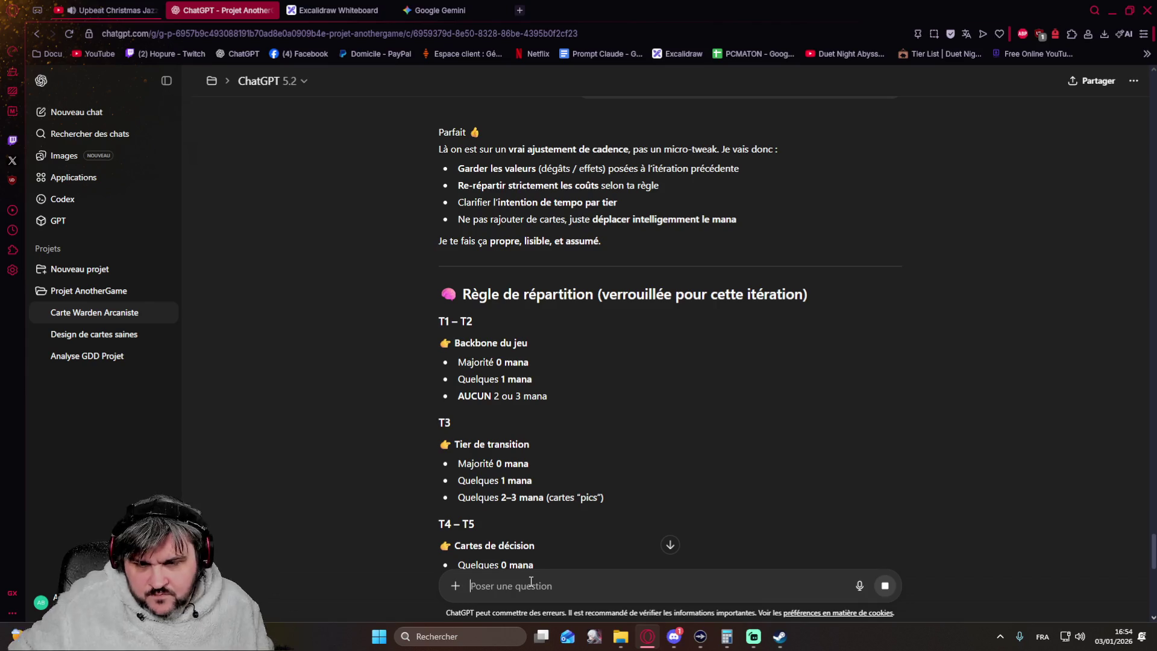
pyautogui.scroll(-1, 342, 290)
pyautogui.scroll(-1, 343, 291)
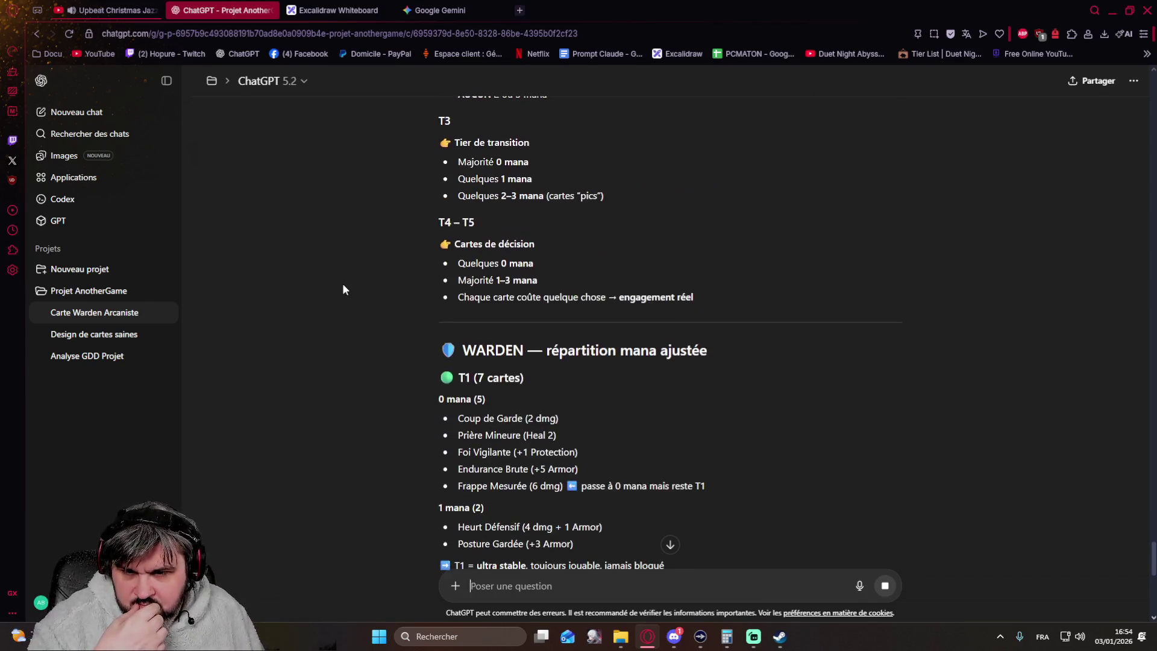
pyautogui.scroll(-2, 343, 289)
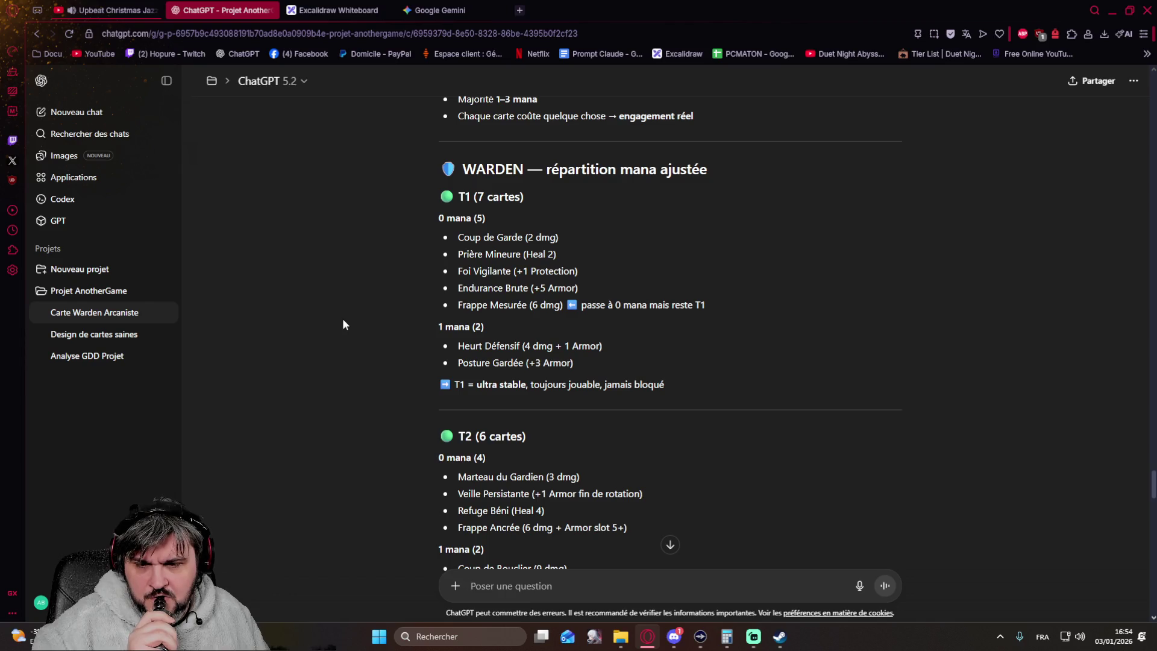
pyautogui.scroll(-2, 343, 324)
pyautogui.scroll(-1, 343, 324)
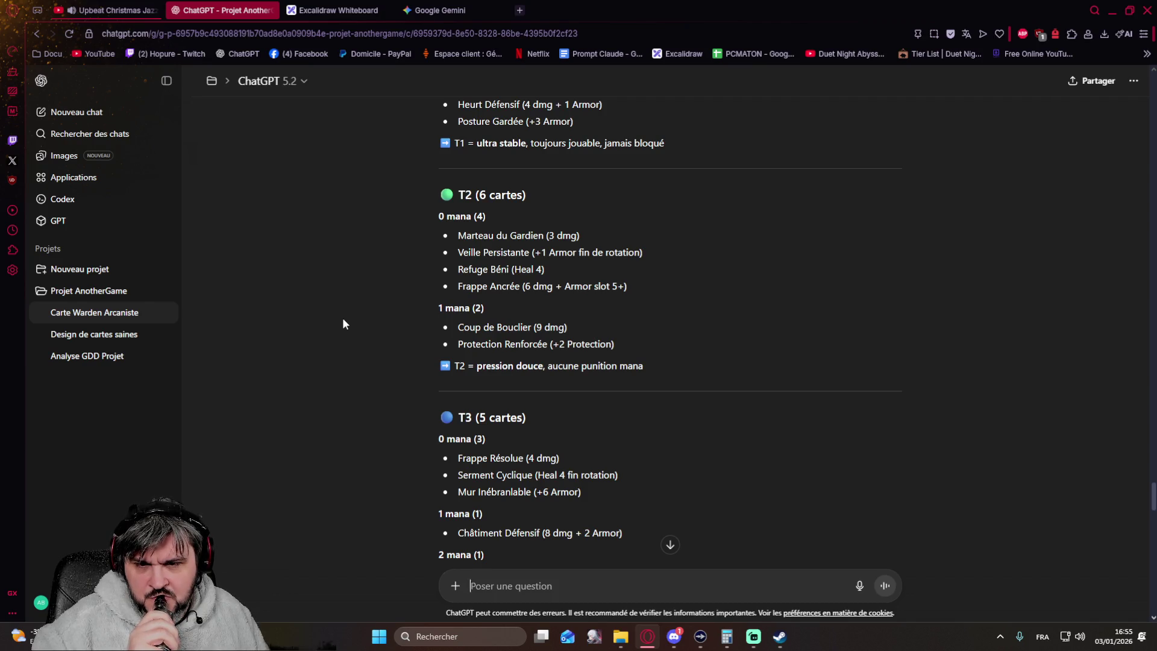
pyautogui.scroll(-2, 343, 319)
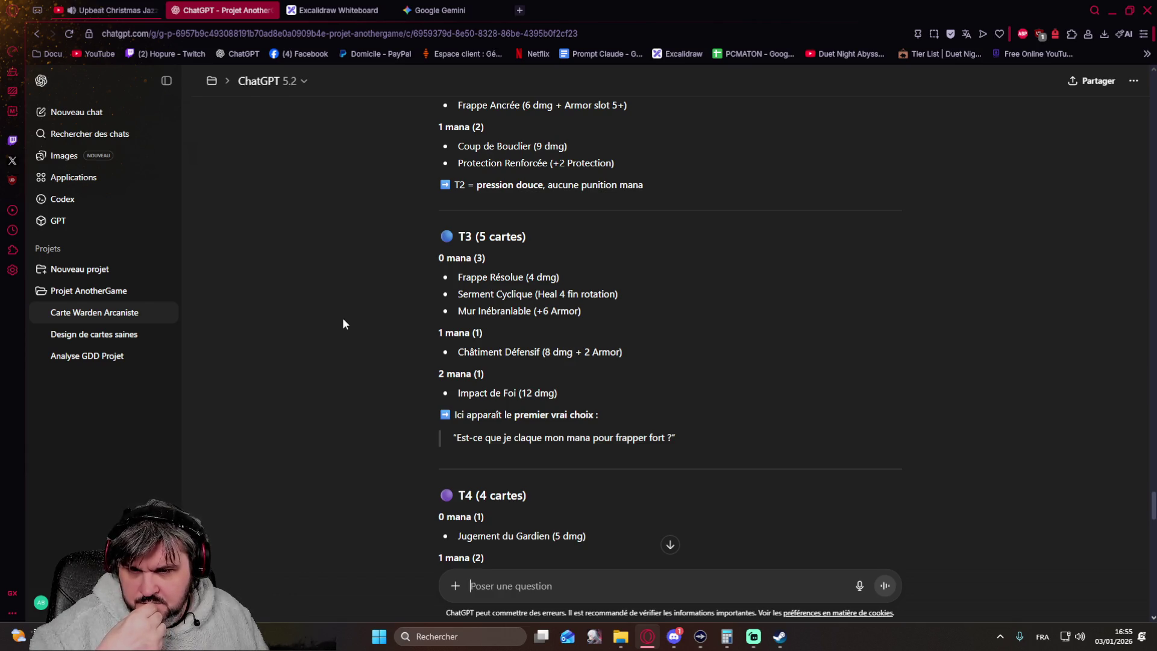
pyautogui.scroll(-3, 343, 324)
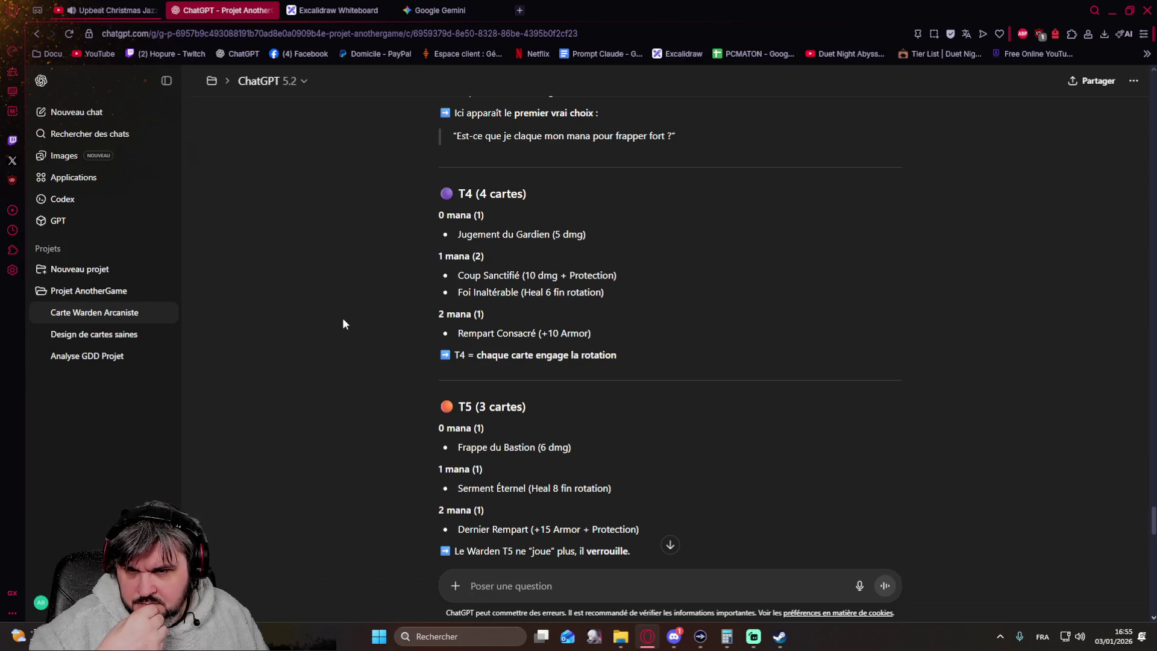
pyautogui.scroll(-2, 343, 325)
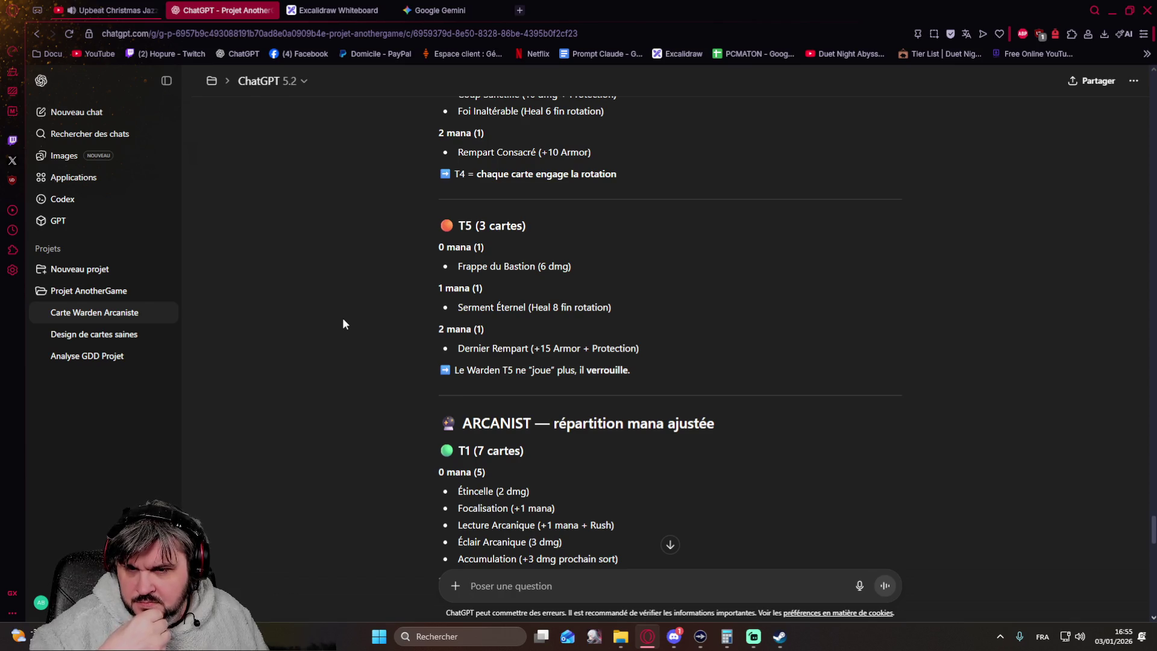
pyautogui.scroll(1, 343, 324)
pyautogui.scroll(2, 343, 323)
pyautogui.scroll(2, 343, 324)
pyautogui.scroll(2, 343, 324)
pyautogui.scroll(2, 343, 324)
pyautogui.scroll(2, 342, 324)
pyautogui.scroll(1, 343, 324)
pyautogui.scroll(-1, 343, 324)
pyautogui.scroll(-1, 343, 324)
pyautogui.scroll(-3, 343, 324)
pyautogui.scroll(-2, 343, 323)
pyautogui.scroll(-2, 342, 319)
pyautogui.scroll(-1, 342, 318)
pyautogui.scroll(-2, 343, 320)
pyautogui.scroll(-2, 343, 319)
pyautogui.scroll(-1, 343, 324)
pyautogui.scroll(-1, 343, 324)
pyautogui.scroll(-1, 343, 323)
pyautogui.scroll(2, 342, 323)
pyautogui.scroll(1, 343, 324)
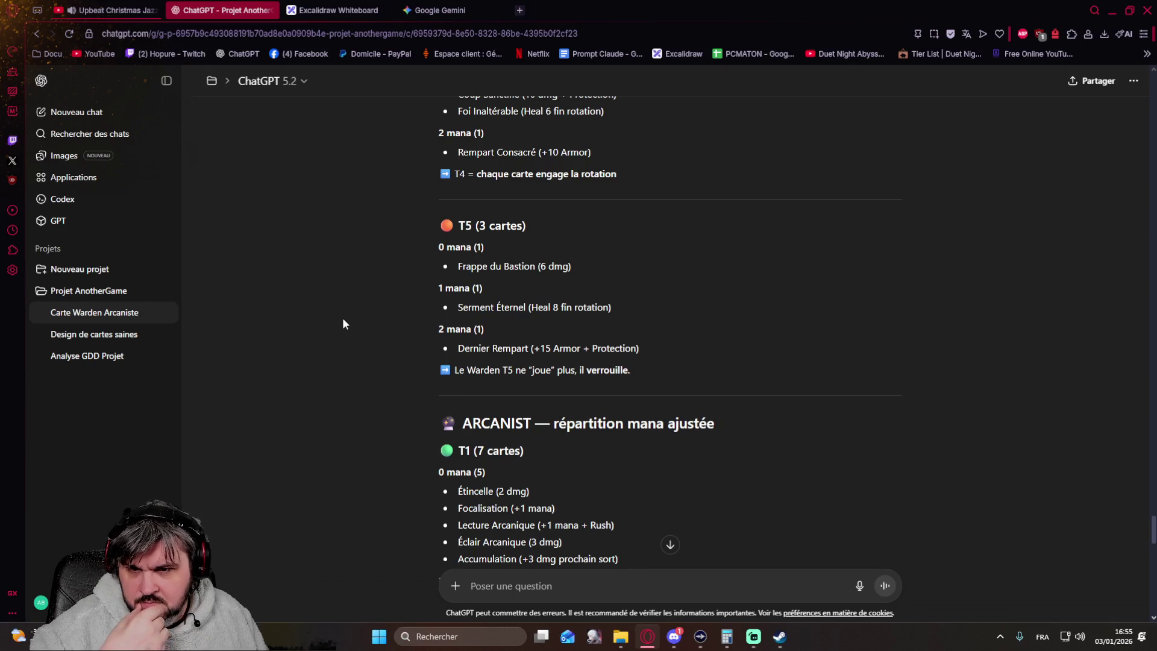
pyautogui.scroll(1, 343, 324)
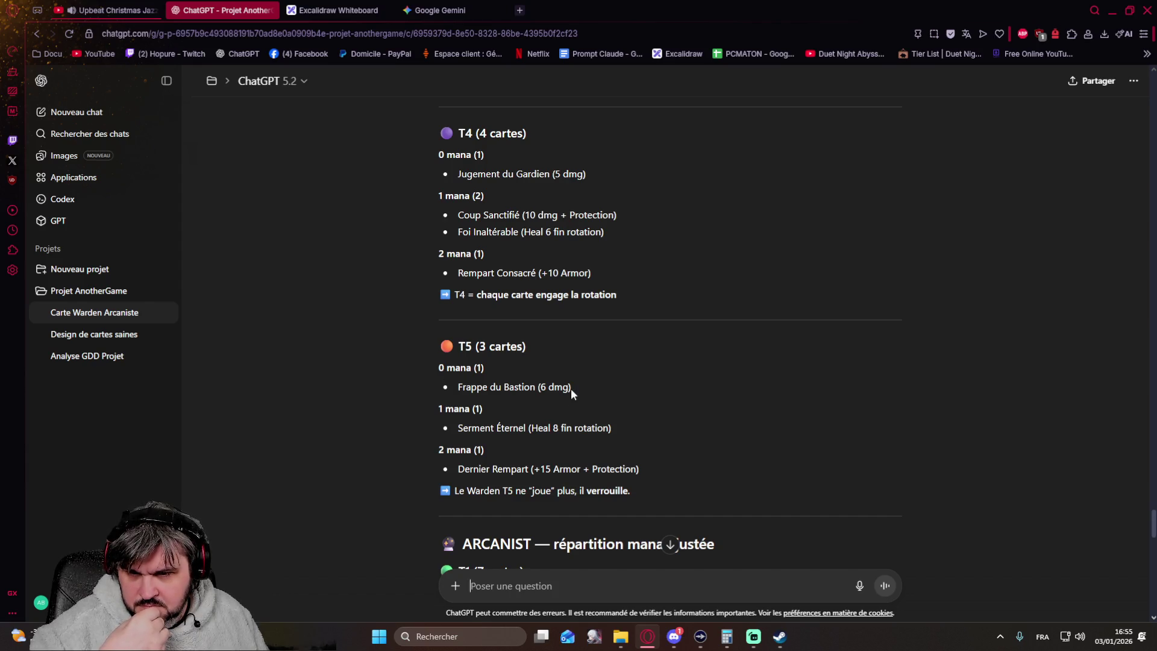
pyautogui.scroll(3, 571, 388)
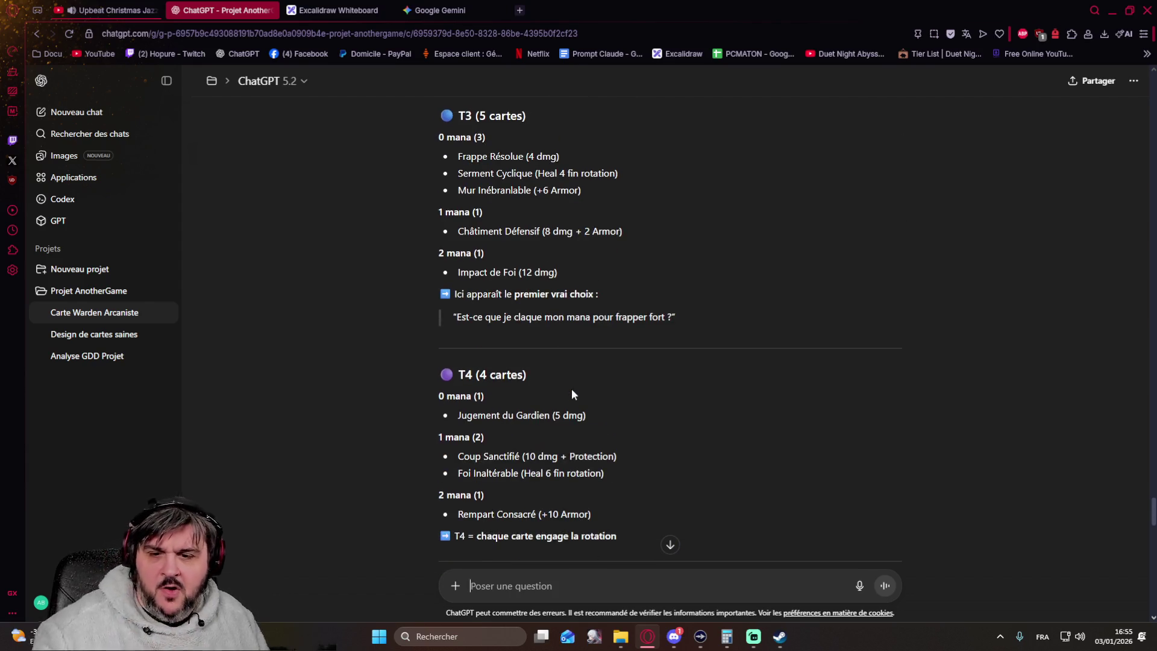
pyautogui.scroll(3, 561, 375)
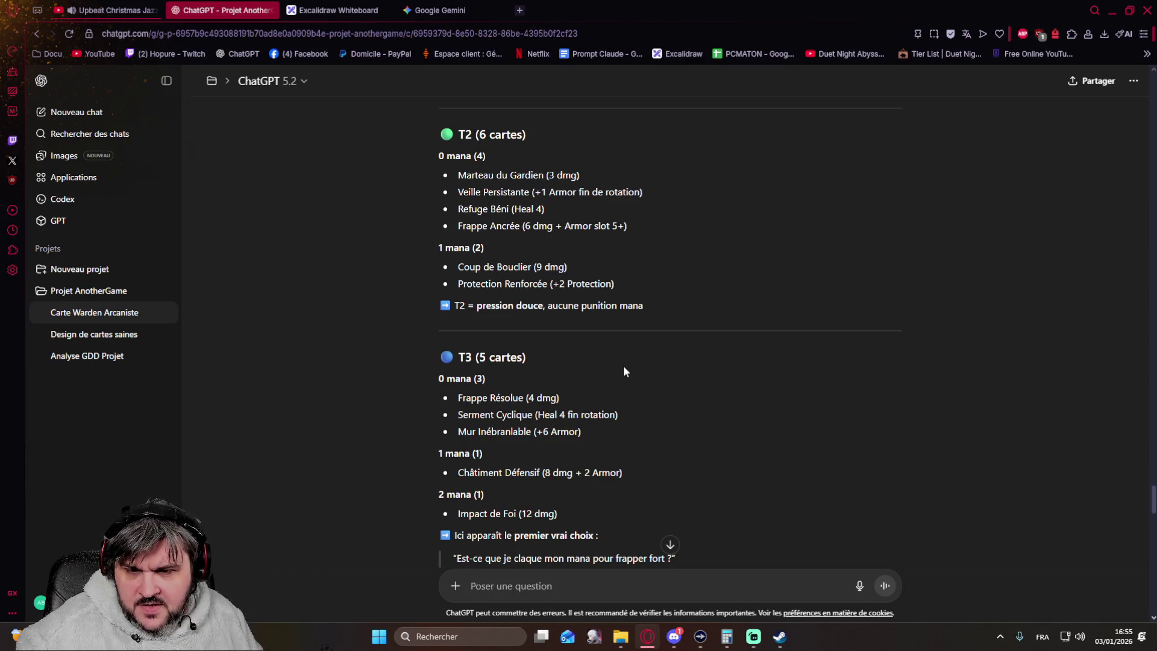
pyautogui.scroll(2, 623, 368)
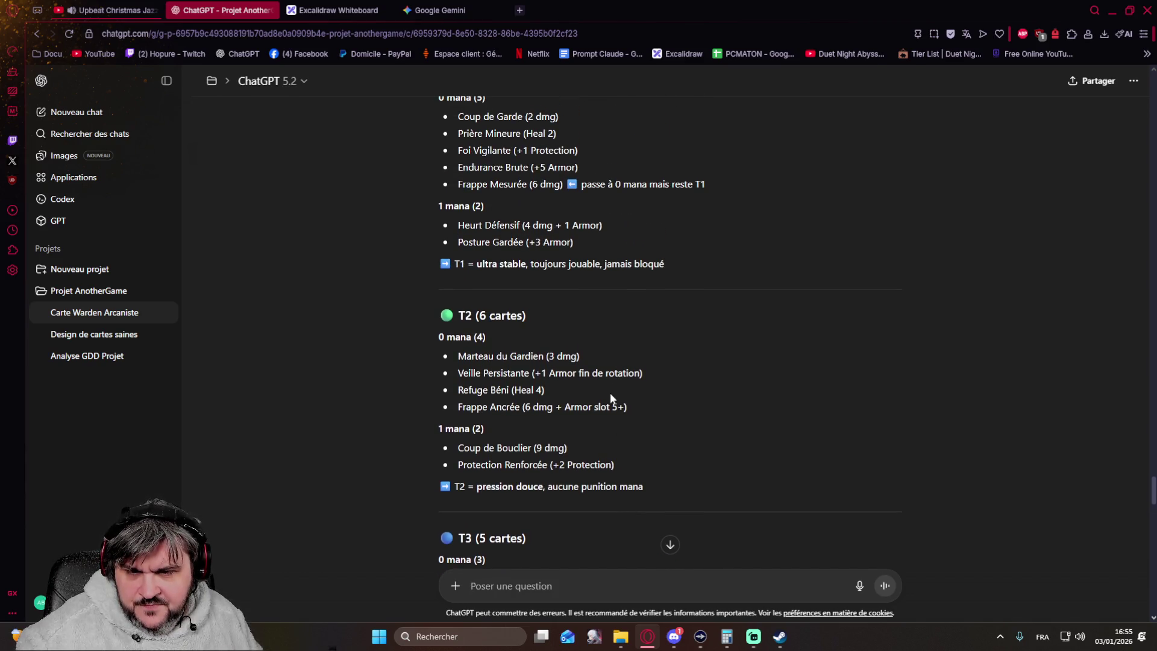
pyautogui.scroll(2, 610, 393)
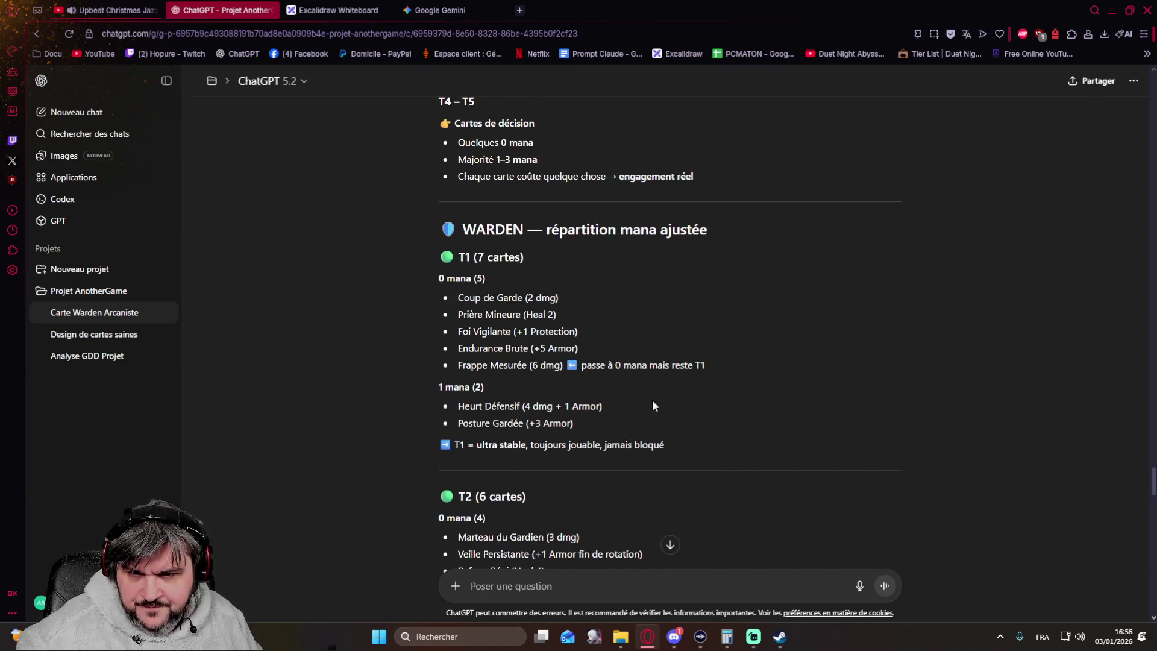
pyautogui.scroll(-2, 652, 406)
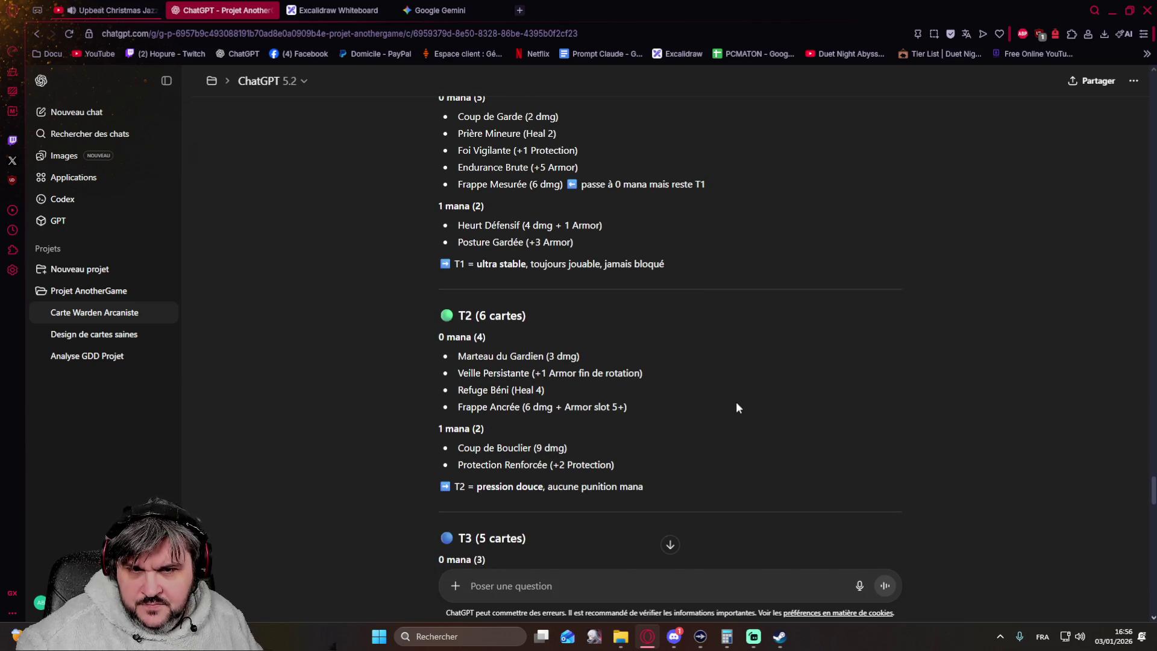
pyautogui.scroll(2, 736, 408)
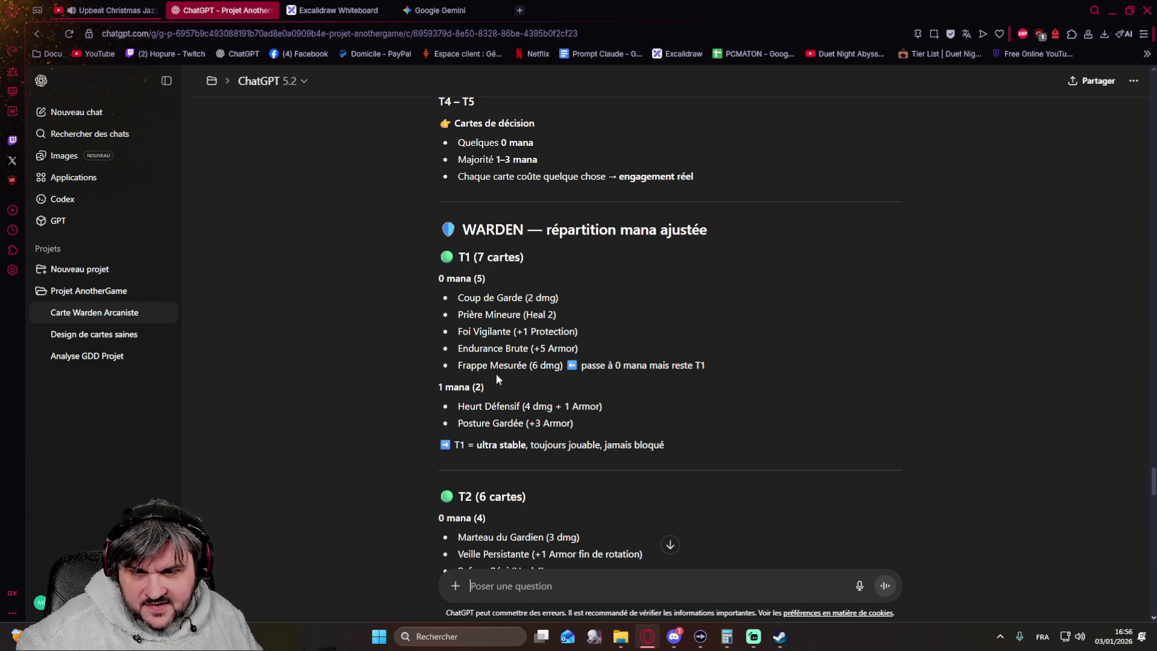
# Step: Highlight the Frappe Mesurée damage entry and Frappe du Bastion's 6 dmg value to compare against the benchmark table
pyautogui.moveTo(458, 365); pyautogui.dragTo(564, 369)
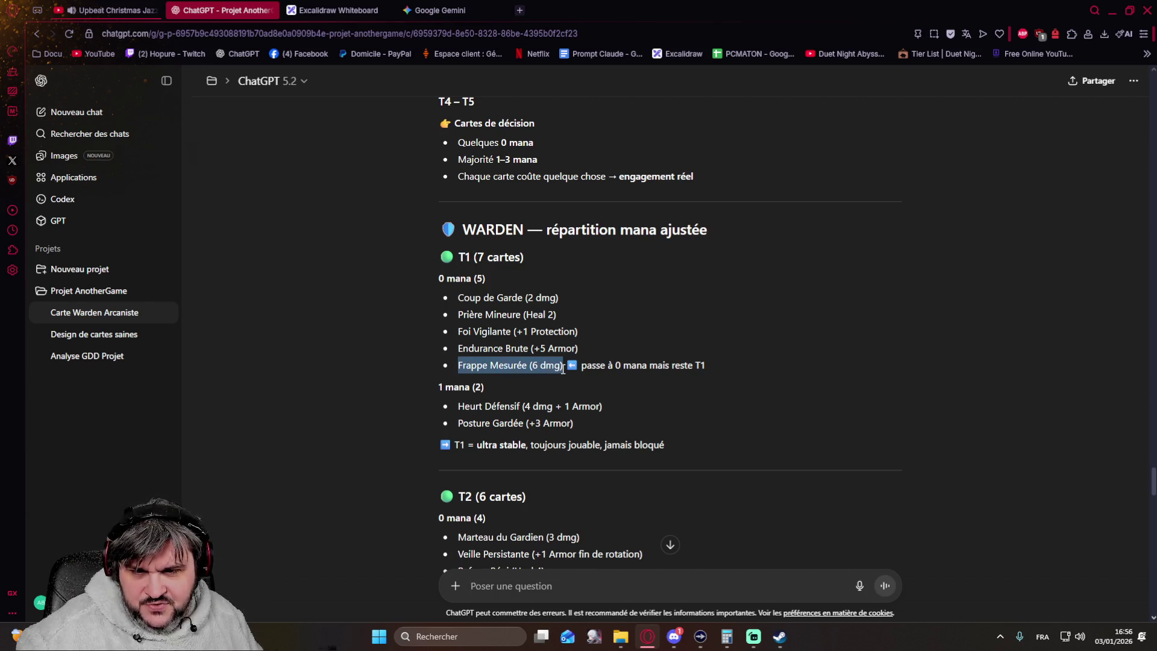
pyautogui.click(760, 358)
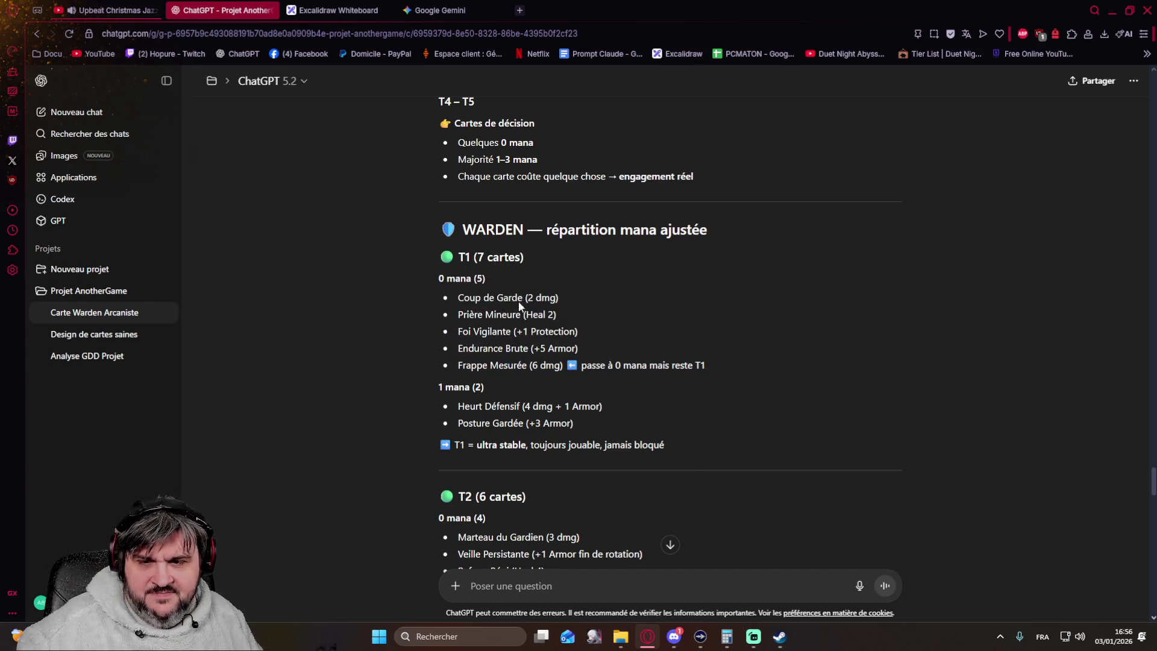
pyautogui.scroll(-3, 547, 313)
pyautogui.scroll(-3, 650, 352)
pyautogui.scroll(-3, 641, 351)
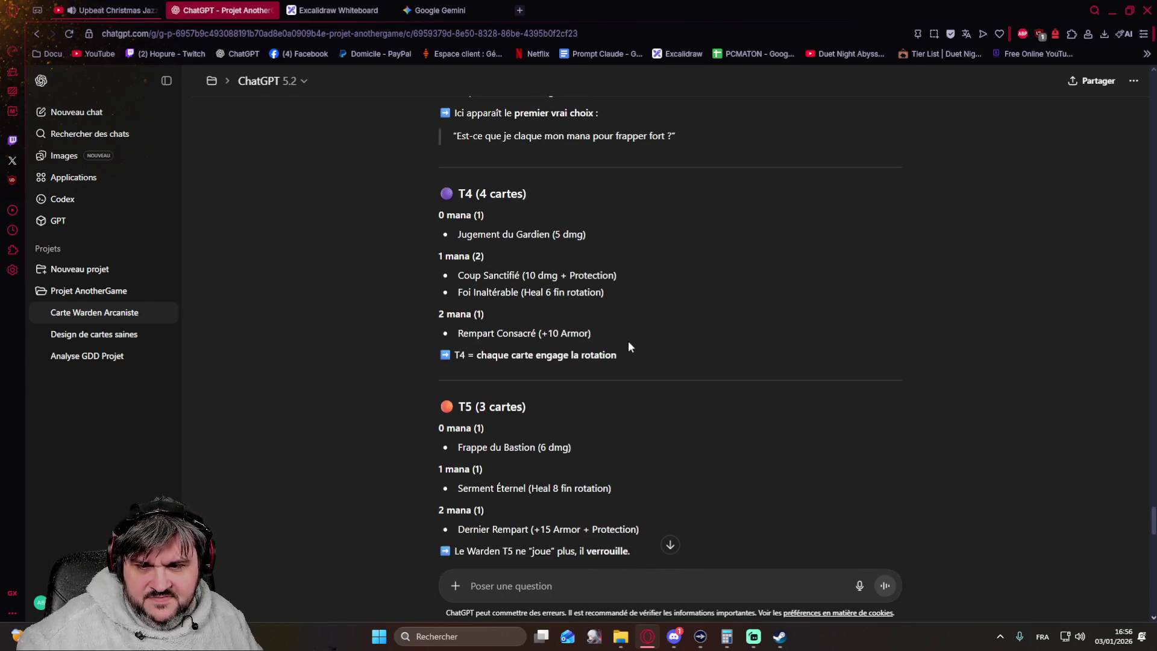
pyautogui.scroll(-3, 628, 344)
pyautogui.moveTo(572, 267); pyautogui.dragTo(531, 266)
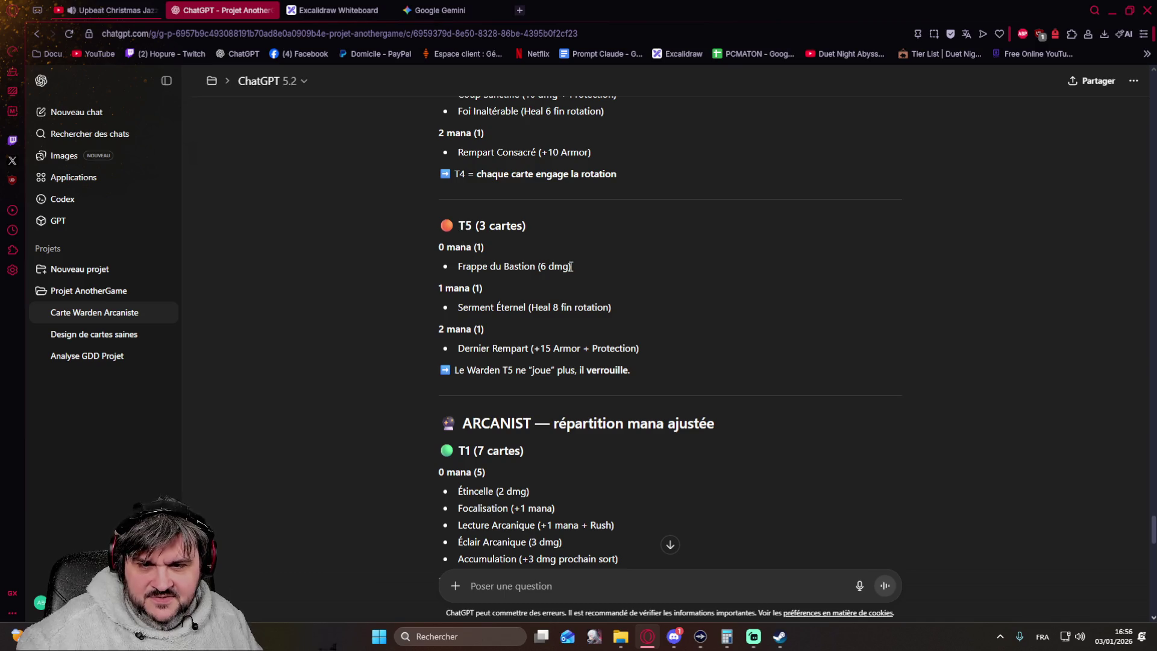
pyautogui.click(605, 289)
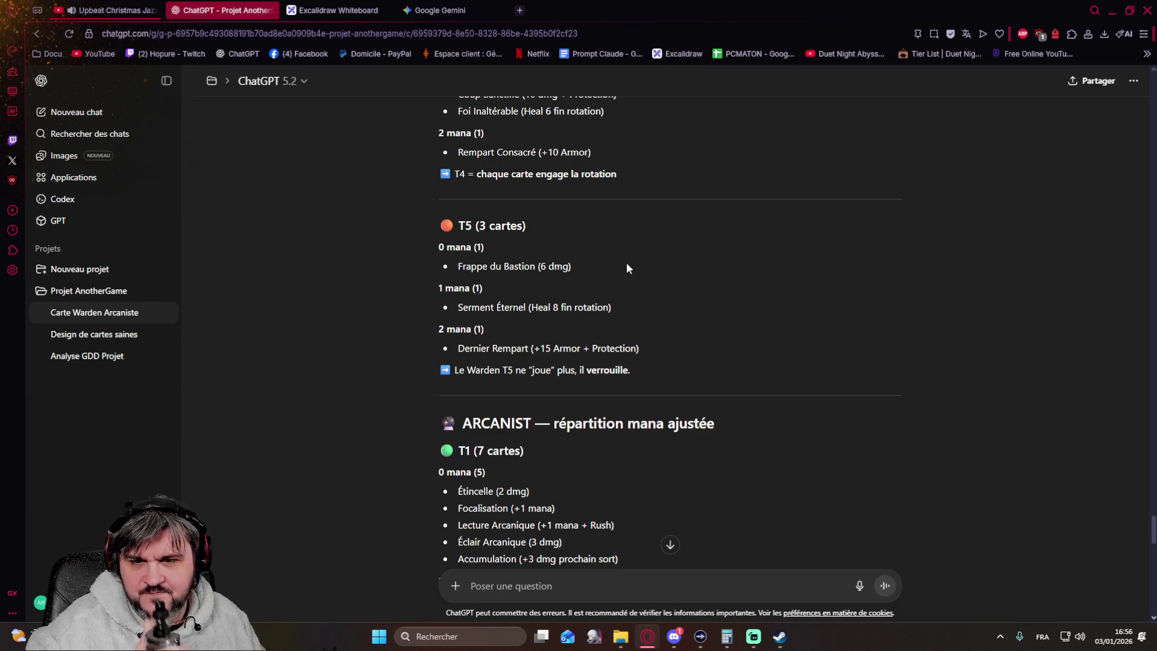
pyautogui.scroll(5, 638, 258)
pyautogui.scroll(5, 637, 257)
pyautogui.scroll(5, 637, 258)
pyautogui.scroll(5, 638, 257)
pyautogui.scroll(5, 614, 229)
pyautogui.scroll(5, 615, 233)
pyautogui.scroll(5, 615, 233)
pyautogui.scroll(5, 615, 232)
pyautogui.scroll(5, 608, 226)
pyautogui.scroll(5, 606, 221)
pyautogui.scroll(5, 594, 214)
pyautogui.scroll(3, 596, 263)
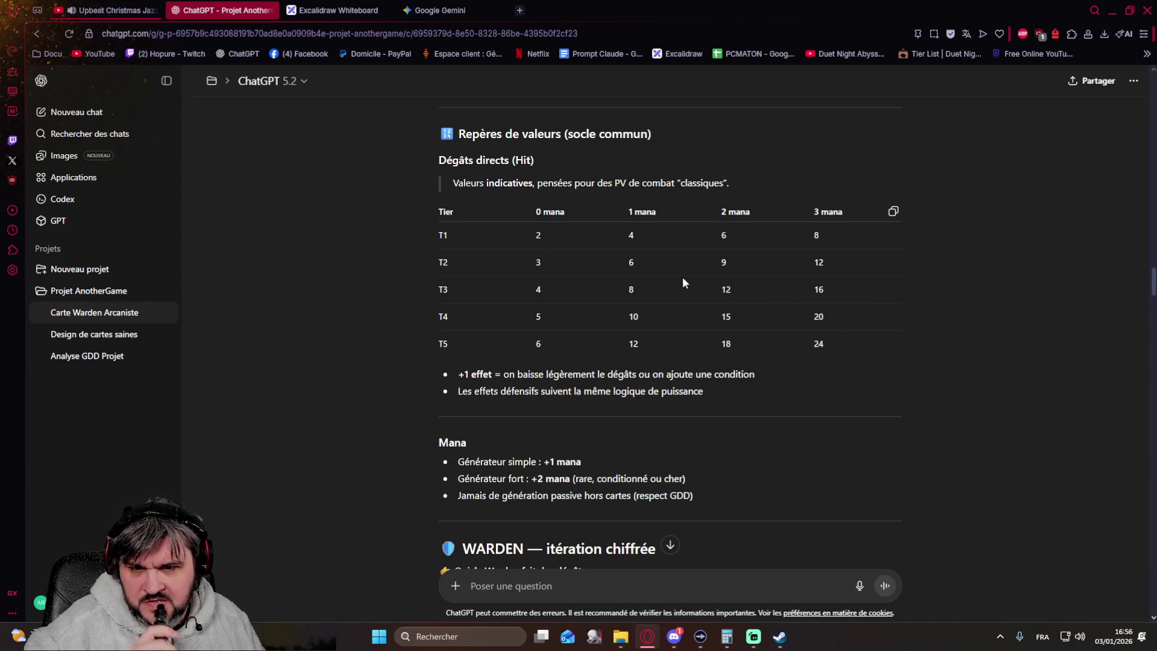
pyautogui.scroll(-6, 660, 271)
pyautogui.scroll(-4, 651, 271)
pyautogui.scroll(-5, 643, 262)
pyautogui.scroll(-4, 639, 260)
pyautogui.scroll(-4, 640, 260)
pyautogui.scroll(-3, 639, 263)
pyautogui.scroll(-4, 639, 260)
pyautogui.scroll(-6, 620, 290)
pyautogui.scroll(-2, 611, 339)
pyautogui.scroll(-6, 602, 354)
pyautogui.scroll(-5, 603, 355)
pyautogui.scroll(-5, 603, 355)
pyautogui.scroll(-4, 604, 355)
pyautogui.scroll(-5, 604, 355)
pyautogui.scroll(-3, 604, 354)
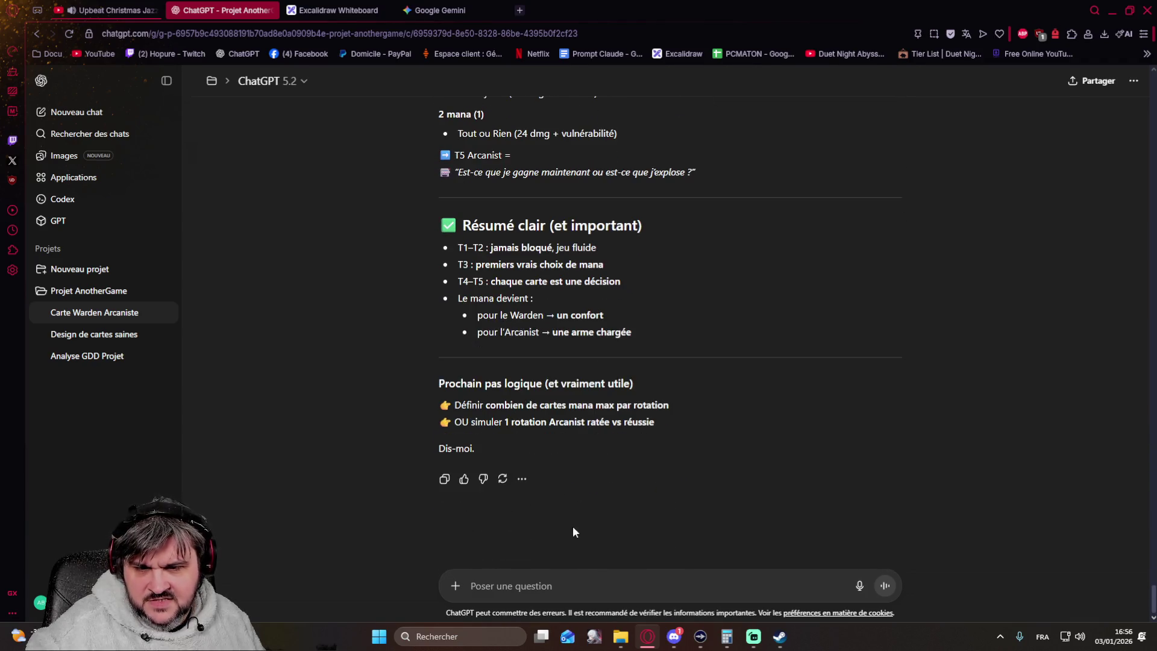
pyautogui.click(554, 576)
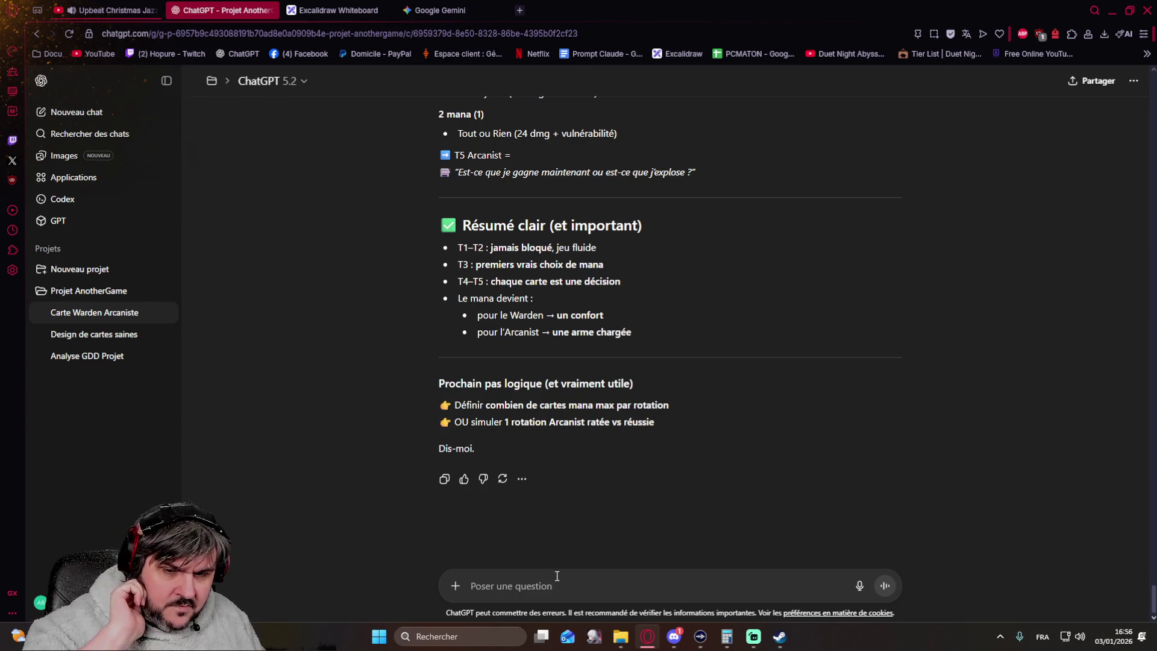
pyautogui.scroll(4, 433, 295)
pyautogui.scroll(1, 433, 296)
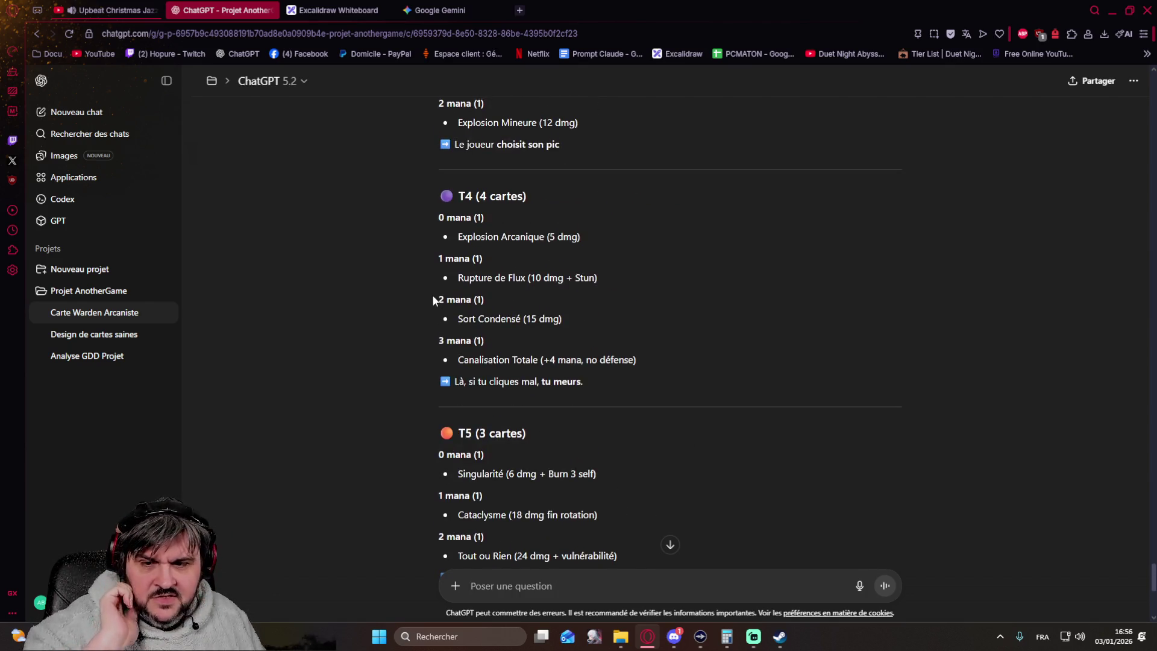
pyautogui.scroll(2, 433, 299)
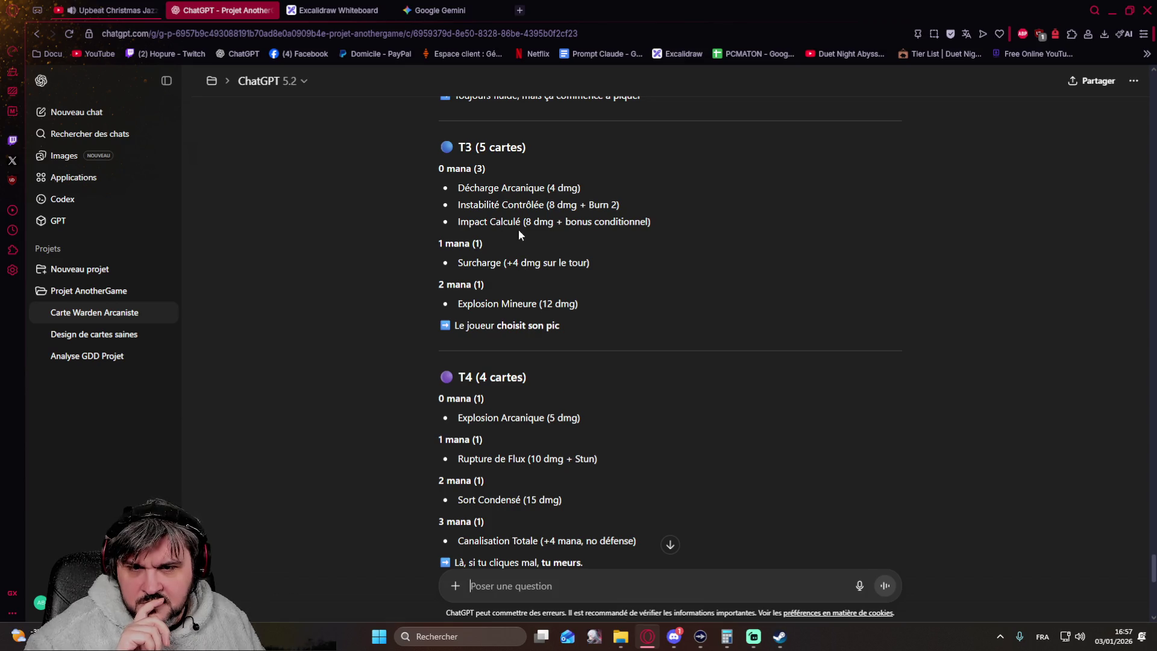
pyautogui.scroll(1, 519, 234)
pyautogui.scroll(1, 517, 244)
pyautogui.scroll(1, 525, 263)
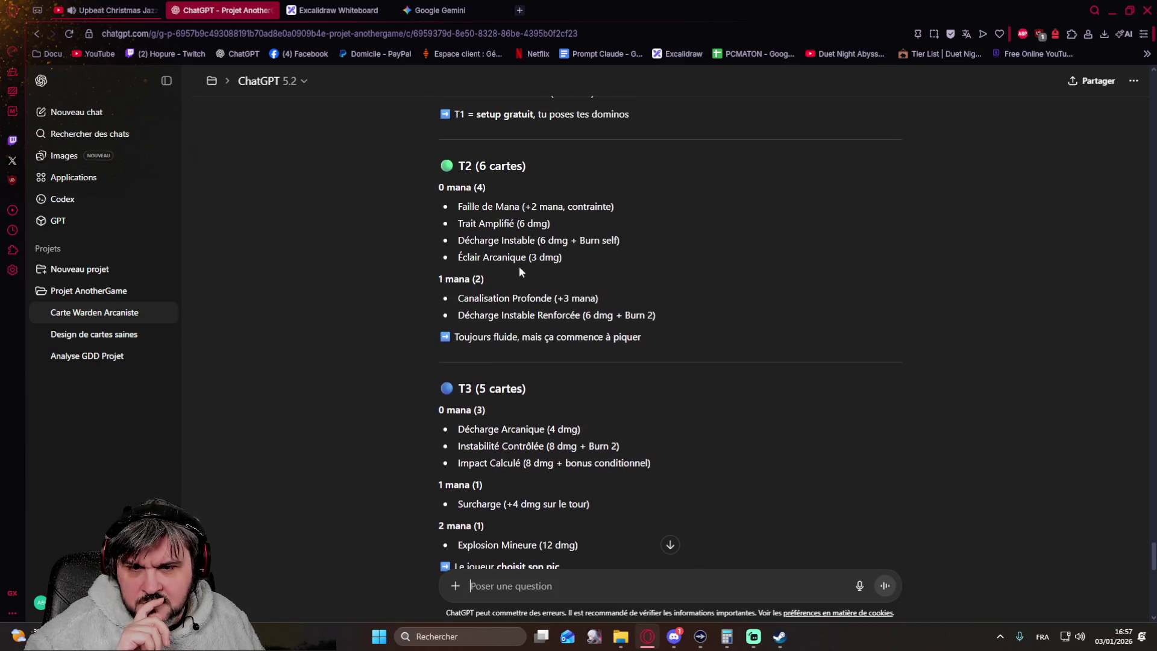
pyautogui.scroll(1, 534, 290)
pyautogui.scroll(1, 547, 300)
pyautogui.scroll(2, 550, 295)
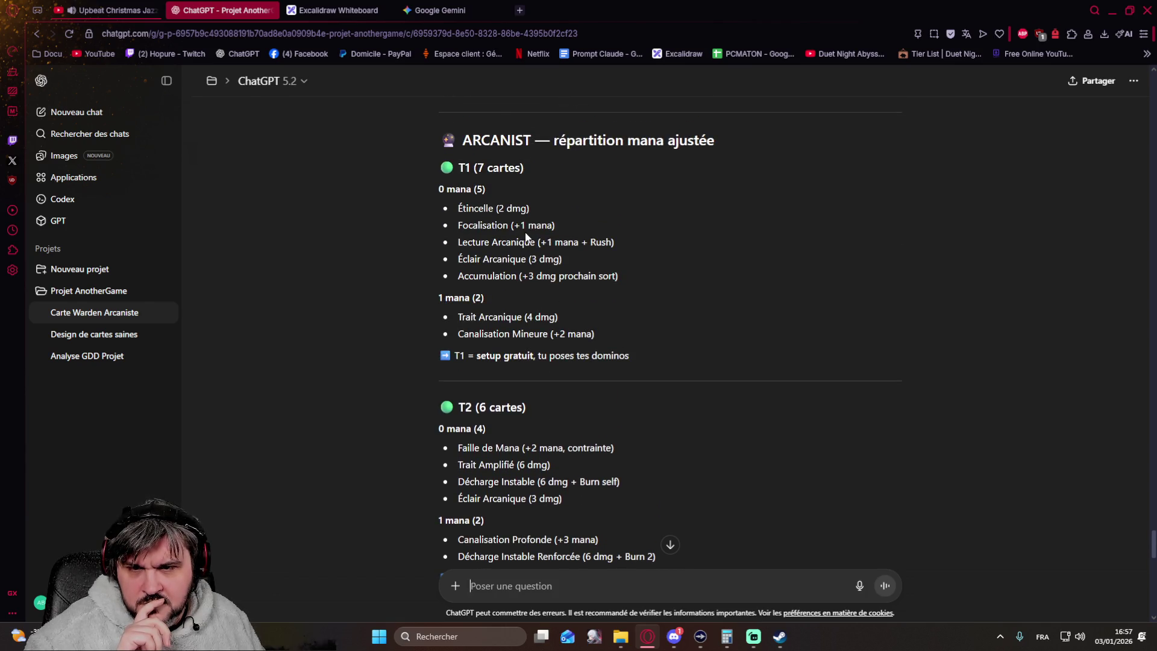
pyautogui.scroll(1, 544, 269)
pyautogui.scroll(1, 547, 290)
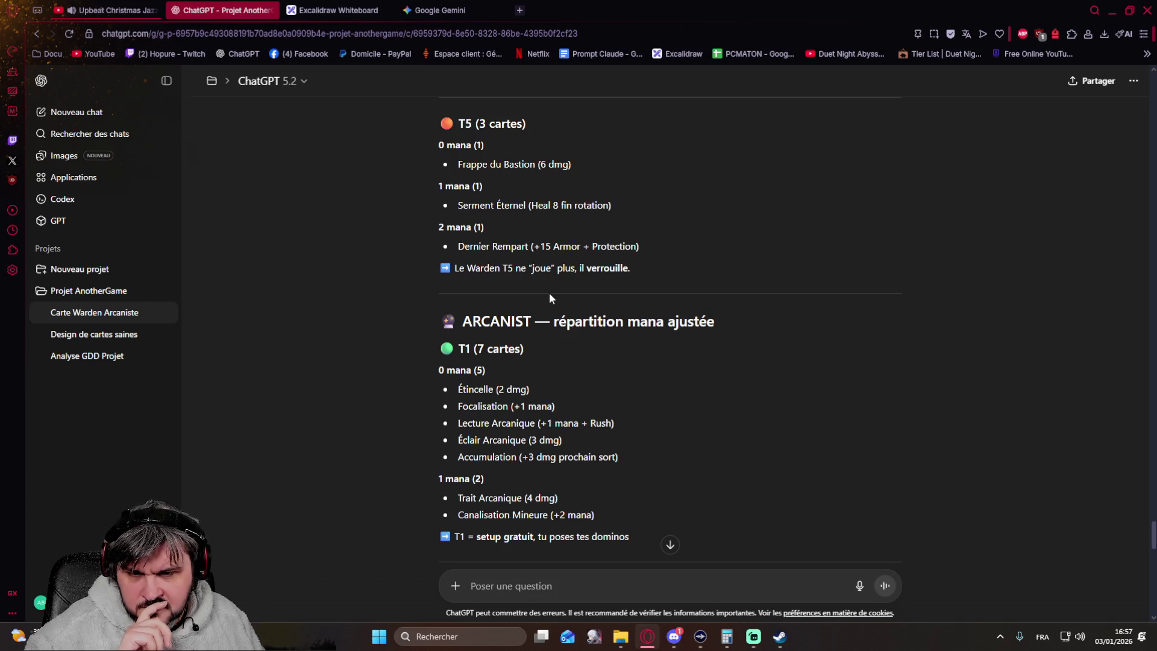
pyautogui.scroll(2, 550, 299)
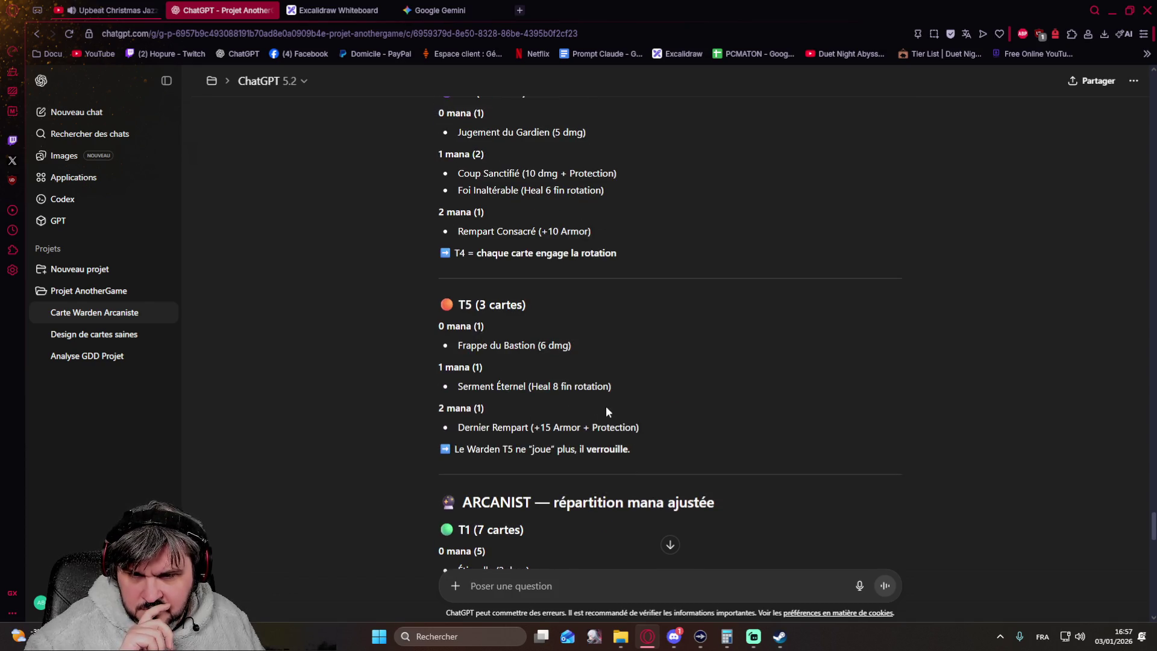
pyautogui.scroll(2, 542, 326)
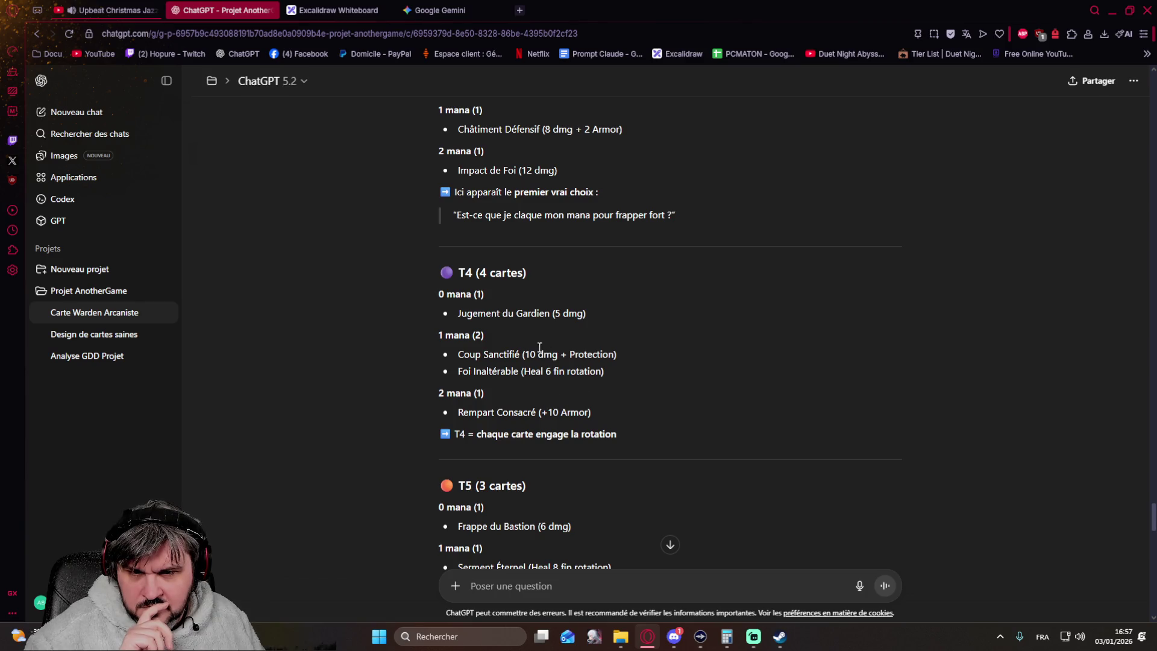
pyautogui.scroll(2, 560, 291)
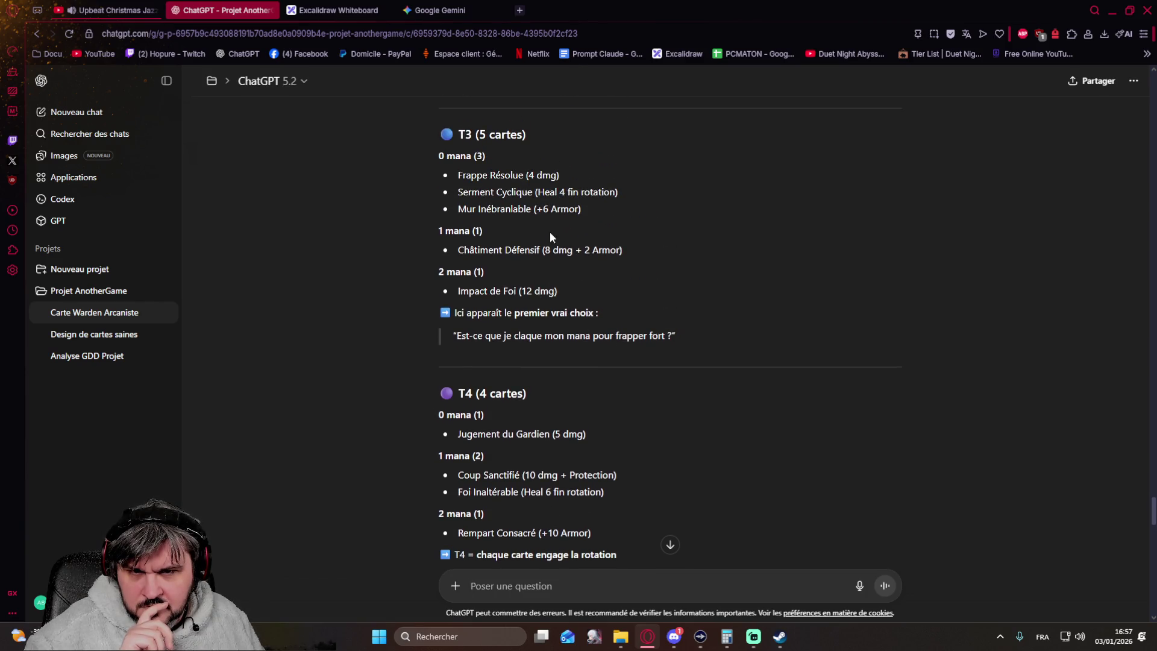
pyautogui.scroll(3, 579, 271)
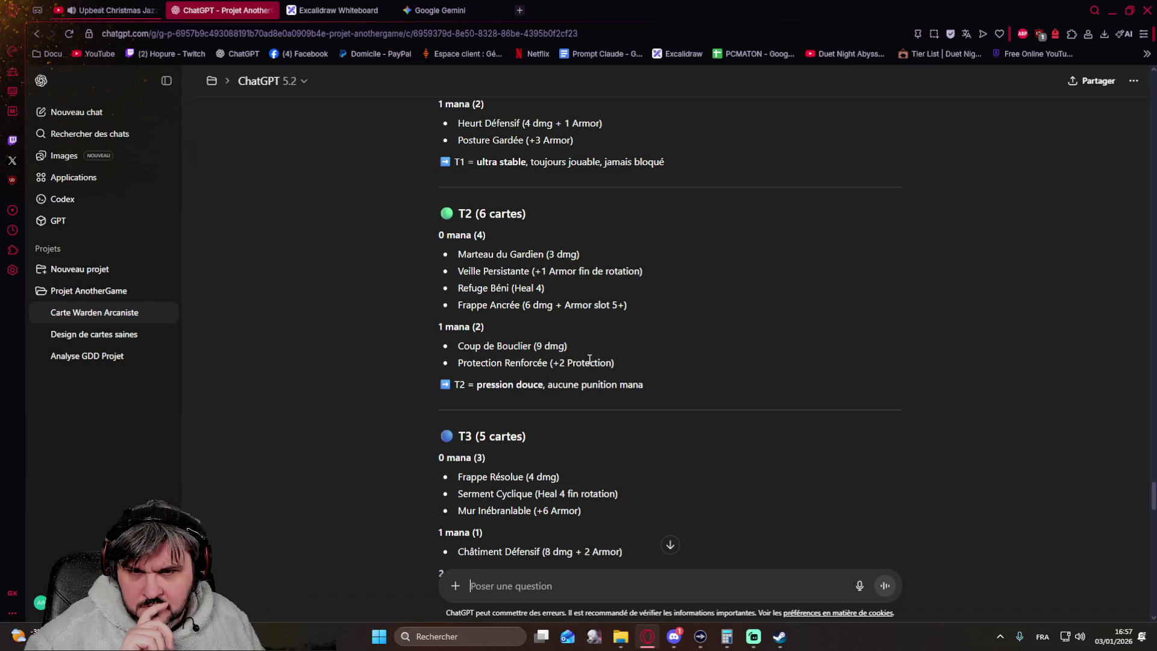
pyautogui.scroll(2, 551, 271)
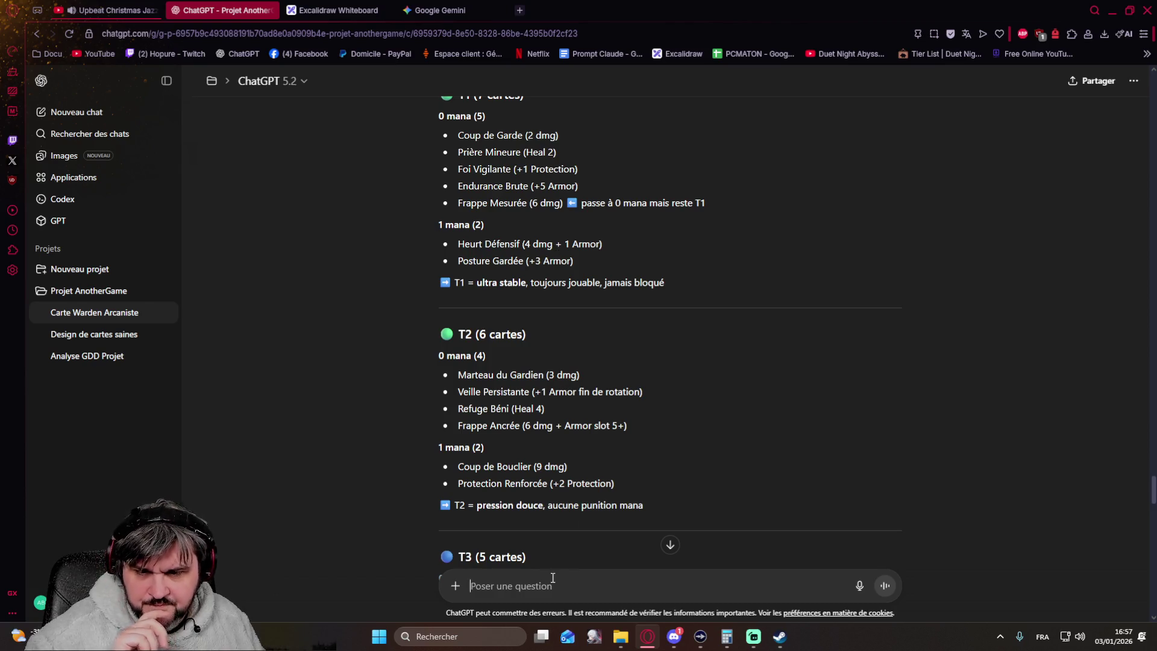
pyautogui.click(523, 588)
pyautogui.write("Ok on refait une petite itération (adapte bien les dégats suivant l'echelle de puisssance, là pour lewarden")
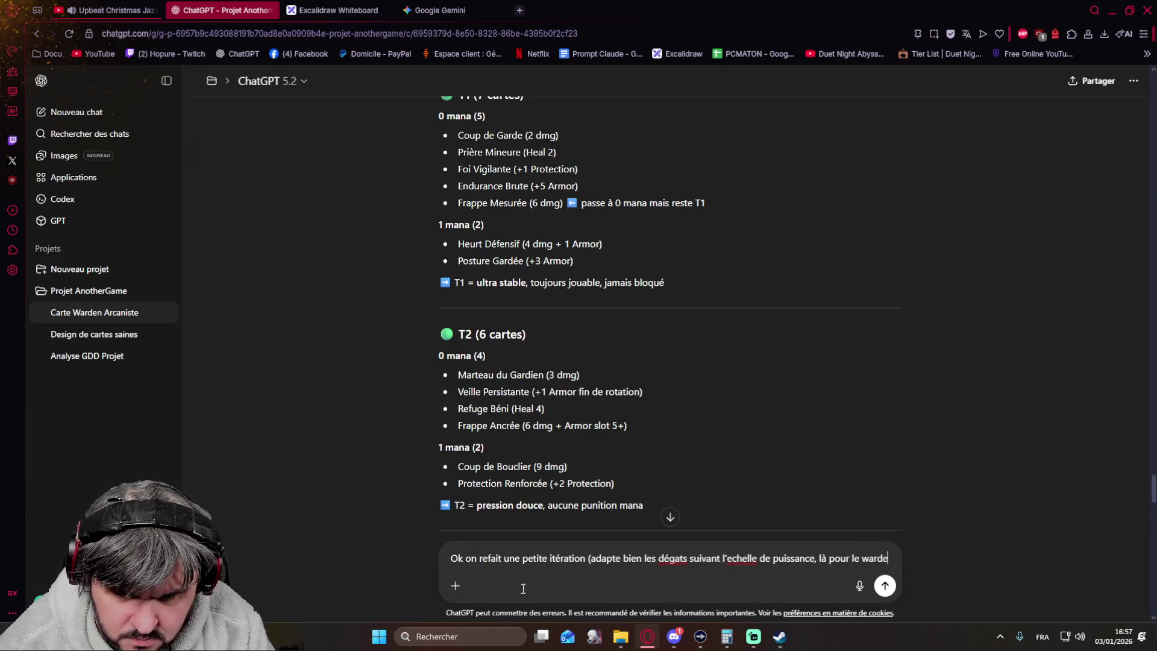
pyautogui.write(' c')
pyautogui.write(' une')
pyautogui.write('1 et u')
pyautogui.write('ne §T')
# Step: Draft the iteration request's second paragraph, correcting typos such as 'trop' and the unfinished 'mai'
pyautogui.press('BackSpace')
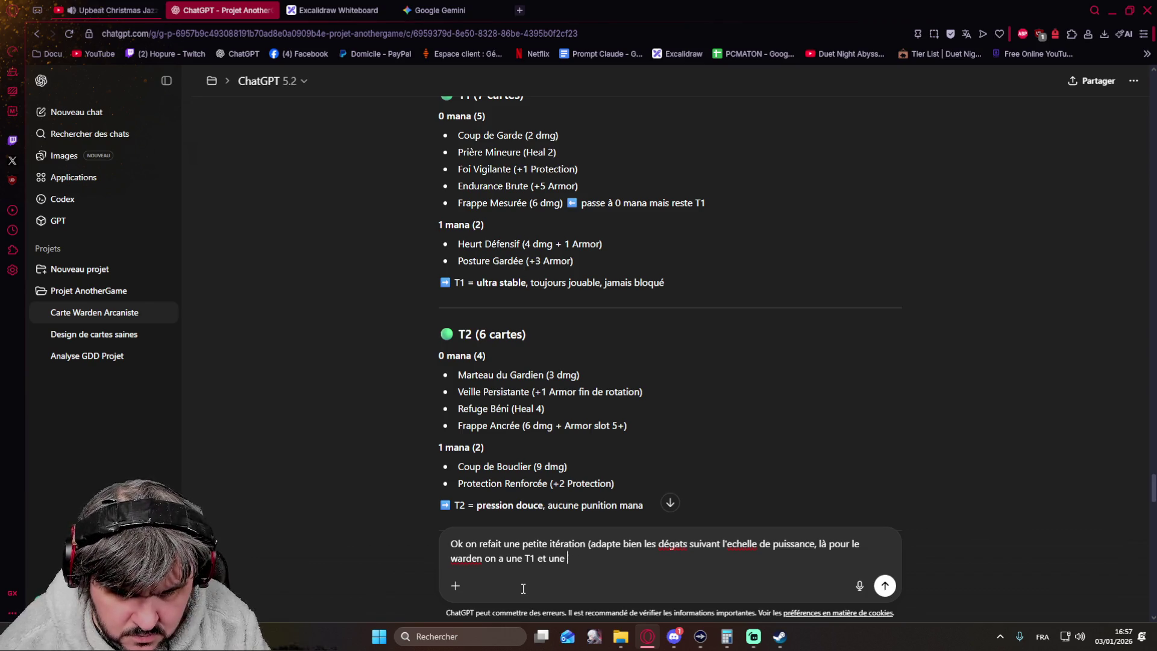
pyautogui.write('qui ont les même dégats) ')
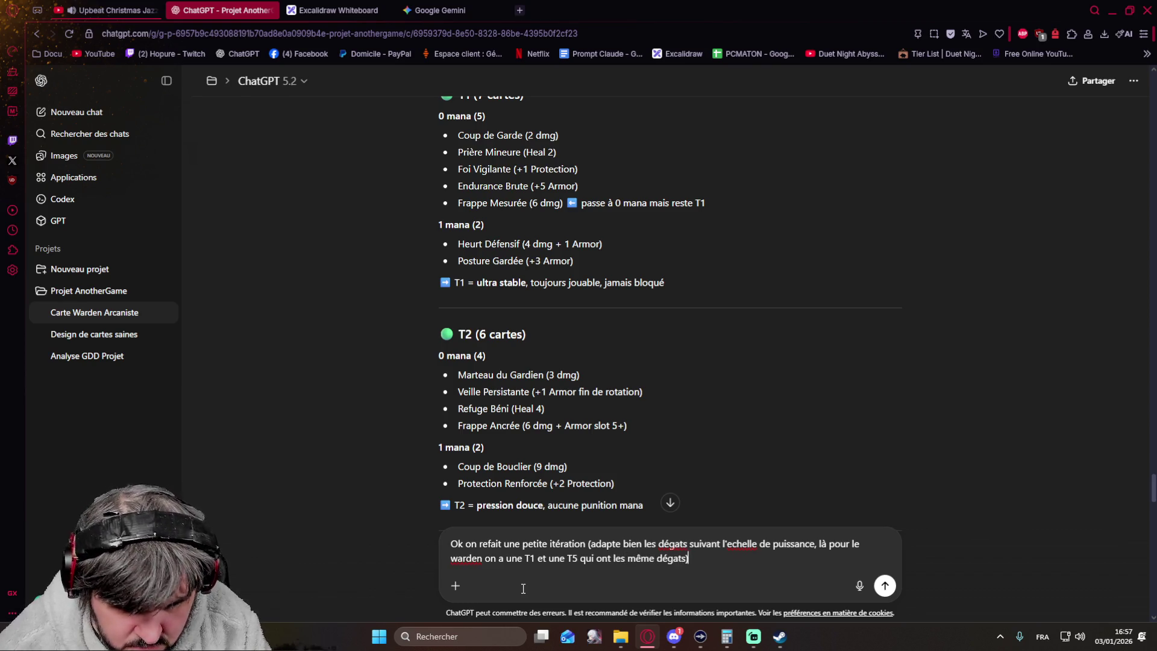
pyautogui.write('et')
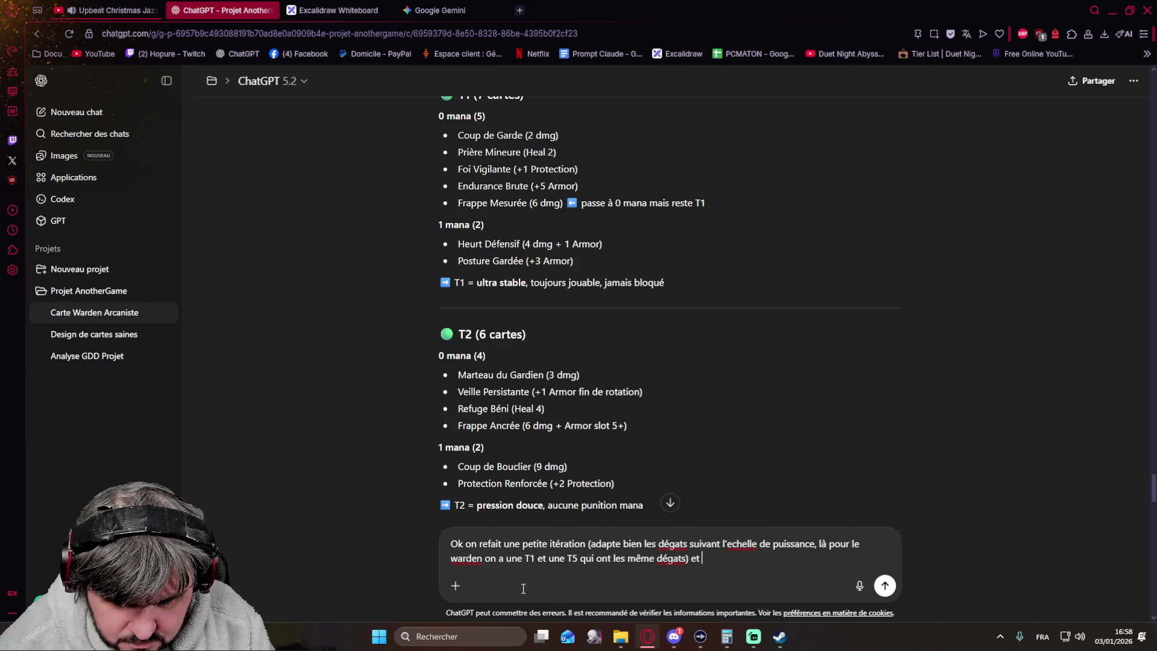
pyautogui.write("tu n'a mis aucune génér")
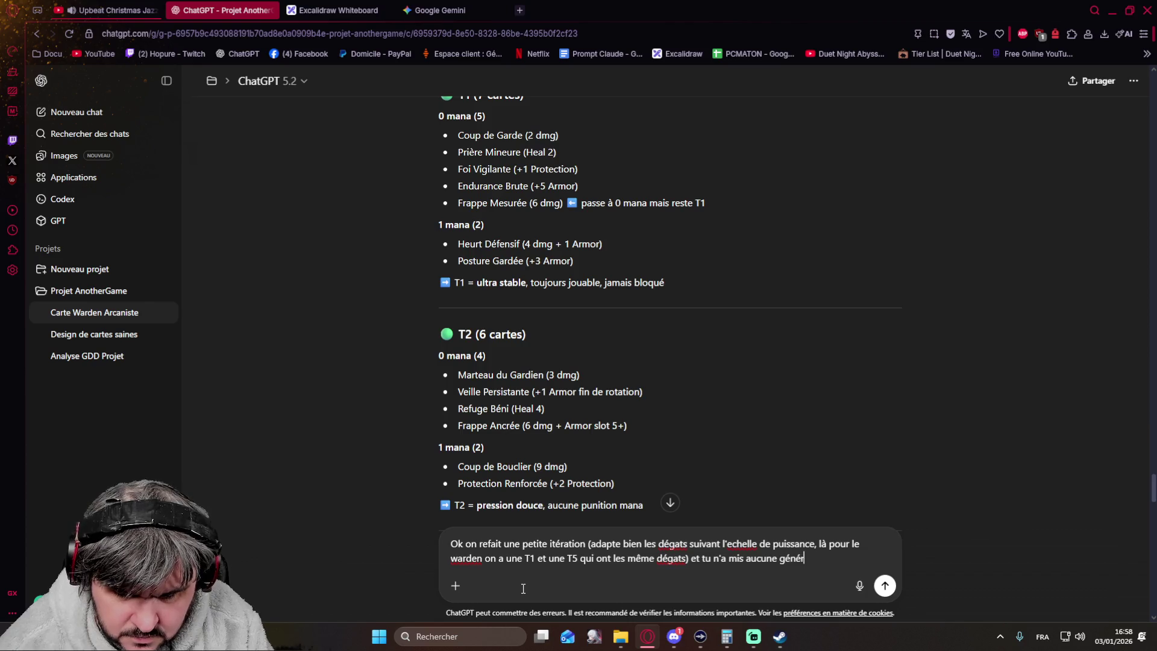
pyautogui.write('ation de mana chez les wa')
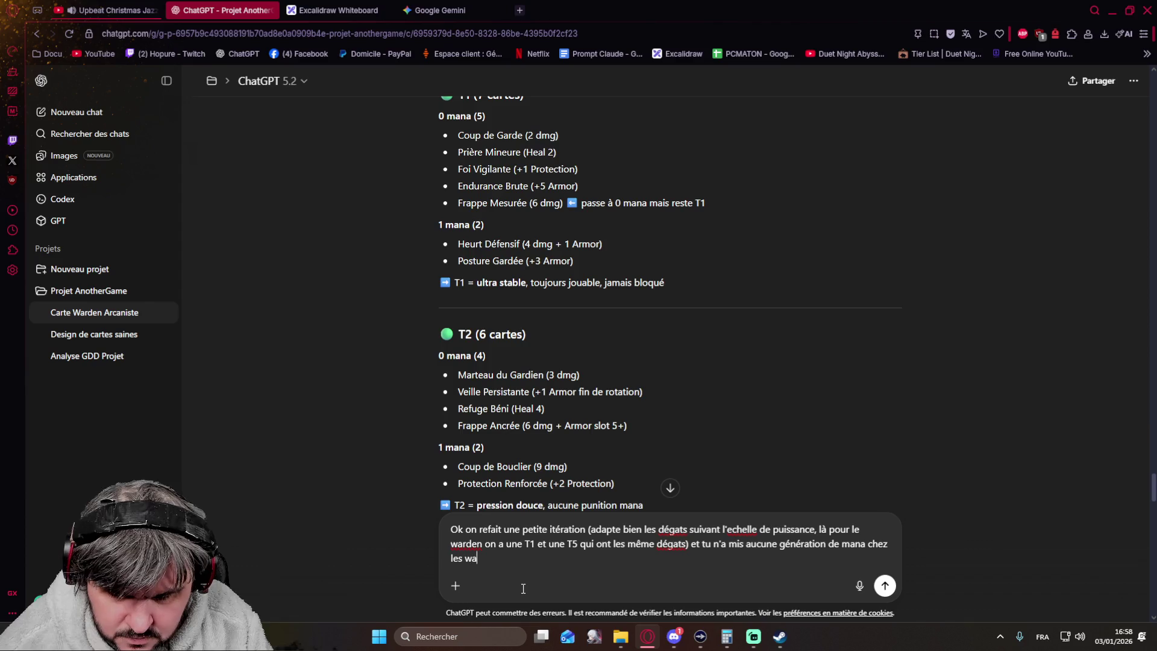
pyautogui.write('rden')
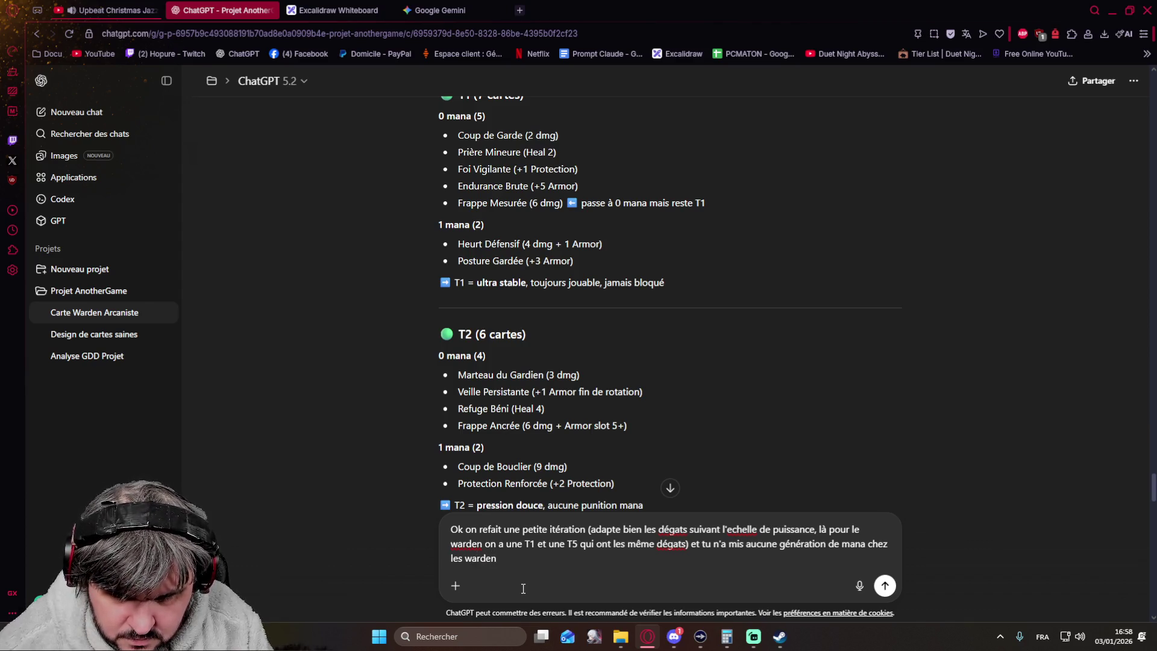
pyautogui.hotkey('shift', 'Return')
pyautogui.hotkey('shift', 'Return')
pyautogui.write('Donc assure toi q')
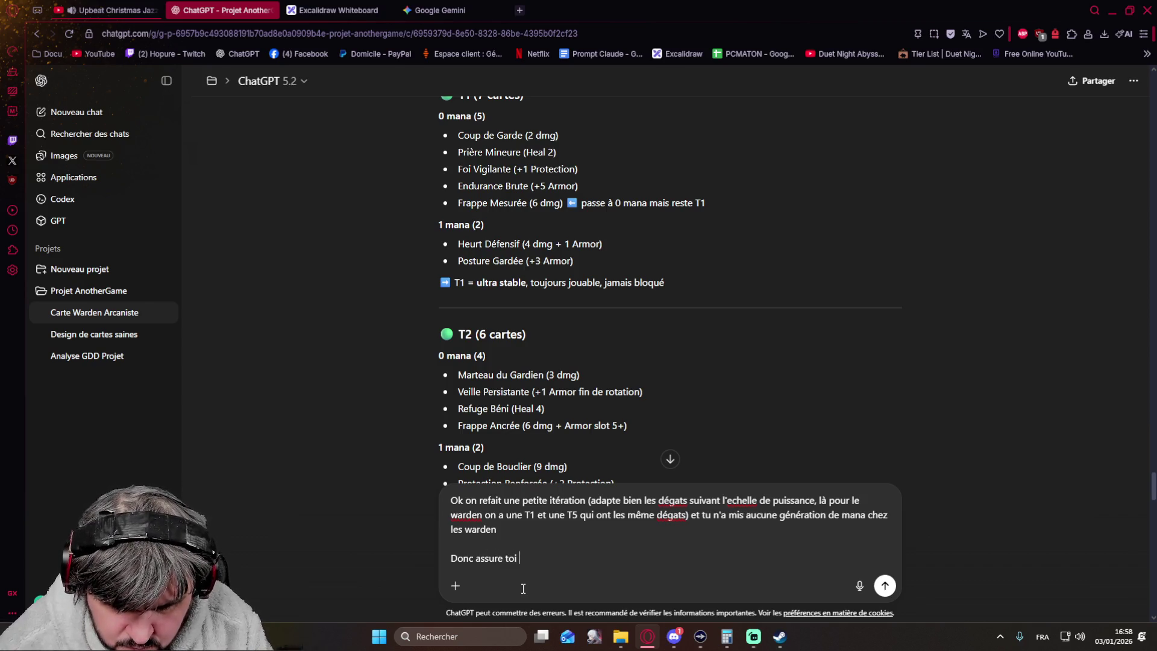
pyautogui.write('ue les degats')
pyautogui.write(' / effet soit cohére')
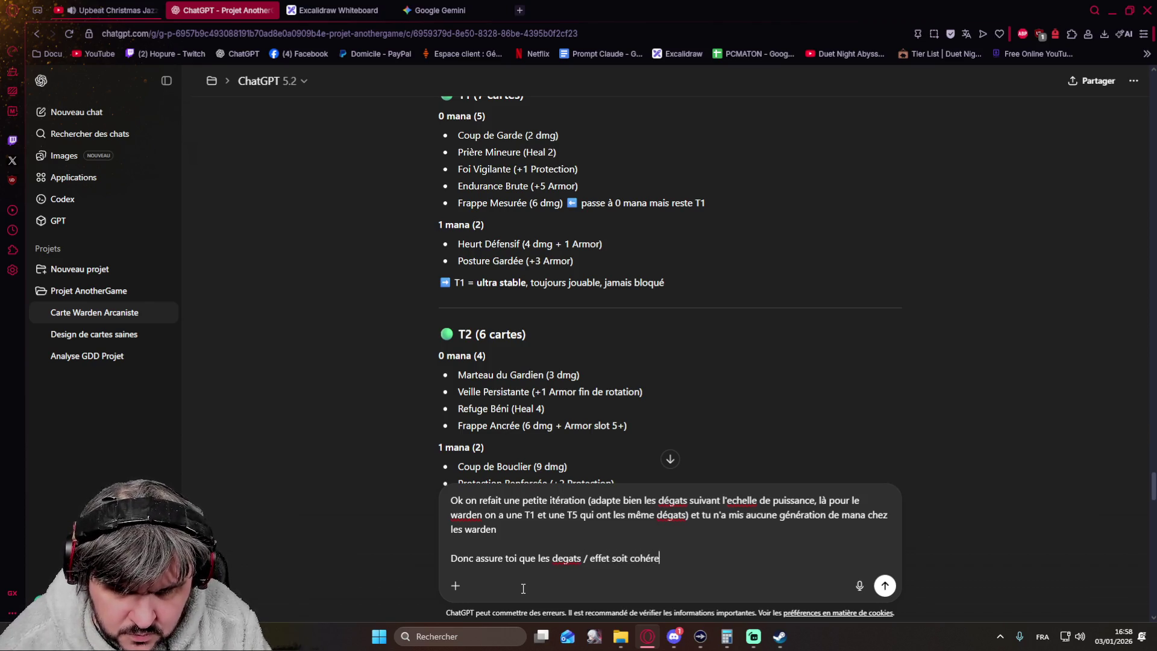
pyautogui.write("nt par rapport à l'échelle de puissance (tier ")
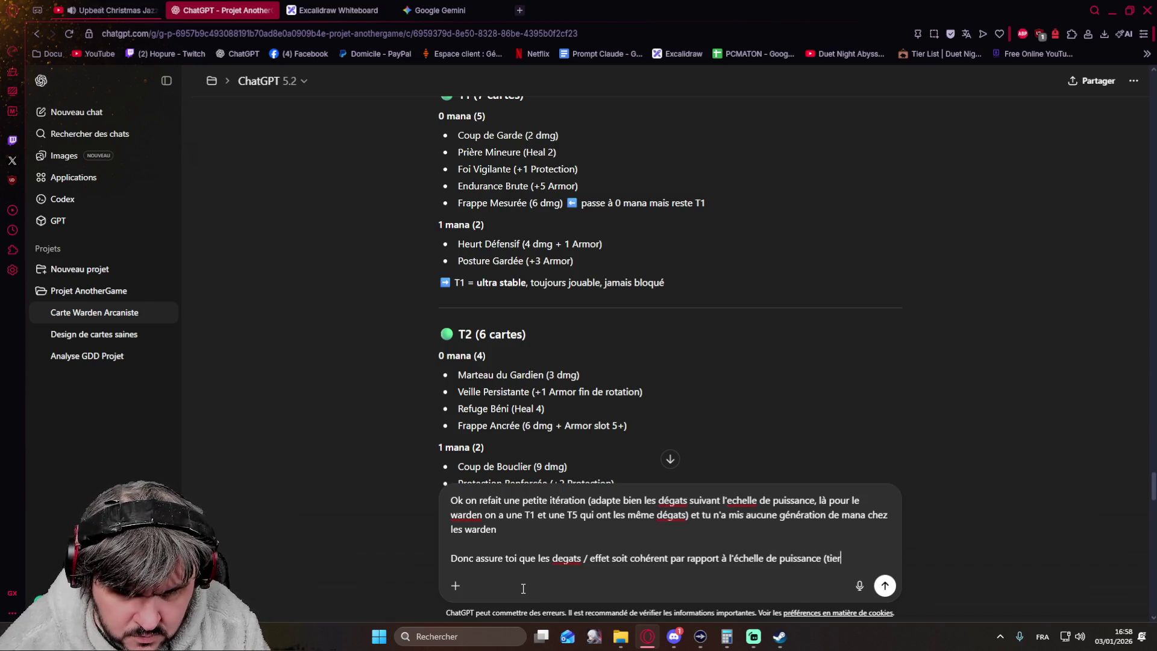
pyautogui.write('/ mana')
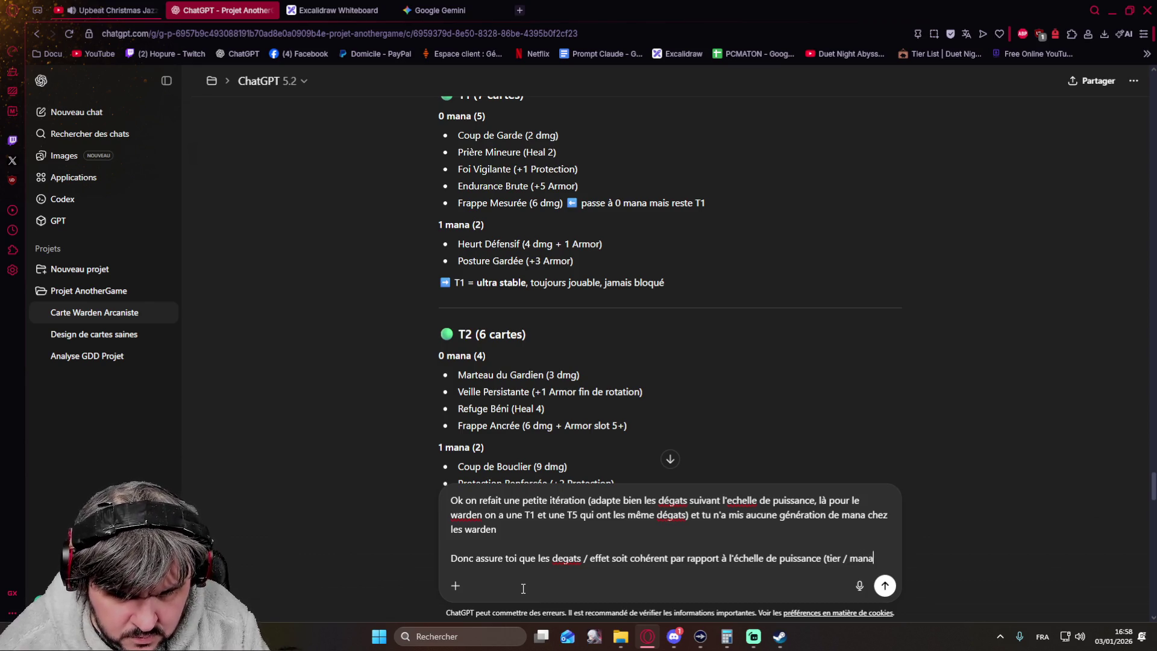
pyautogui.press('BackSpace')
pyautogui.press('BackSpace')
pyautogui.write('ana')
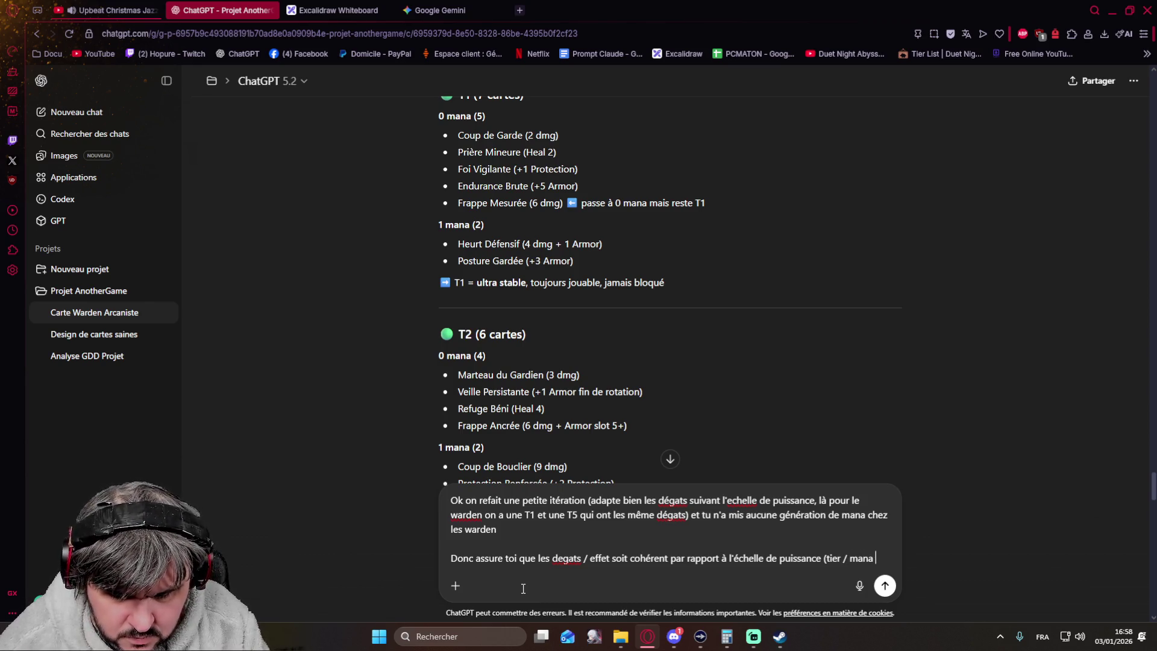
pyautogui.write(' cost)')
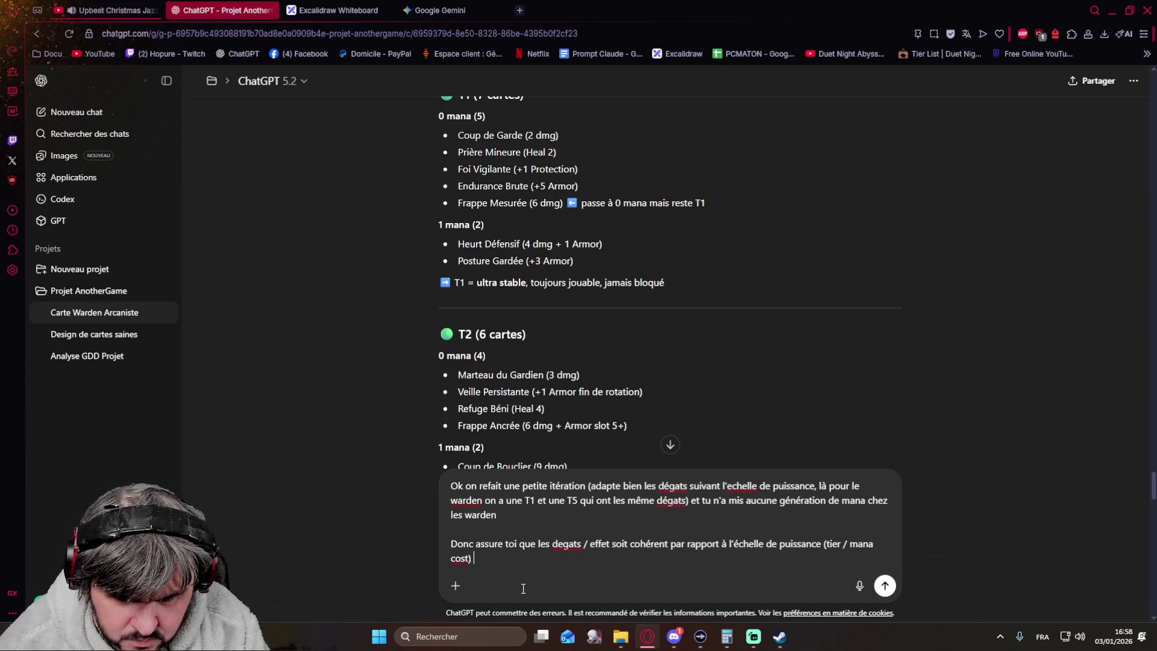
pyautogui.write('ssure toi')
pyautogui.write(" qu'il y a des")
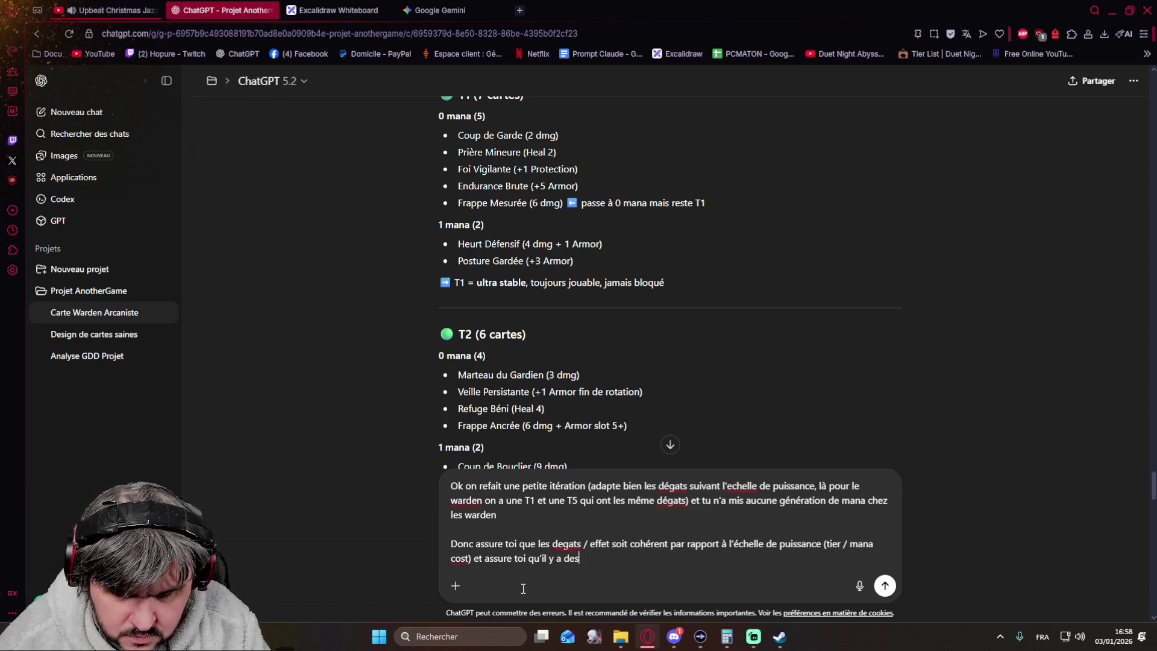
pyautogui.write(' génerateurs de mana ')
pyautogui.write('pas trto')
pyautogui.press('BackSpace')
pyautogui.press('BackSpace')
pyautogui.press('BackSpace')
pyautogui.write('op nombreux) mais')
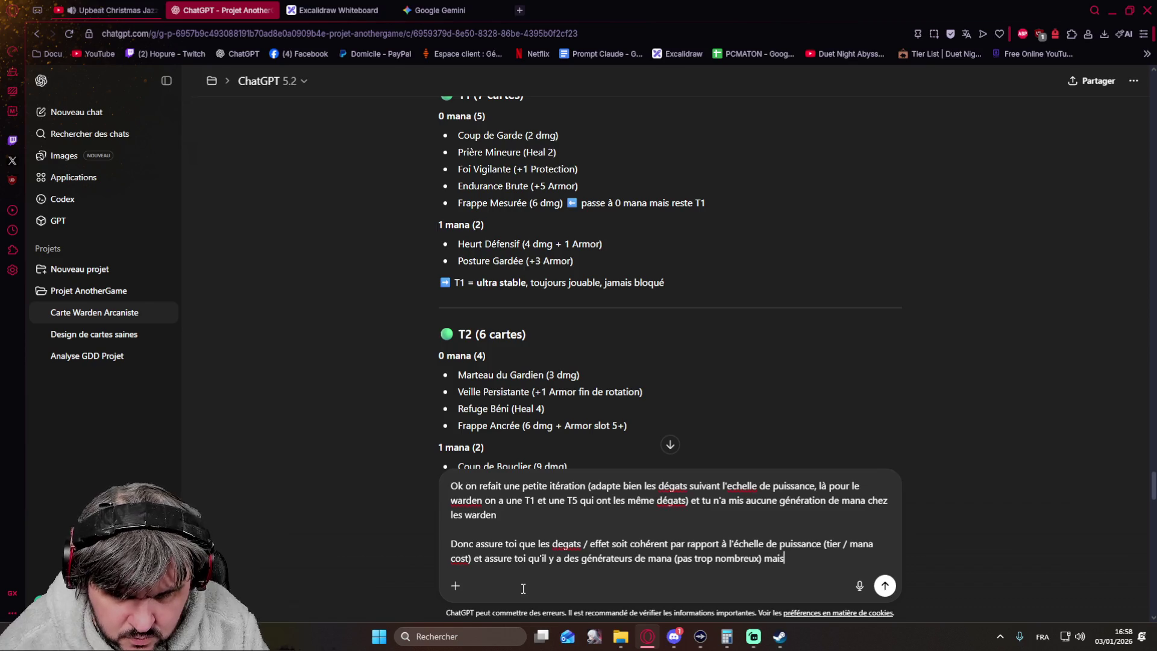
pyautogui.press('BackSpace')
pyautogui.press('BackSpace')
pyautogui.press('BackSpace')
pyautogui.press('BackSpace')
pyautogui.press('BackSpace')
pyautogui.press('BackSpace')
pyautogui.write(' mais suffisant')
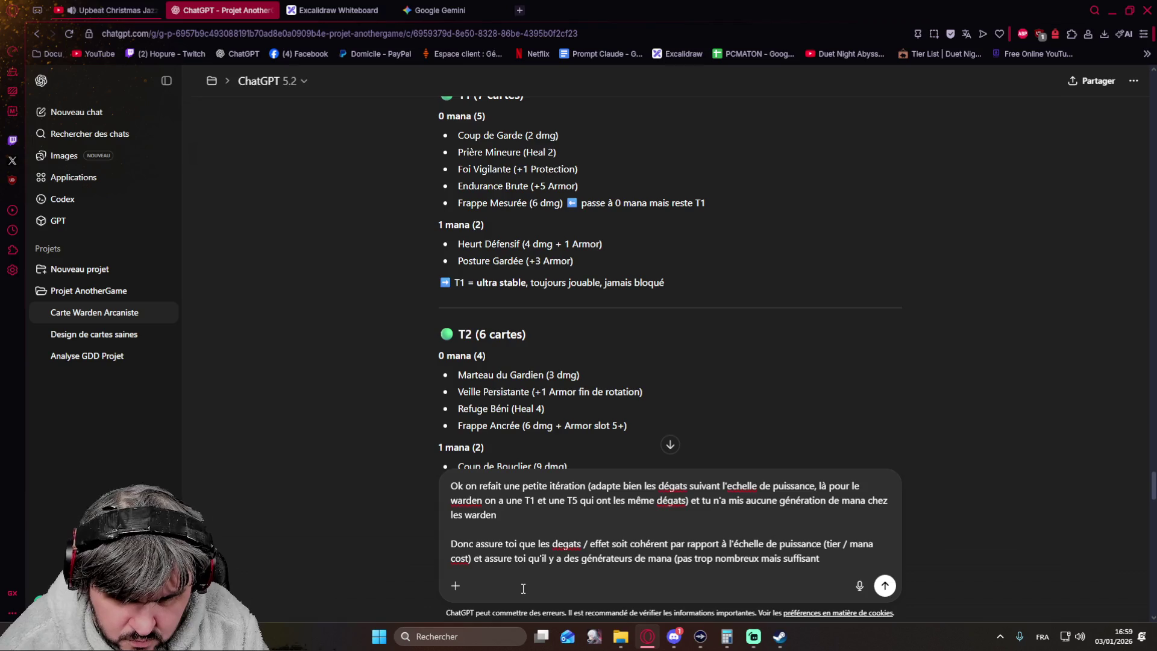
pyautogui.write('genre 1-2 par tiers')
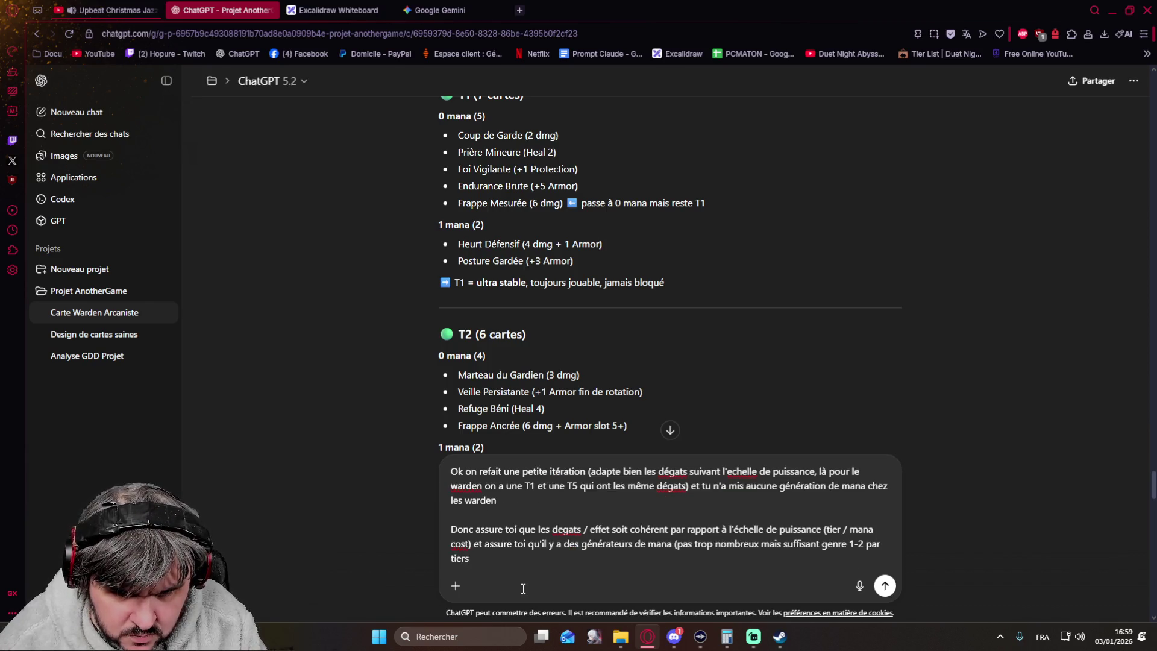
# Step: Reword the tier sentence — drop 'tiers', change 'par' to 'sur', rewrite the tier range — and send the request
pyautogui.press('BackSpace')
pyautogui.press('BackSpace')
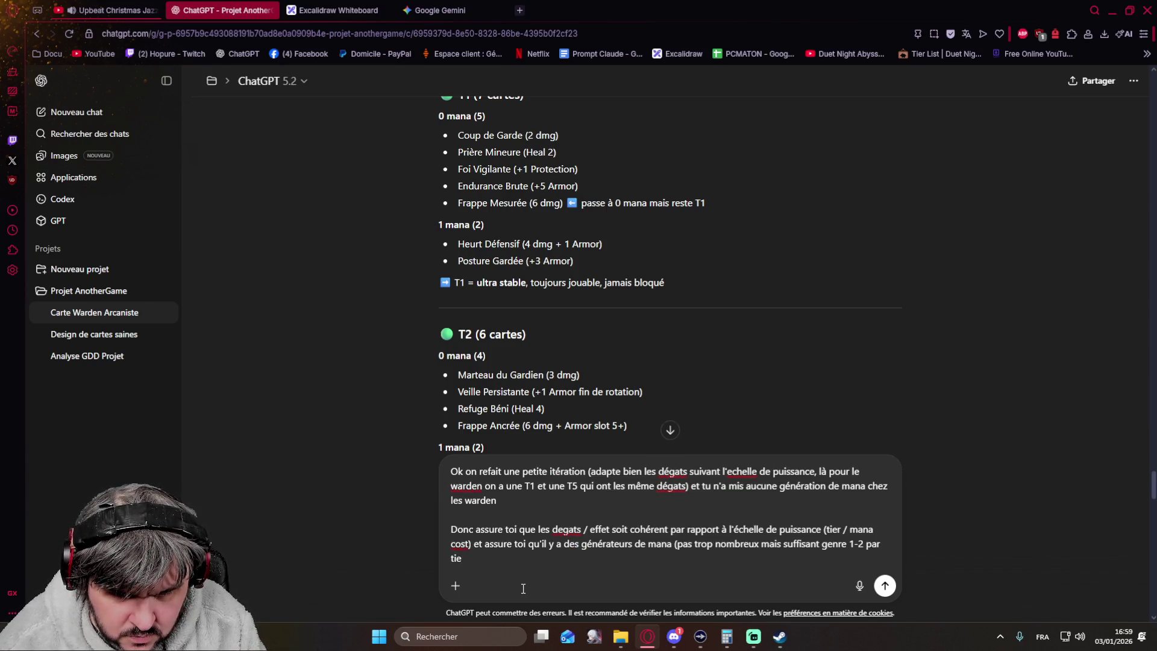
pyautogui.press('BackSpace')
pyautogui.press('BackSpace')
pyautogui.press('BackSpace')
pyautogui.press('BackSpace')
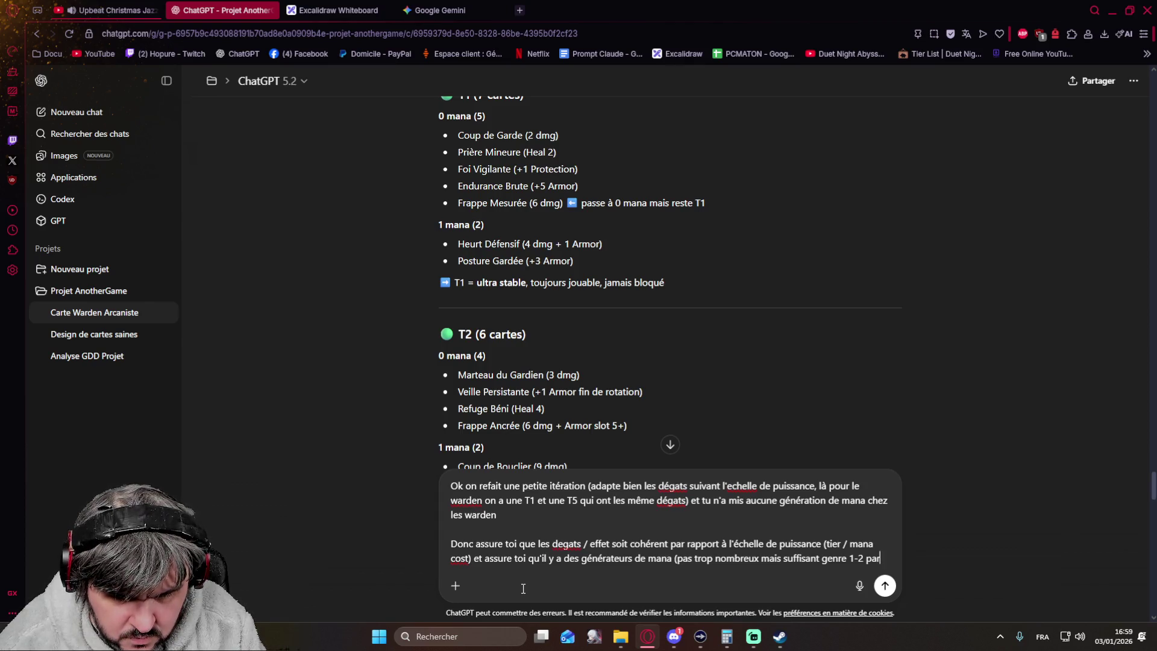
pyautogui.press('BackSpace')
pyautogui.press('BackSpace')
pyautogui.press('BackSpace')
pyautogui.write('sur les tiers')
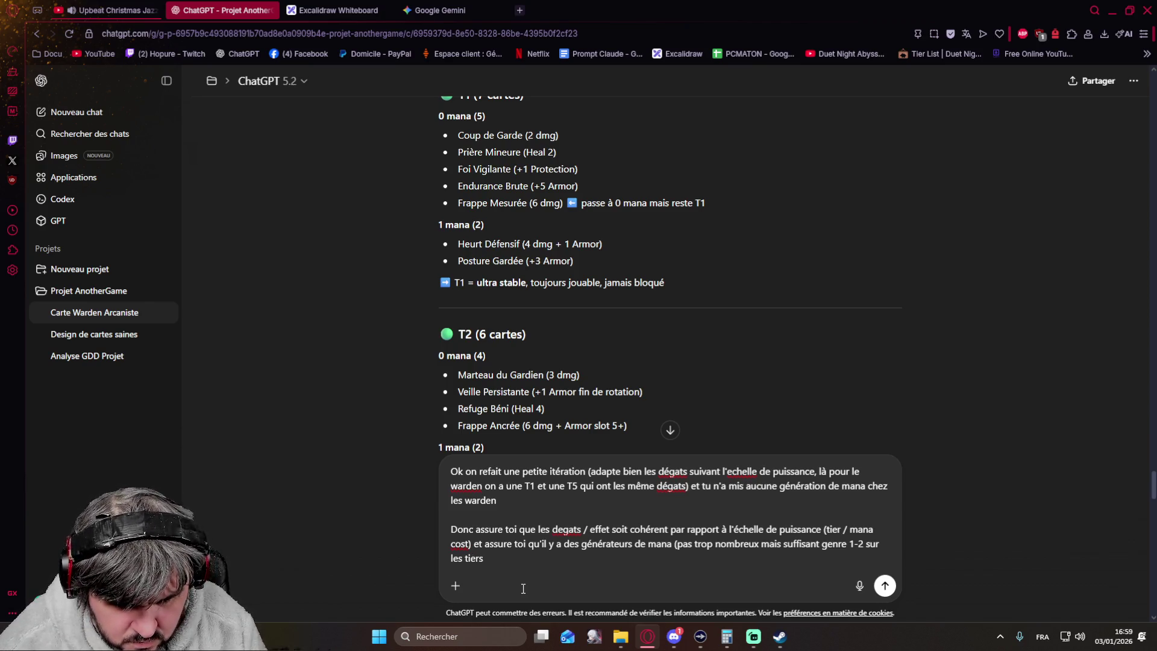
pyautogui.write(' 1 à 3')
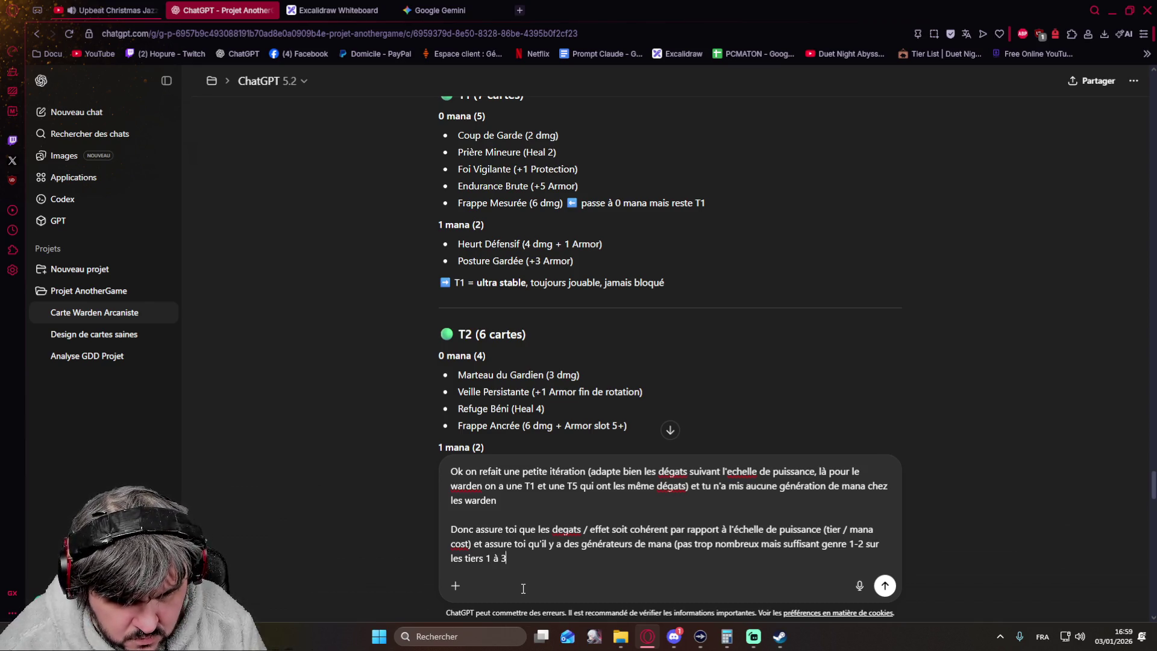
pyautogui.press('BackSpace')
pyautogui.press('BackSpace')
pyautogui.press('BackSpace')
pyautogui.press('BackSpace')
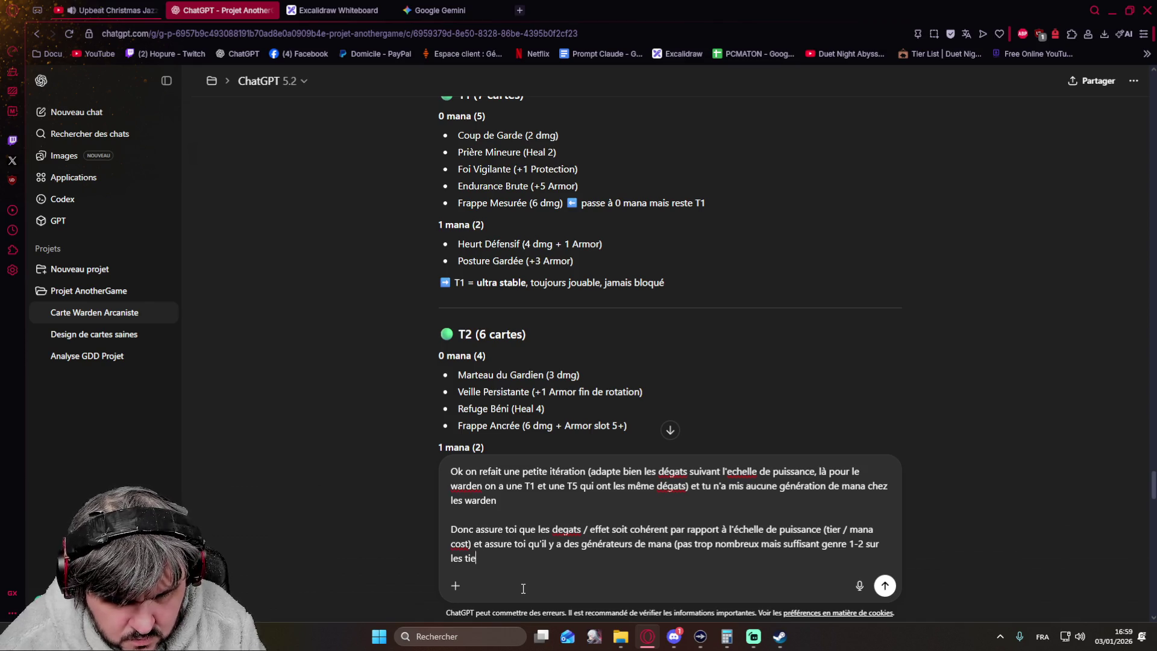
pyautogui.press('BackSpace')
pyautogui.press('BackSpace')
pyautogui.press('BackSpace')
pyautogui.press('BackSpace')
pyautogui.press('BackSpace')
pyautogui.press('BackSpace')
pyautogui.press('BackSpace')
pyautogui.press('BackSpace')
pyautogui.write('pour ne pas')
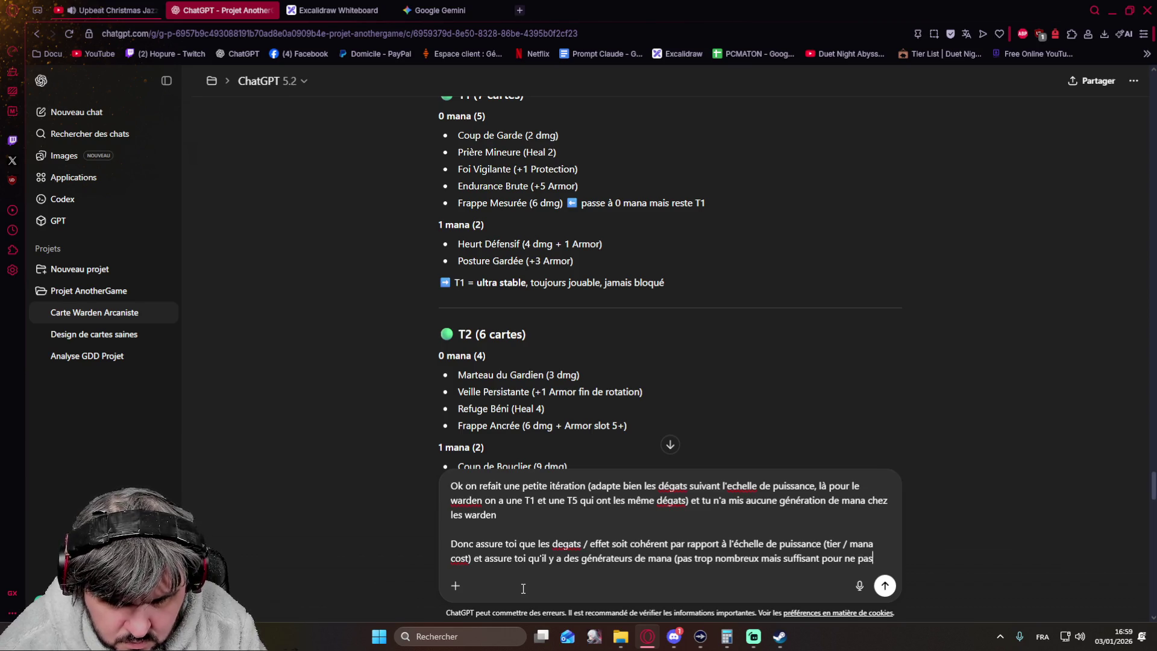
pyautogui.write(' é')
pyautogui.write('e blo')
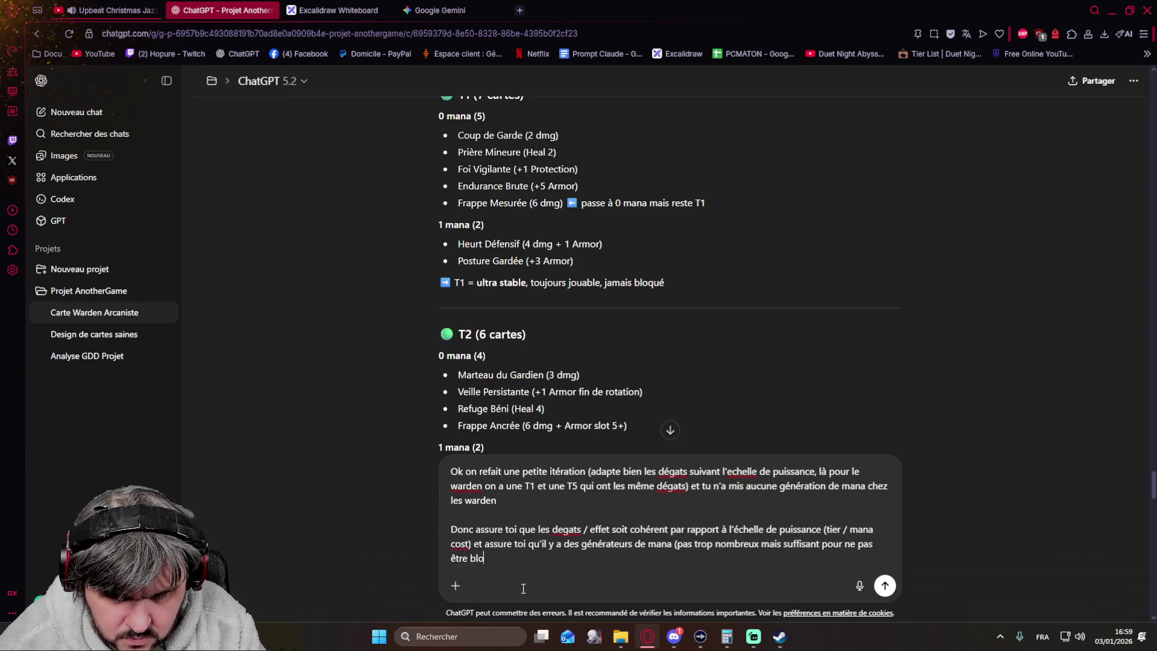
pyautogui.write('quilibpar rapport aux besoin)')
pyautogui.press('Return')
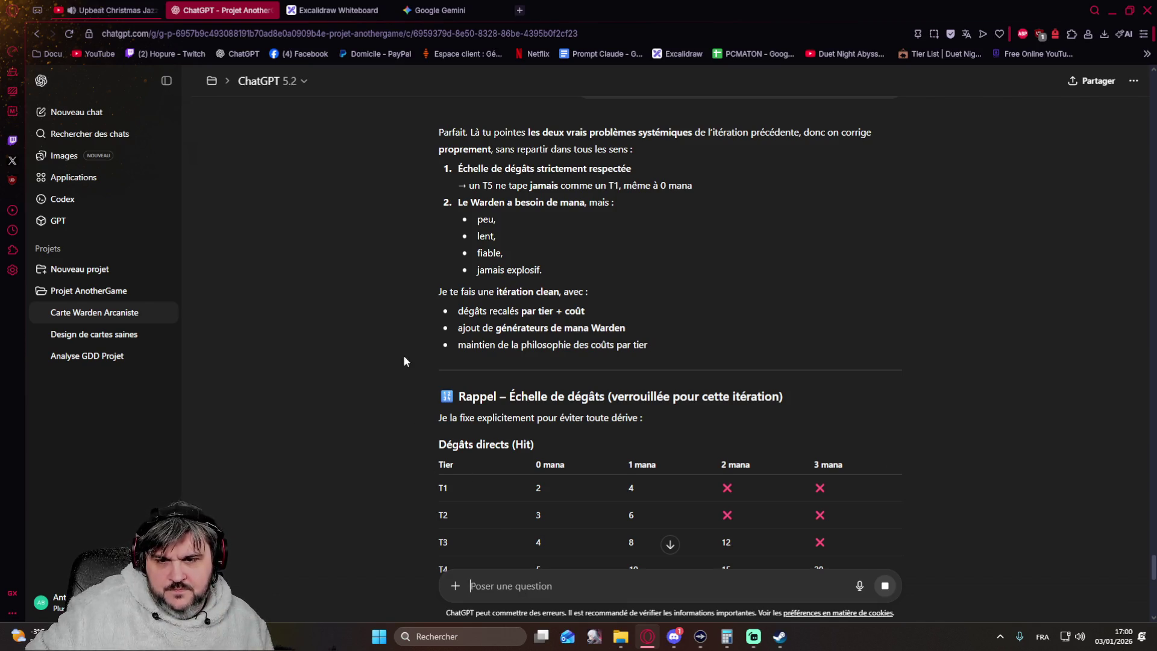
pyautogui.scroll(-1, 397, 326)
pyautogui.scroll(-1, 397, 327)
pyautogui.scroll(-1, 397, 327)
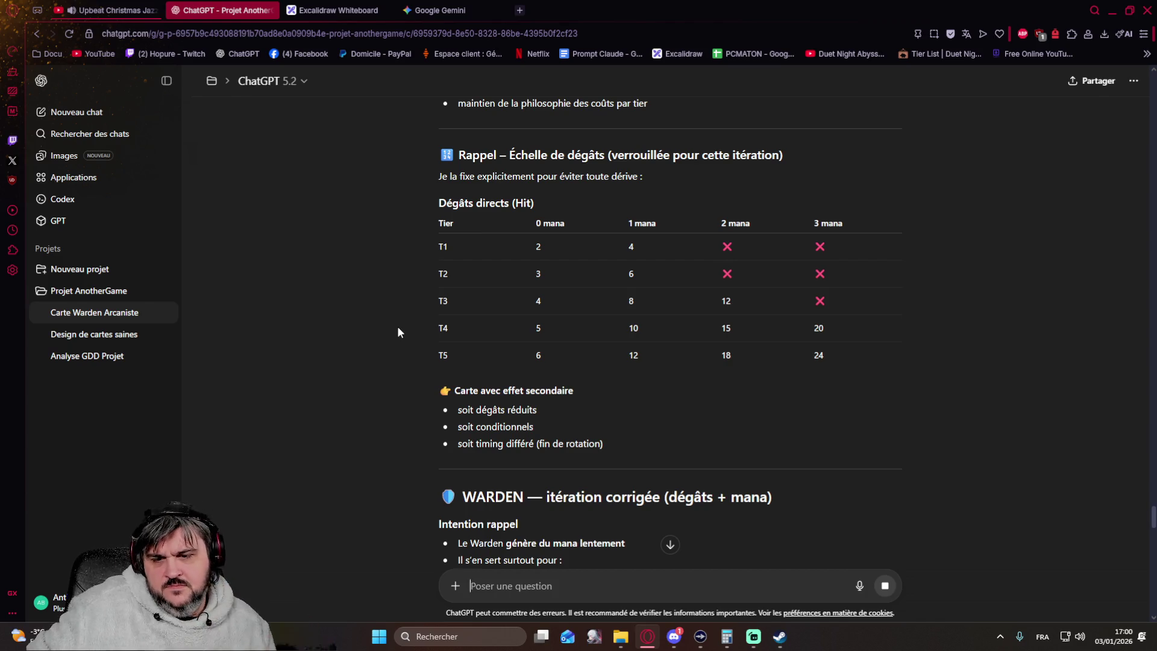
pyautogui.scroll(-2, 397, 332)
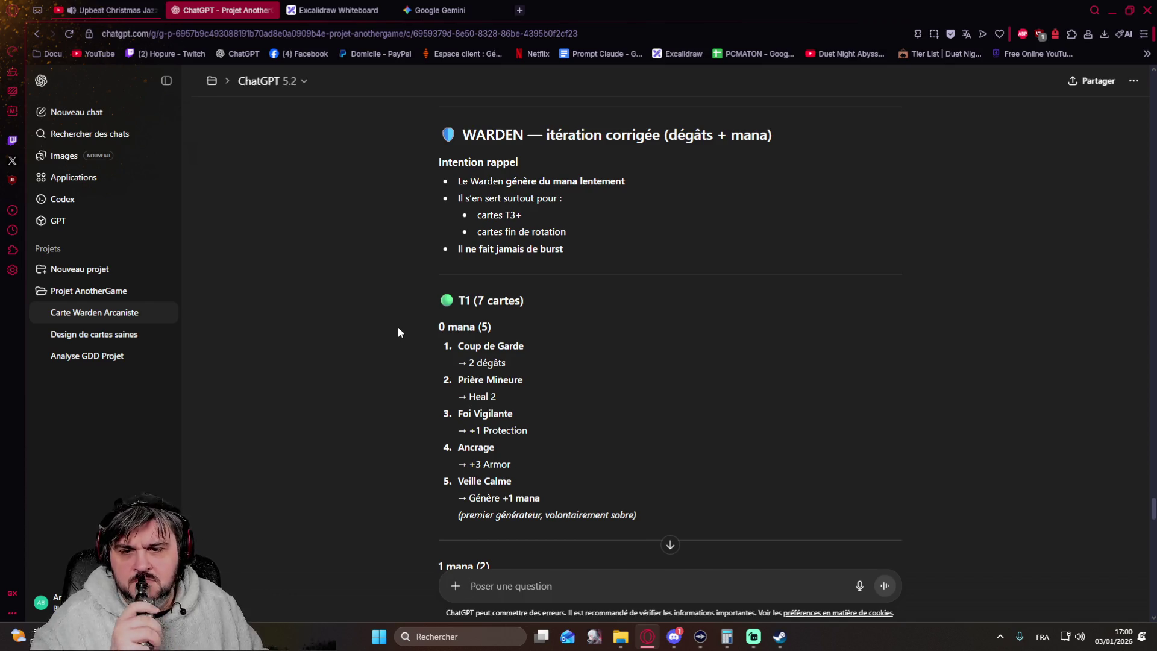
pyautogui.scroll(-2, 397, 332)
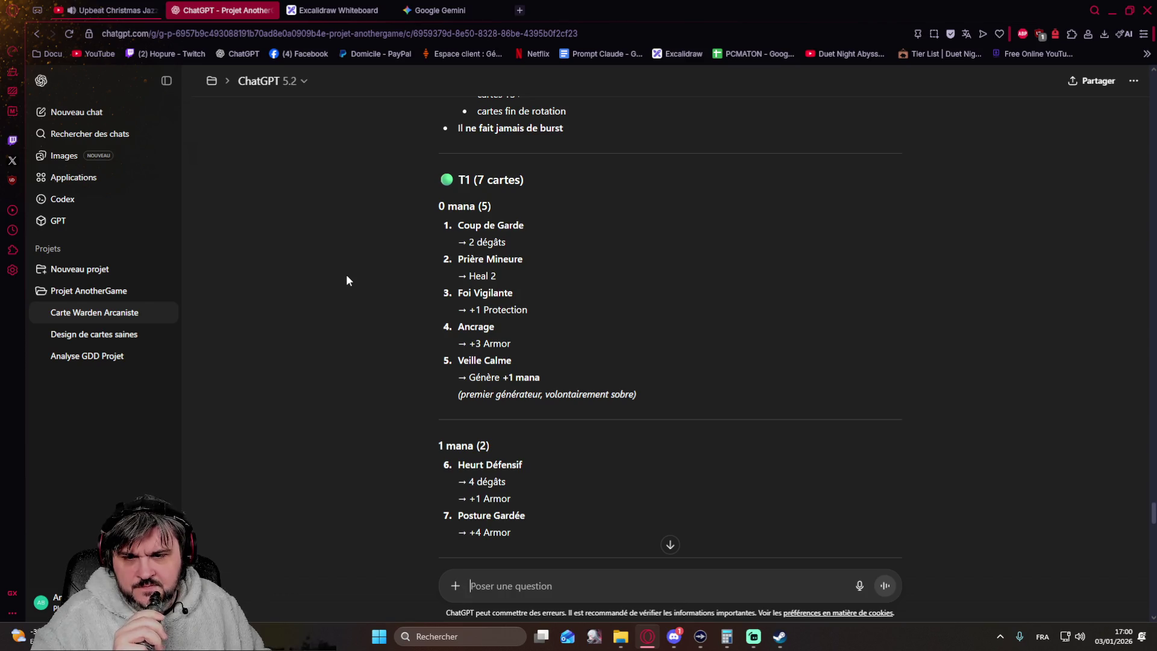
pyautogui.scroll(-1, 346, 281)
pyautogui.scroll(-1, 347, 281)
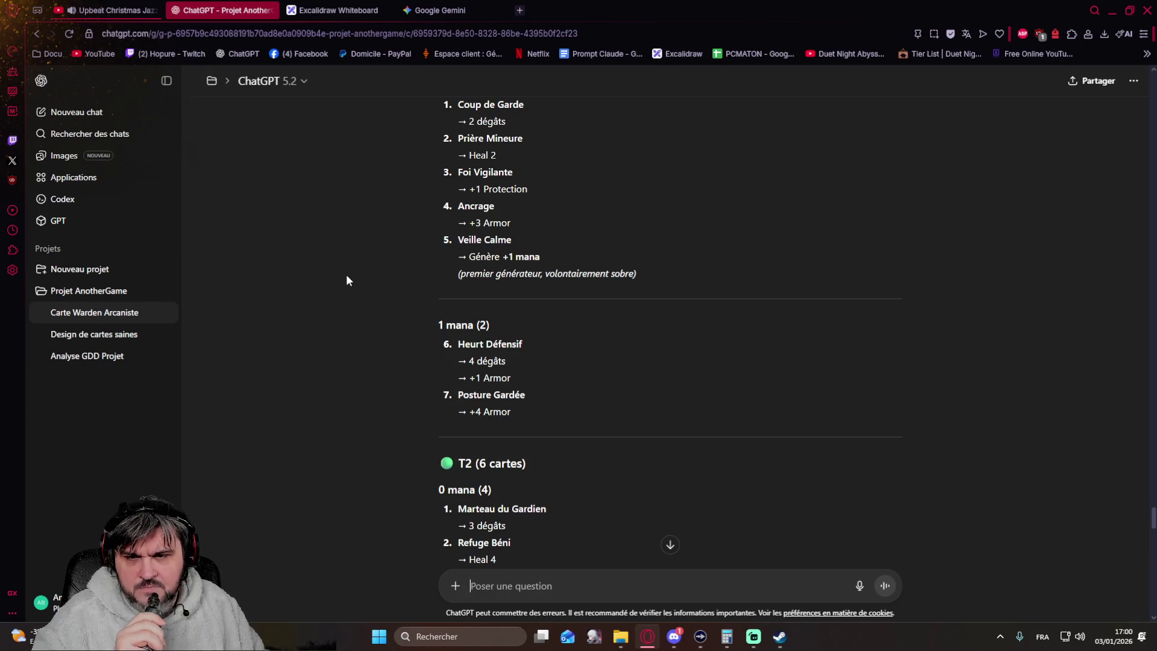
pyautogui.scroll(-2, 346, 279)
pyautogui.scroll(4, 346, 279)
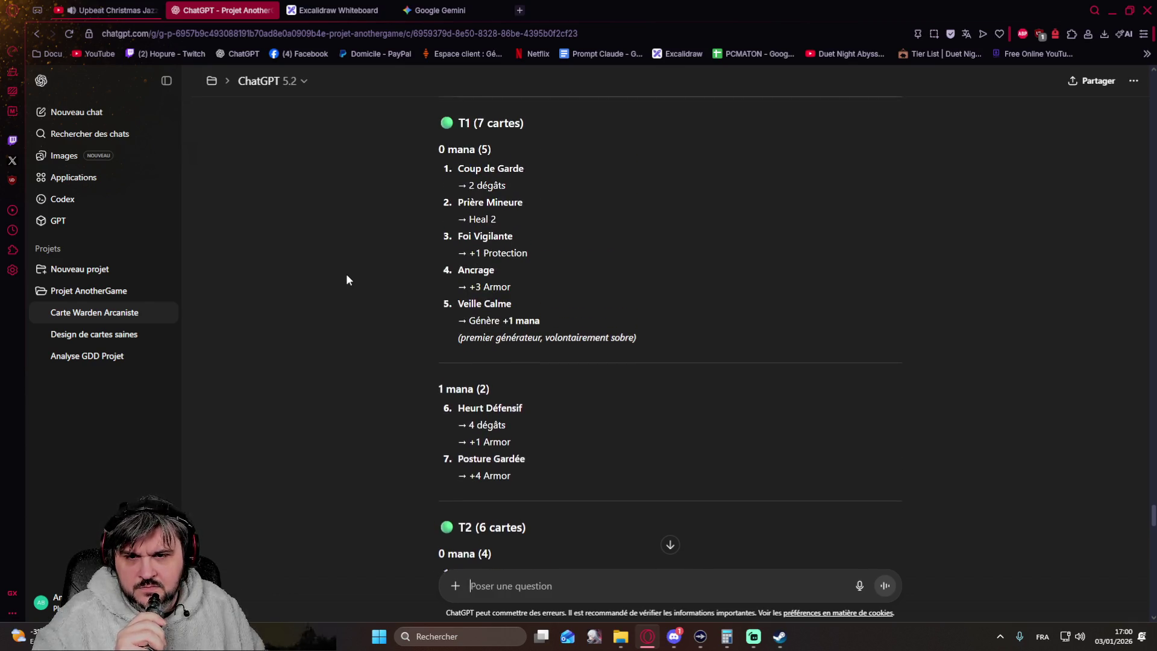
pyautogui.scroll(-2, 346, 280)
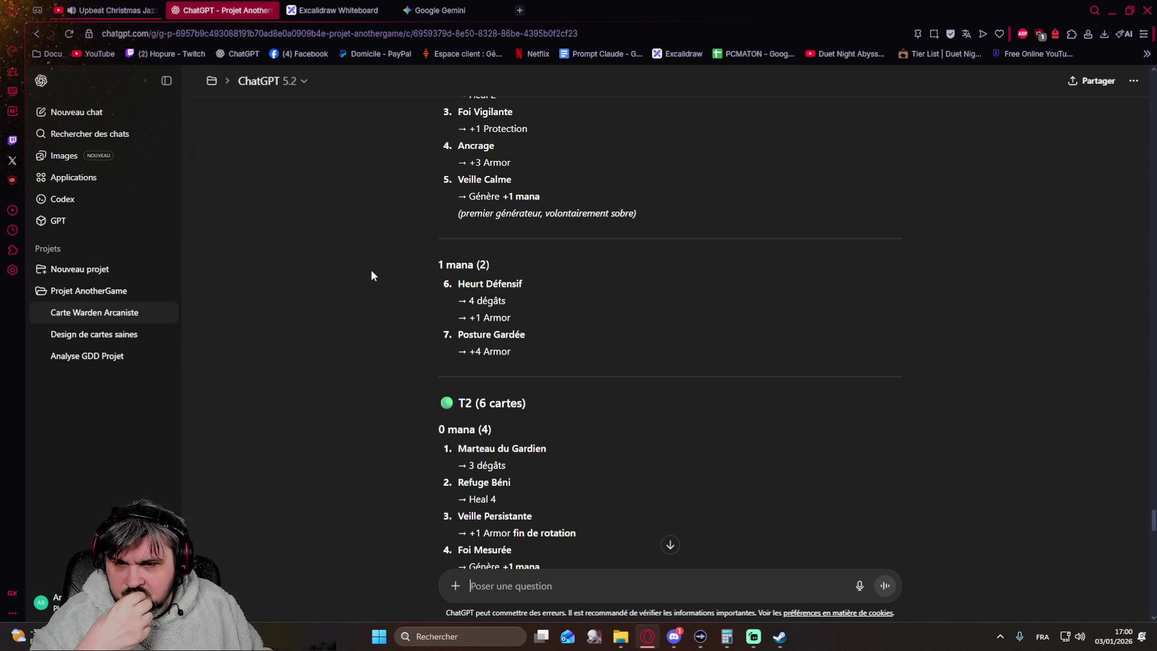
pyautogui.scroll(-1, 370, 269)
pyautogui.scroll(-1, 371, 269)
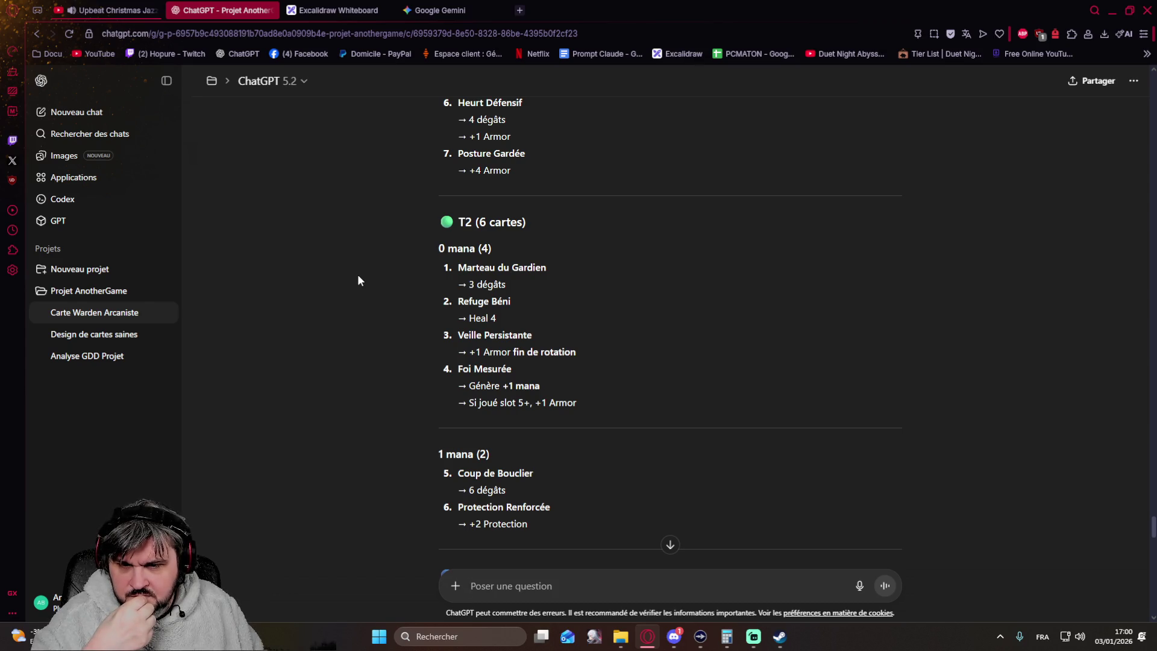
pyautogui.scroll(-2, 357, 281)
pyautogui.scroll(-1, 358, 280)
pyautogui.scroll(-1, 358, 280)
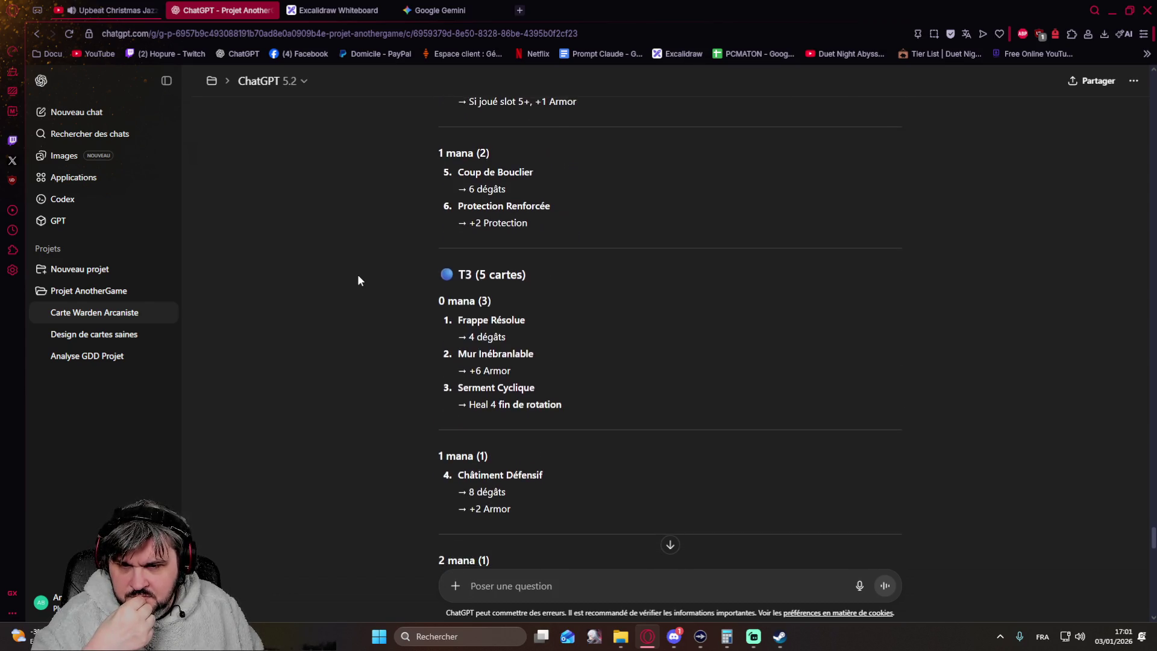
pyautogui.scroll(-1, 357, 280)
pyautogui.scroll(-2, 357, 281)
pyautogui.scroll(-2, 358, 281)
pyautogui.scroll(-3, 357, 280)
pyautogui.scroll(-3, 357, 281)
pyautogui.scroll(-2, 358, 280)
pyautogui.scroll(-2, 357, 281)
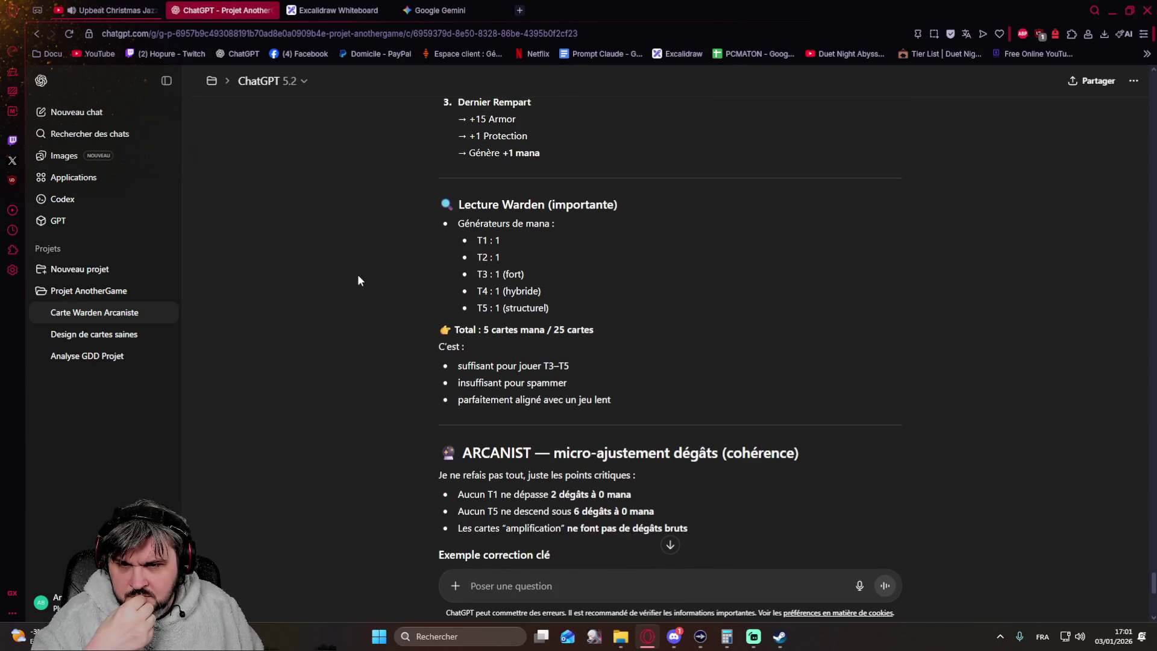
pyautogui.scroll(-1, 358, 280)
pyautogui.scroll(1, 357, 281)
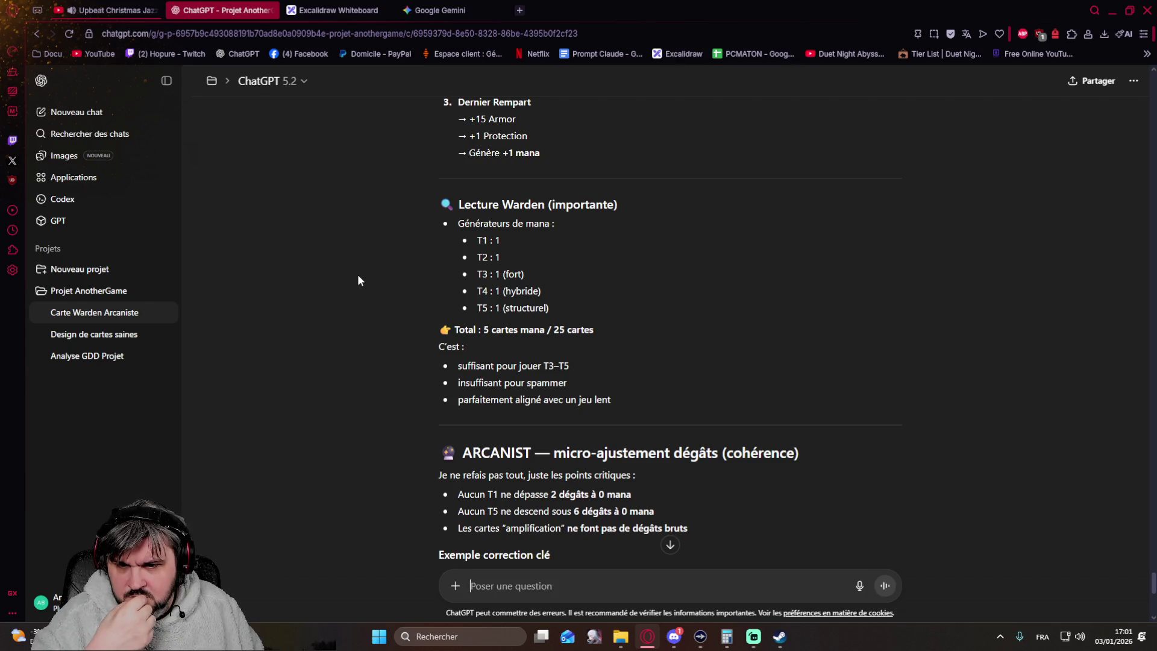
pyautogui.scroll(-2, 357, 281)
pyautogui.scroll(1, 357, 281)
pyautogui.scroll(1, 357, 280)
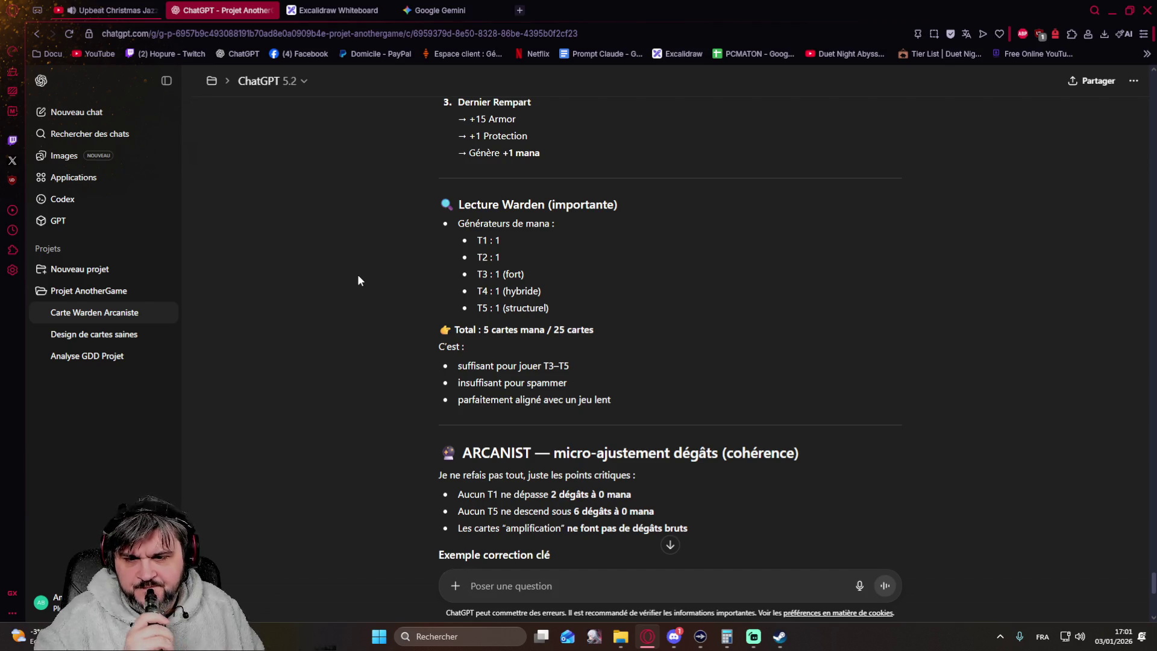
pyautogui.scroll(-2, 357, 281)
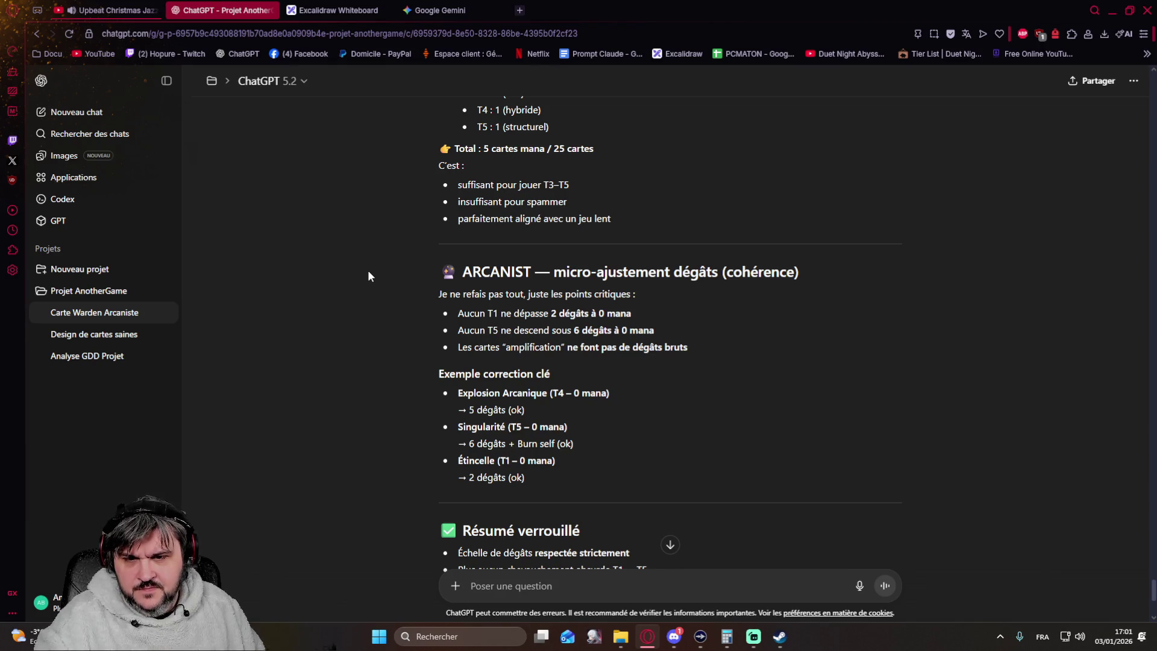
pyautogui.scroll(-3, 367, 274)
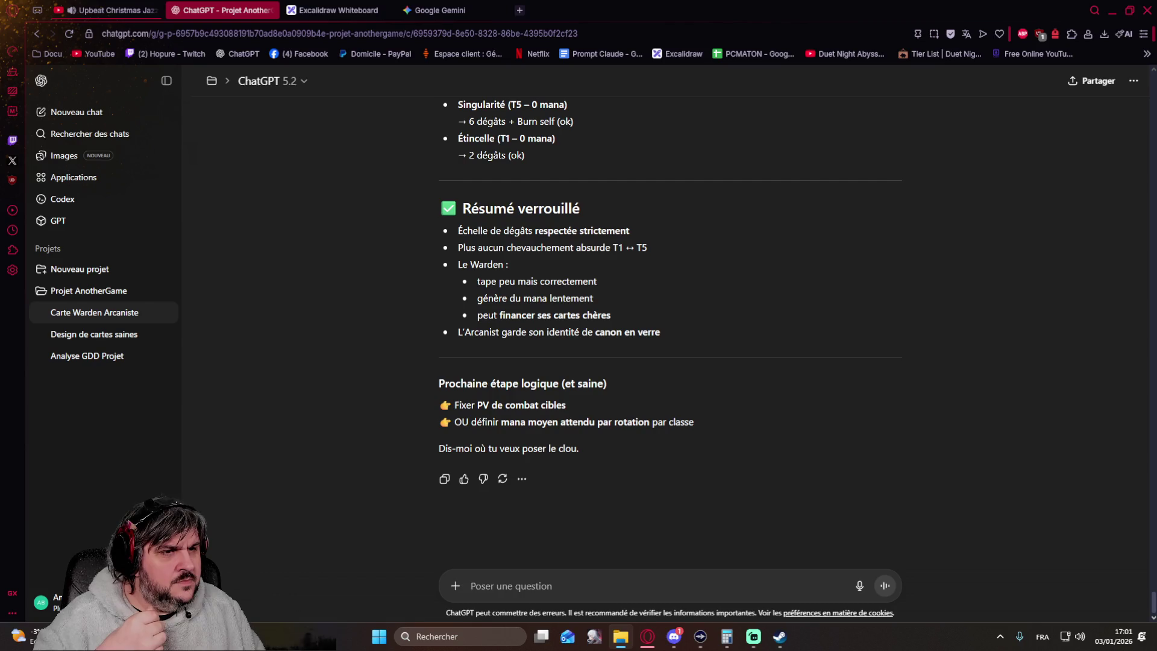
# Step: Attach the game classes structure file and send the request for an updated canvas document with every card structured
pyautogui.moveTo(819, 272); pyautogui.dragTo(569, 585)
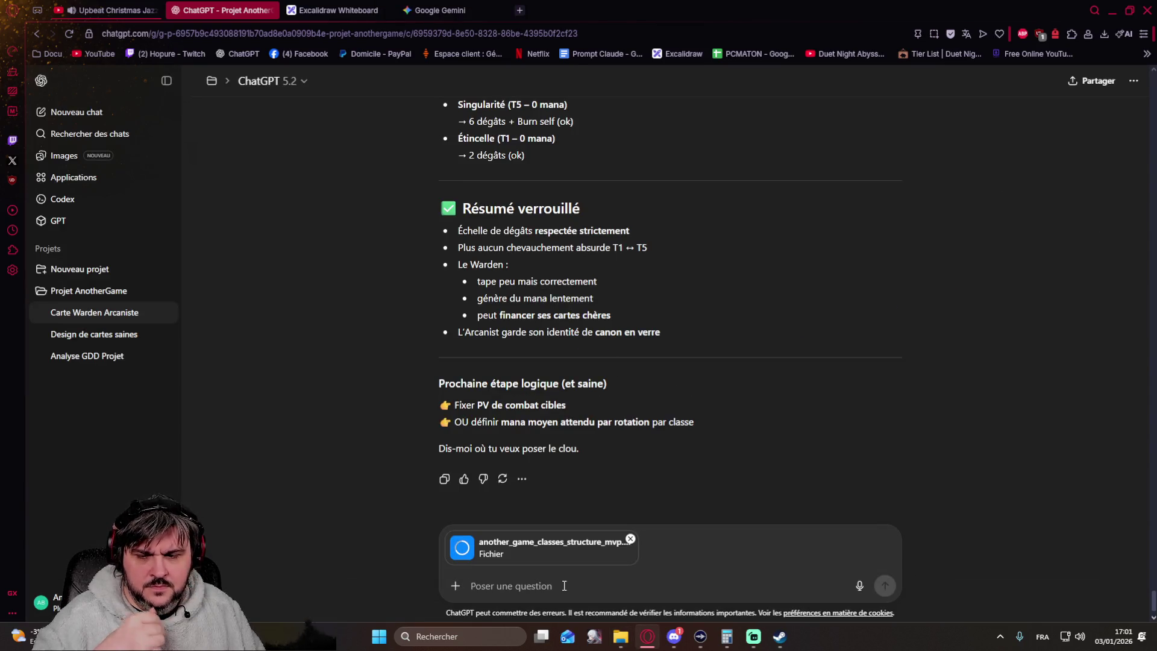
pyautogui.write('ok')
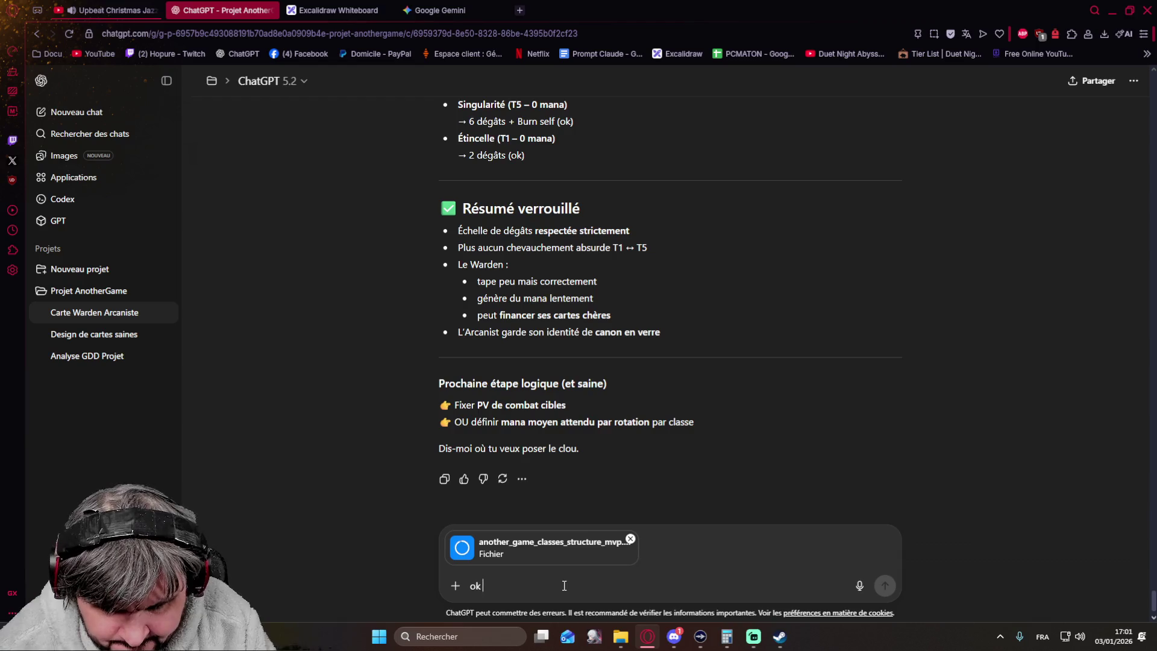
pyautogui.write(' met à jour ce doc')
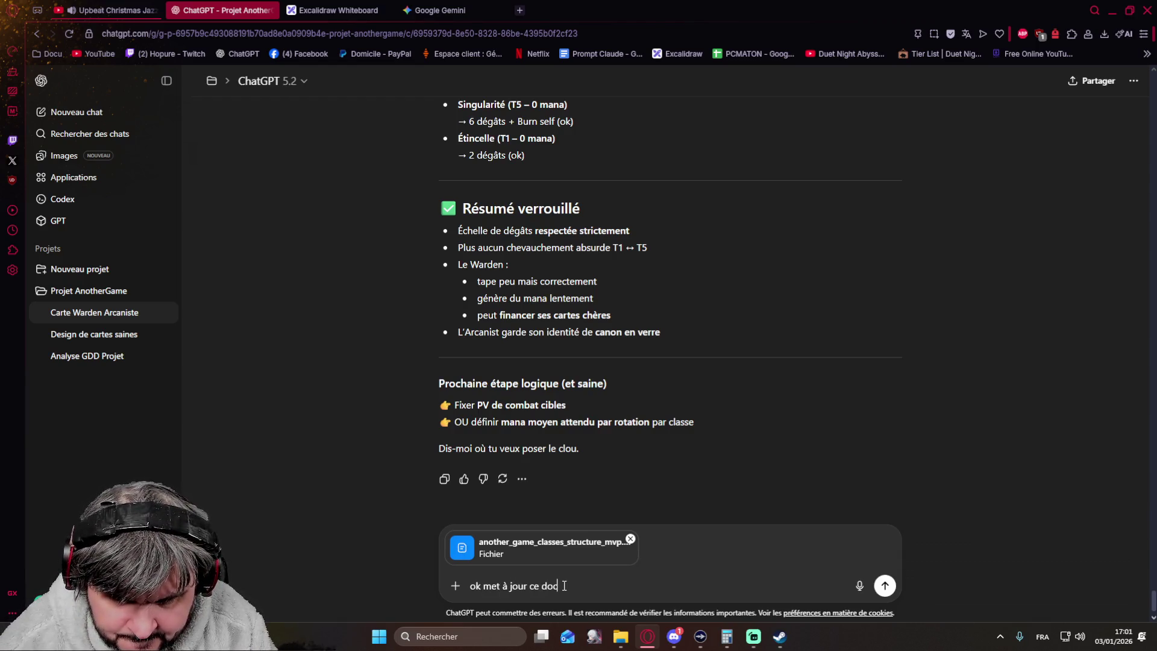
pyautogui.write(' (redonne moi le can')
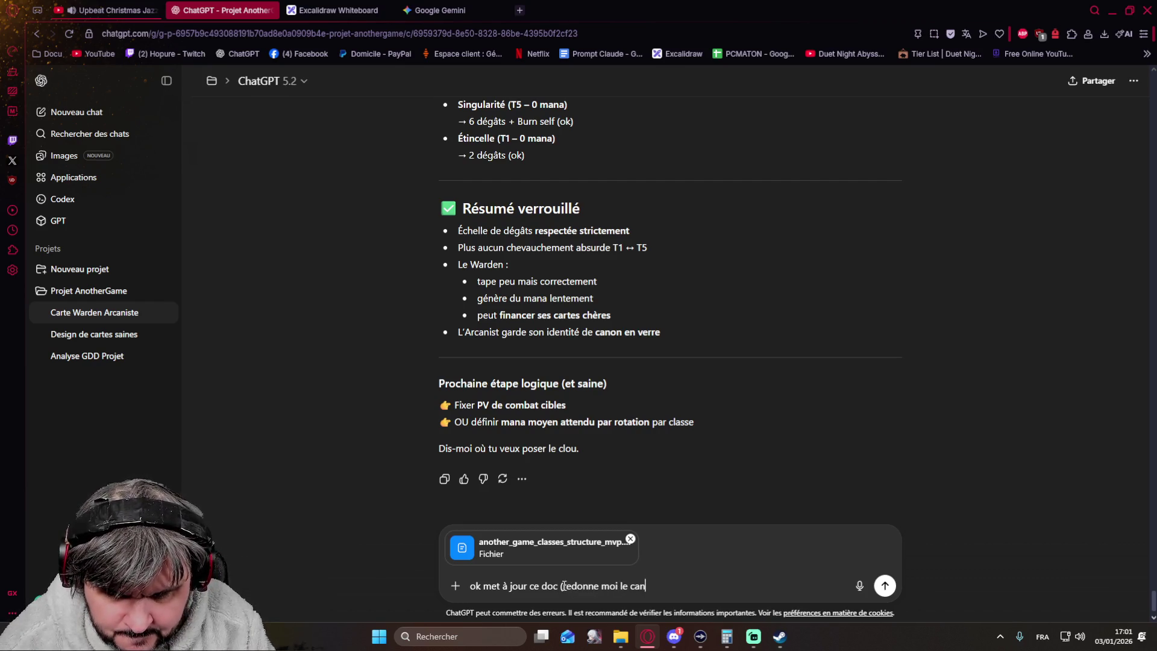
pyautogui.write('vas do')
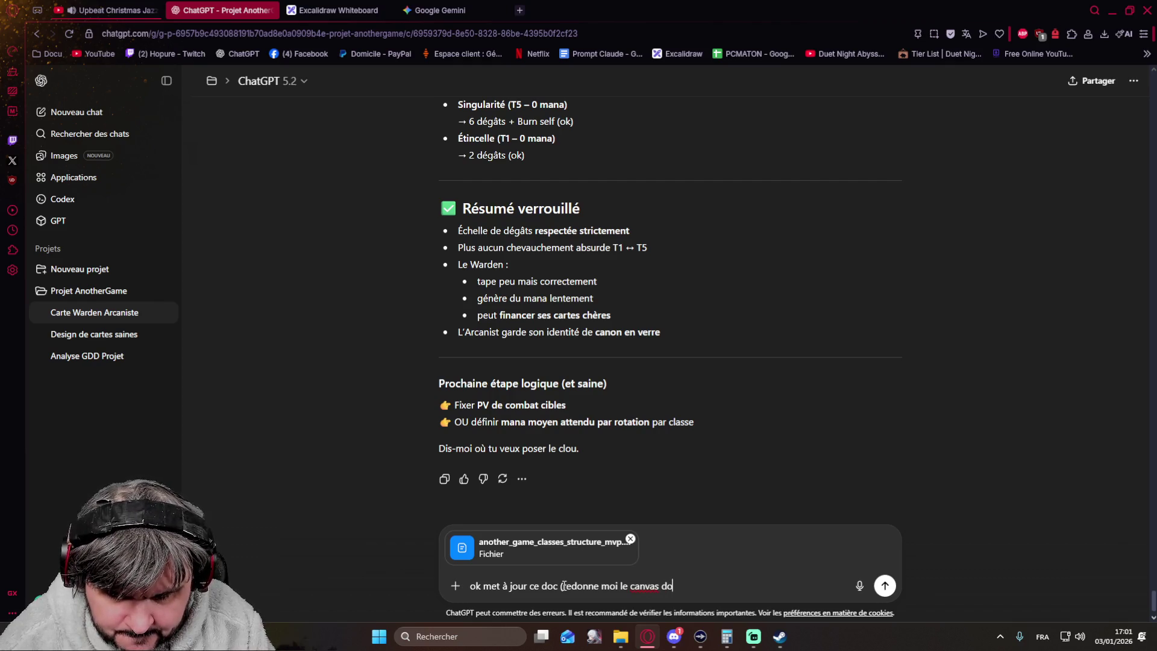
pyautogui.write('cument')
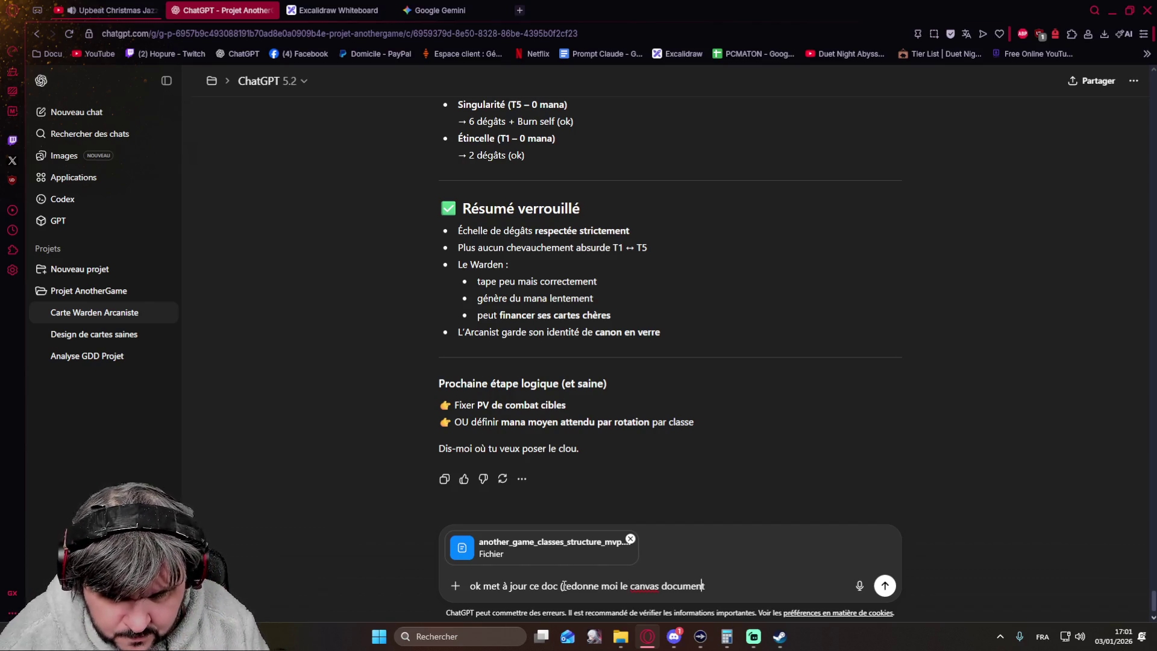
pyautogui.write('le')
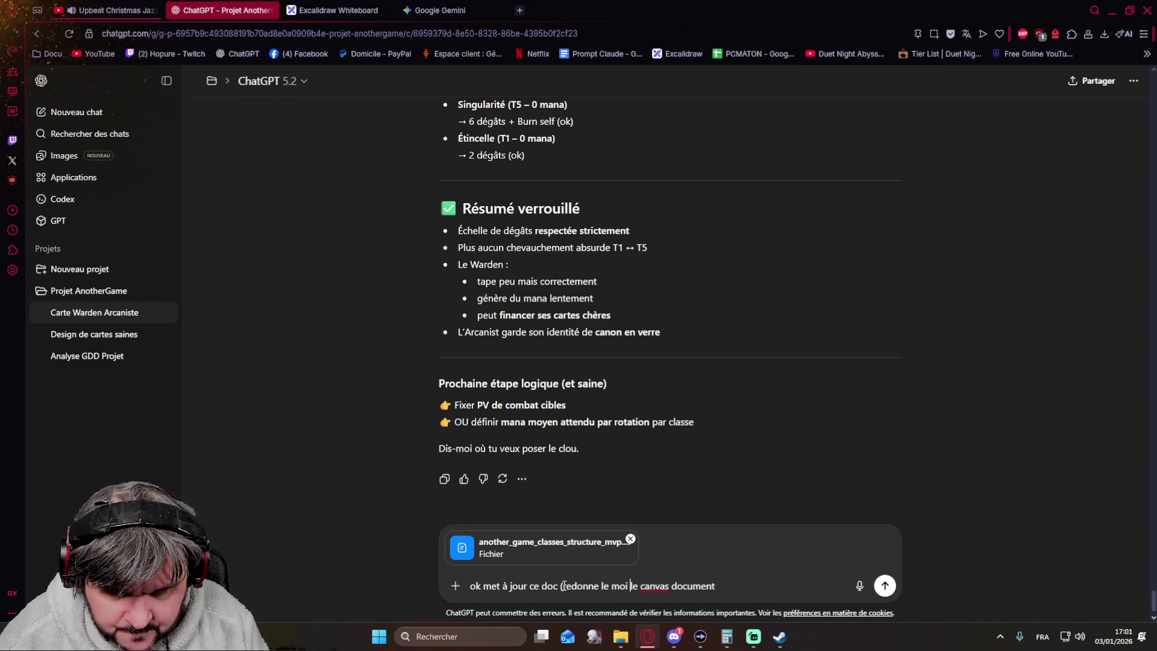
pyautogui.press('Delete')
pyautogui.press('Delete')
pyautogui.press('Delete')
pyautogui.write('sous forme de')
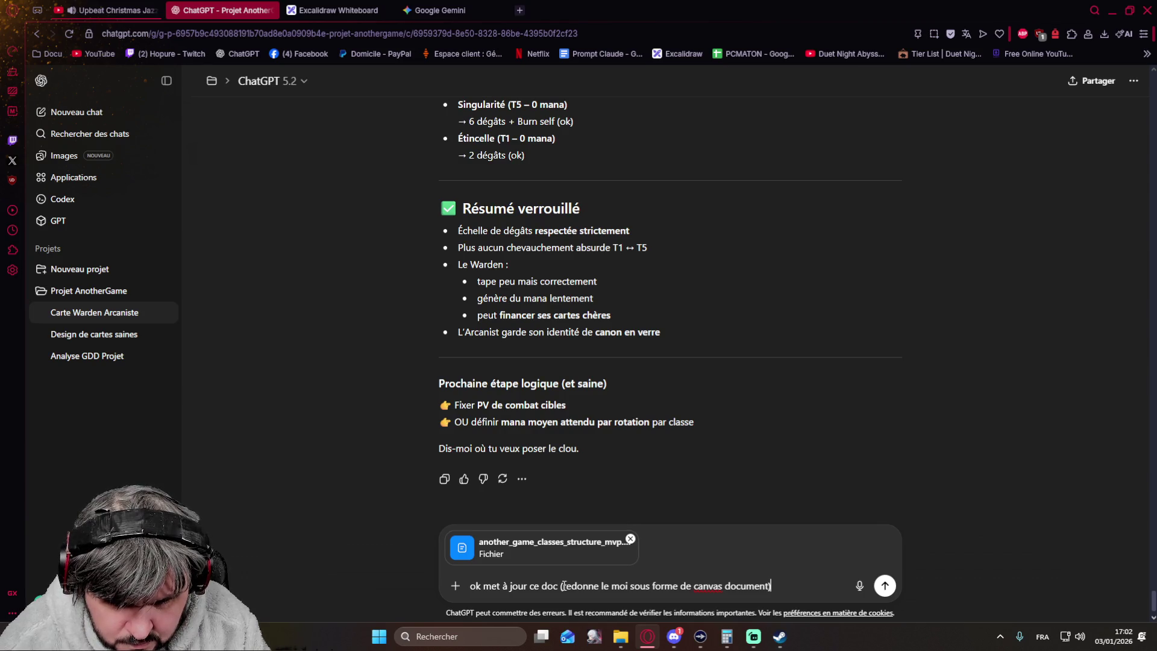
pyautogui.write('ruc')
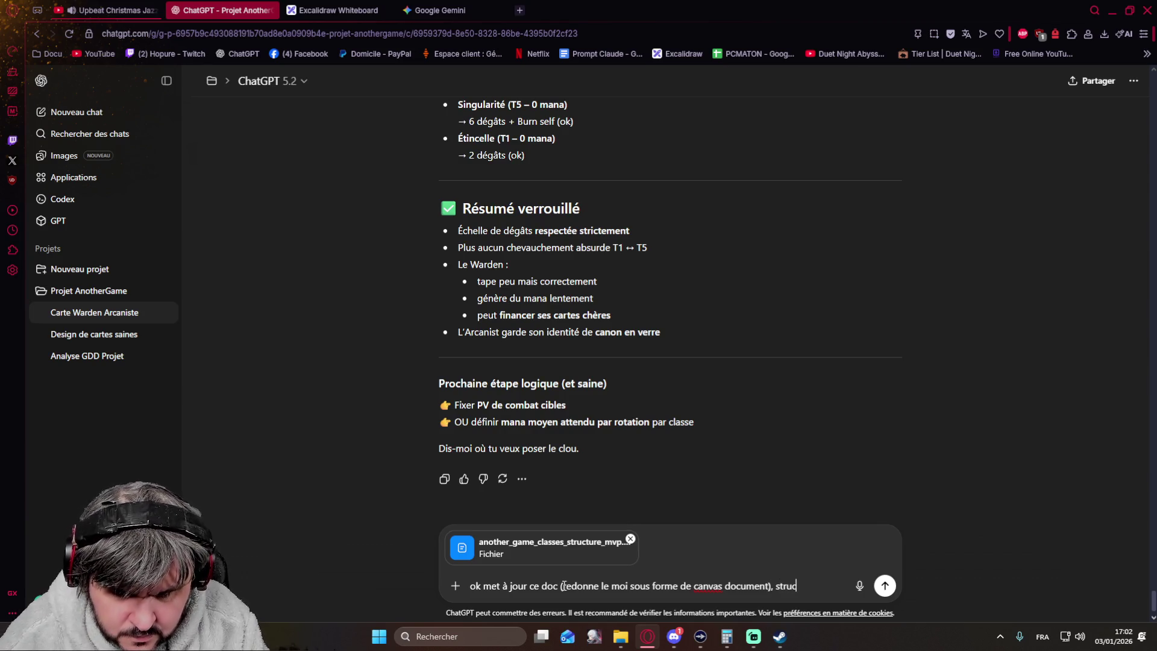
pyautogui.write('ture bien chaque carte stp')
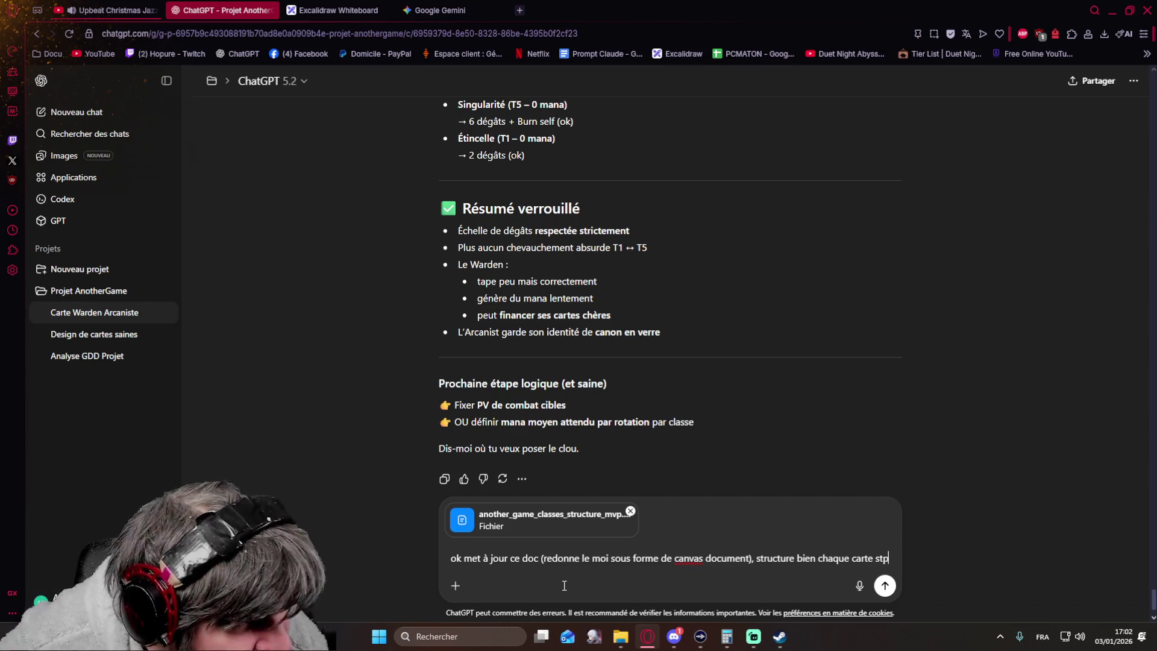
pyautogui.press('Return')
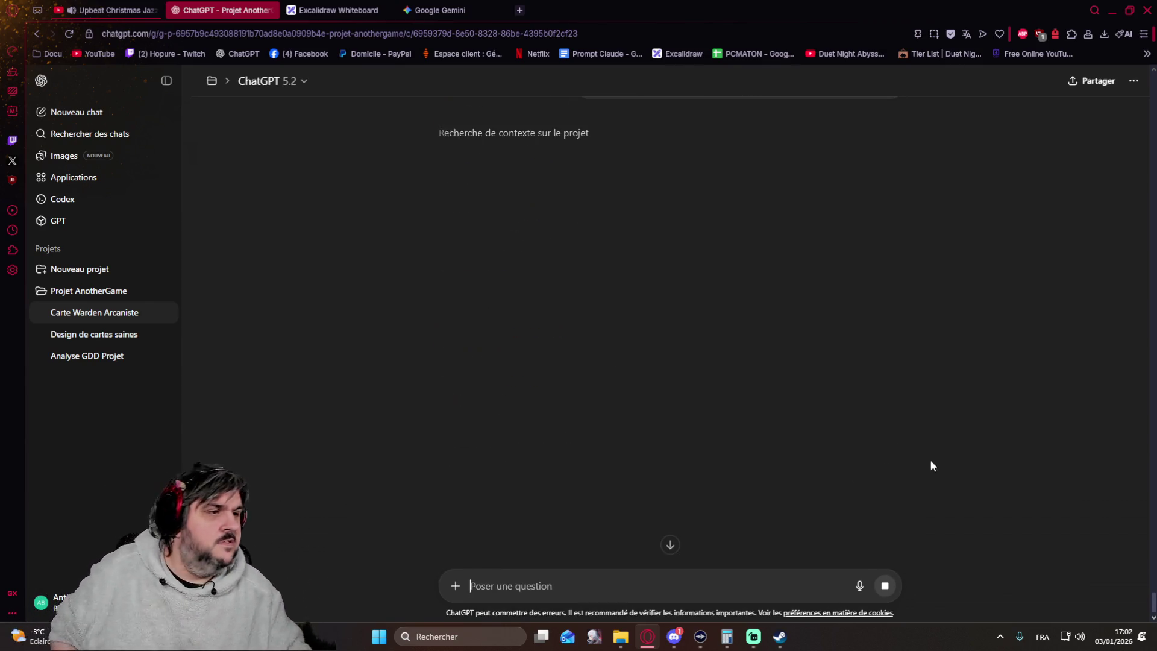
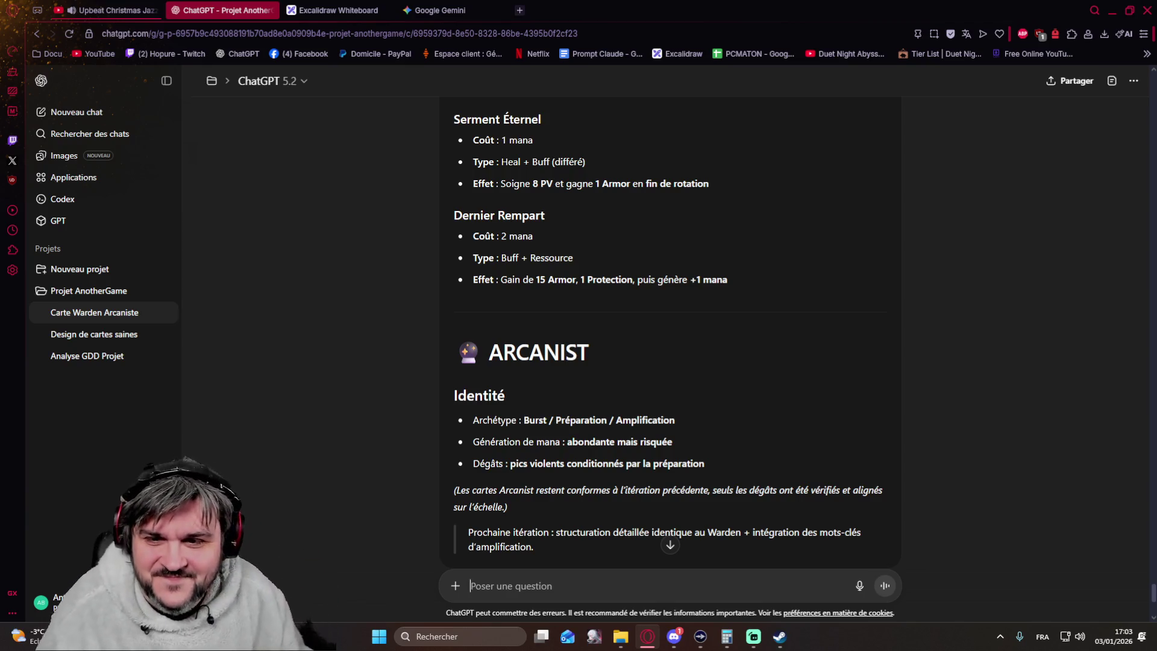
pyautogui.scroll(5, 697, 340)
pyautogui.scroll(5, 697, 339)
pyautogui.scroll(5, 696, 339)
pyautogui.scroll(5, 696, 338)
pyautogui.scroll(5, 697, 337)
pyautogui.scroll(5, 697, 336)
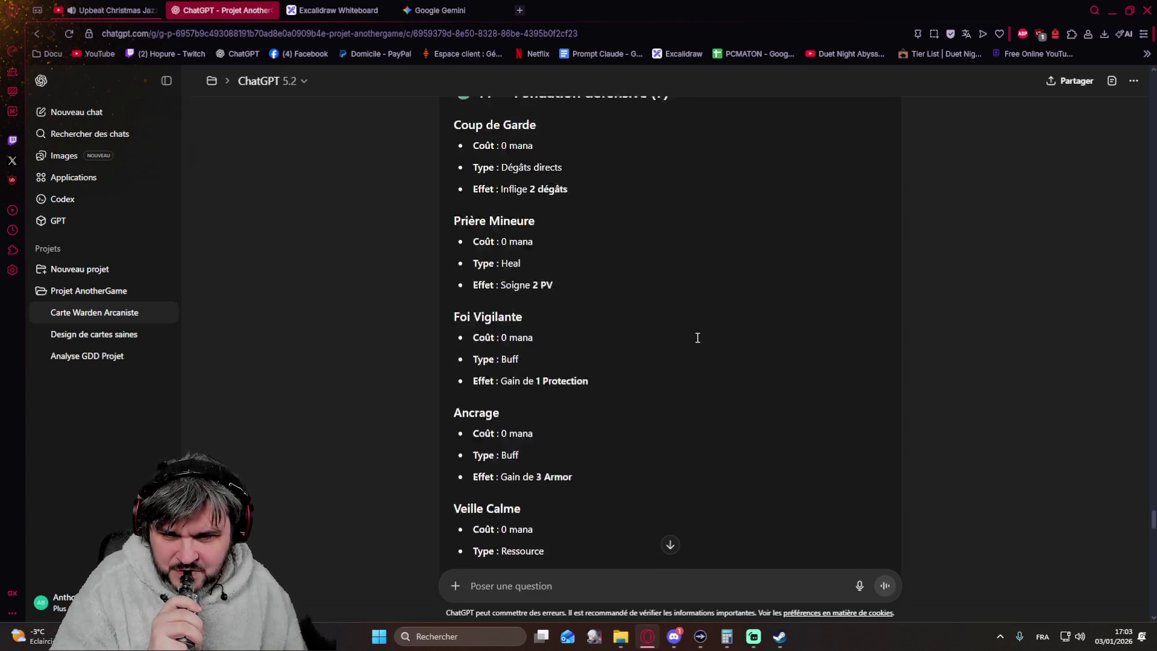
pyautogui.scroll(5, 697, 337)
pyautogui.scroll(-2, 697, 337)
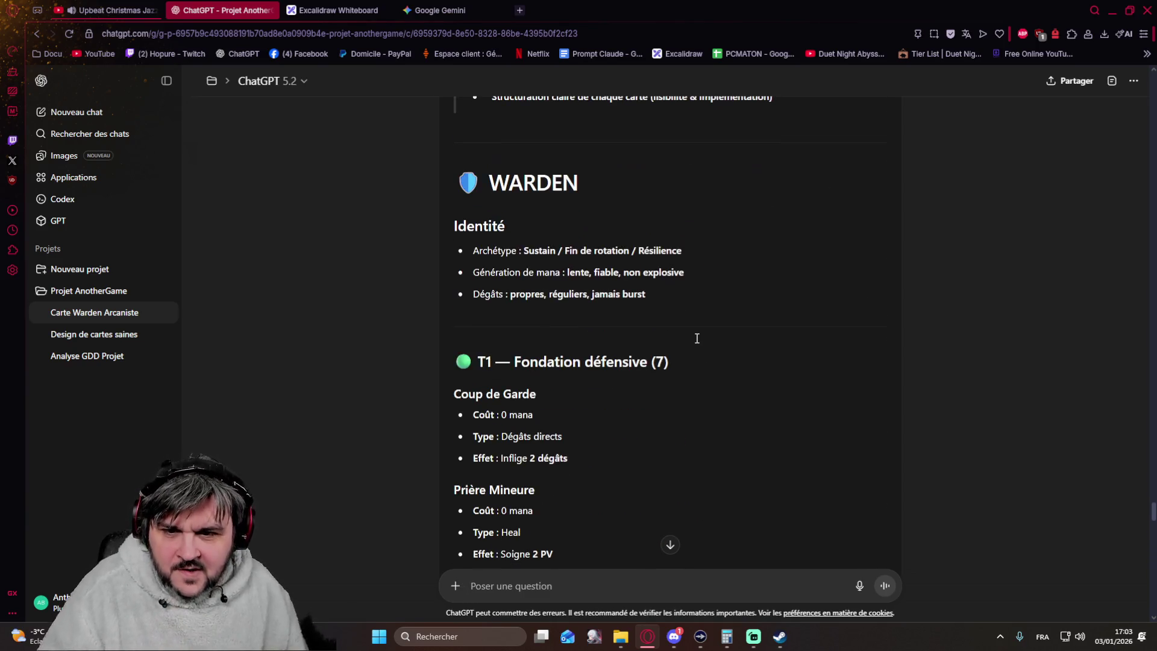
pyautogui.scroll(-2, 697, 337)
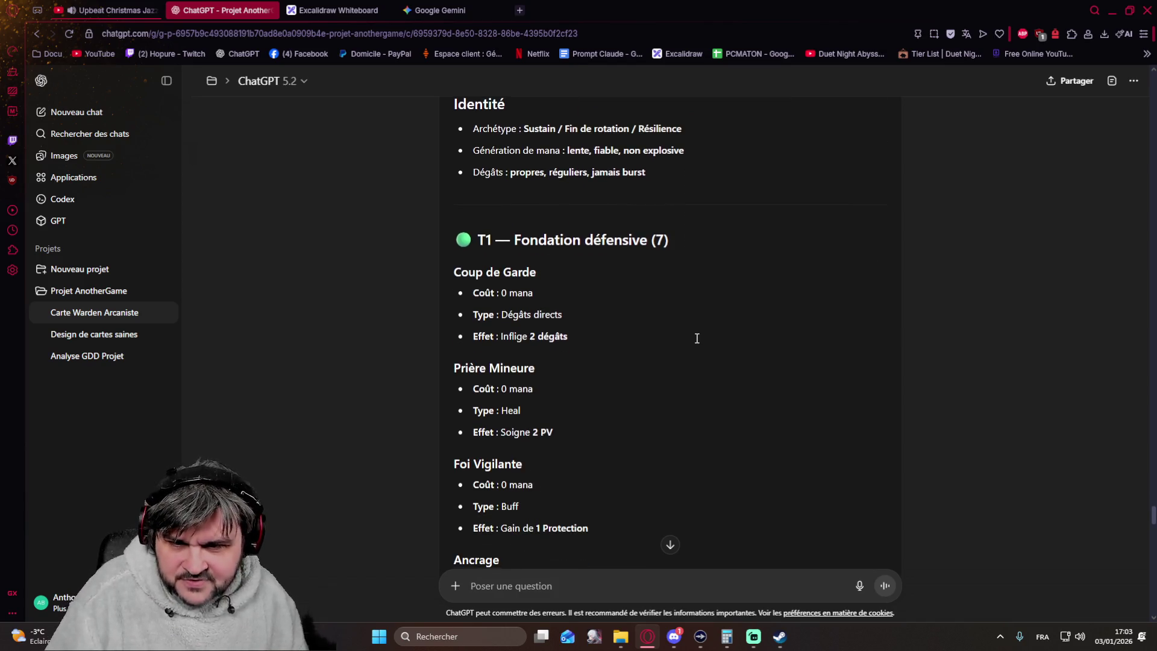
pyautogui.scroll(-2, 697, 338)
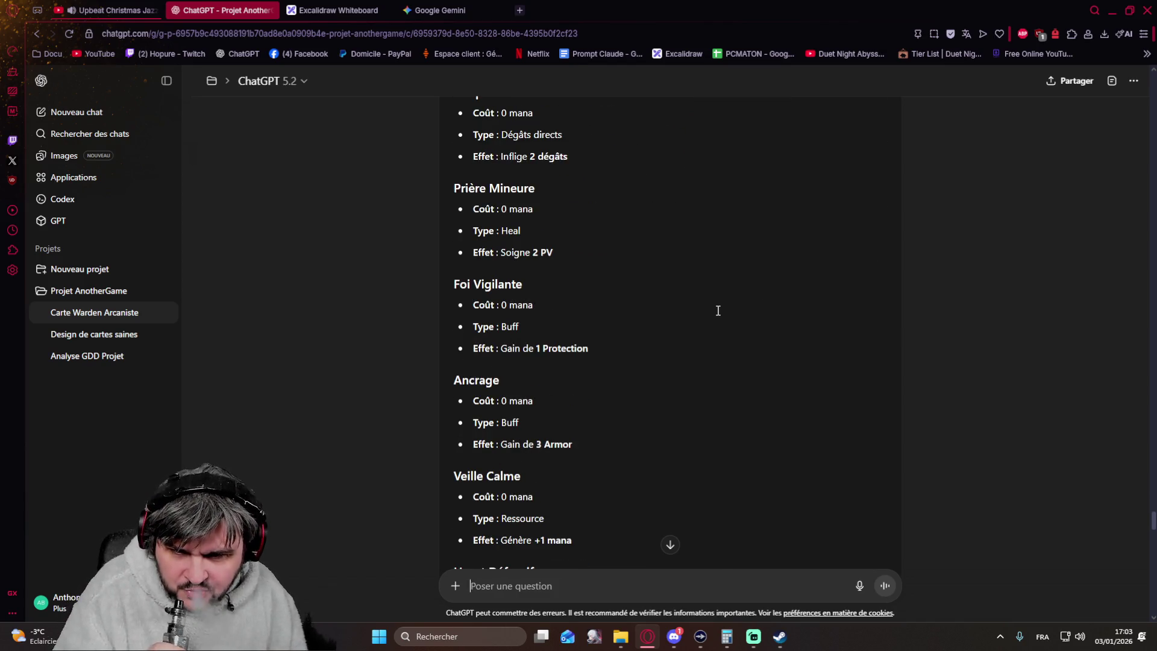
pyautogui.scroll(-2, 715, 310)
pyautogui.scroll(-1, 716, 311)
pyautogui.scroll(-2, 717, 311)
pyautogui.scroll(-2, 715, 310)
pyautogui.scroll(-2, 713, 310)
pyautogui.scroll(-1, 711, 309)
pyautogui.scroll(-3, 710, 310)
pyautogui.scroll(-1, 706, 308)
pyautogui.scroll(-3, 697, 305)
pyautogui.scroll(-3, 694, 306)
pyautogui.scroll(-3, 693, 306)
pyautogui.scroll(-2, 690, 302)
pyautogui.scroll(-3, 687, 305)
pyautogui.scroll(-1, 688, 305)
pyautogui.scroll(-3, 687, 303)
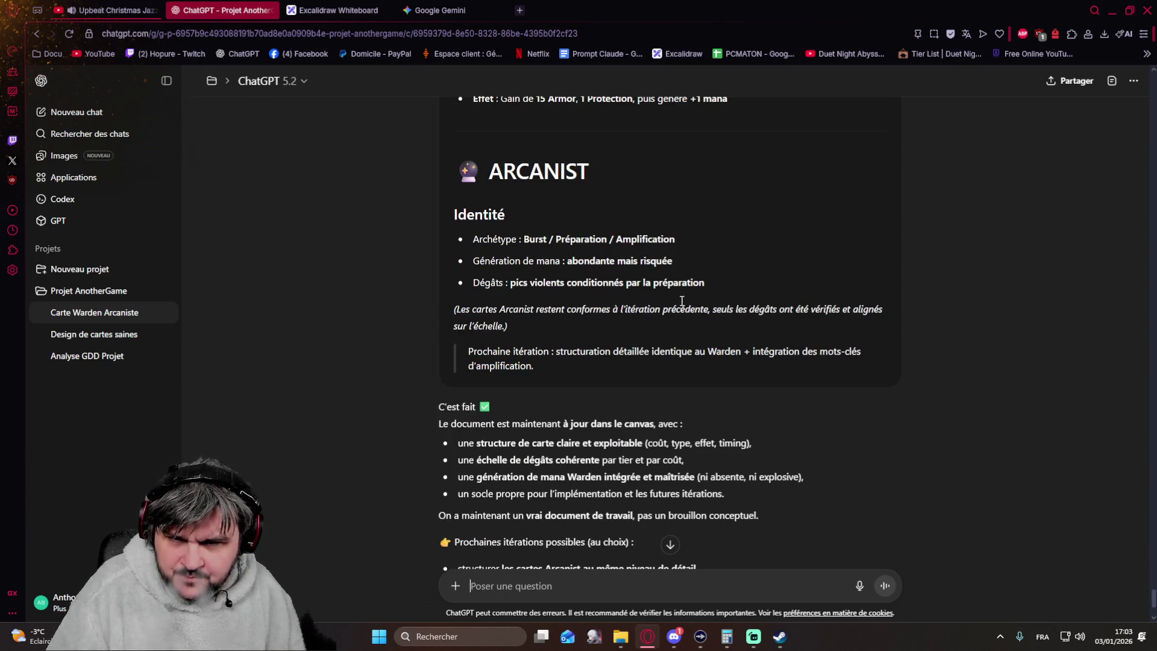
pyautogui.scroll(3, 440, 335)
pyautogui.scroll(1, 440, 335)
pyautogui.scroll(3, 440, 335)
pyautogui.scroll(4, 441, 336)
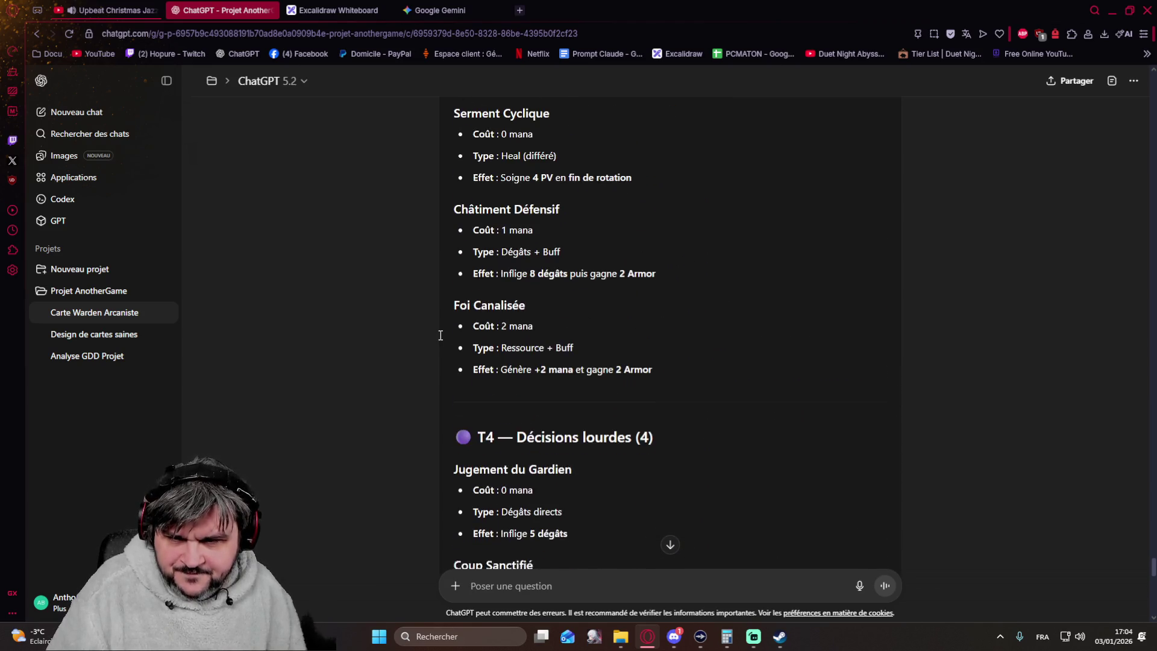
pyautogui.scroll(-3, 441, 336)
pyautogui.scroll(-4, 440, 336)
pyautogui.scroll(-3, 440, 336)
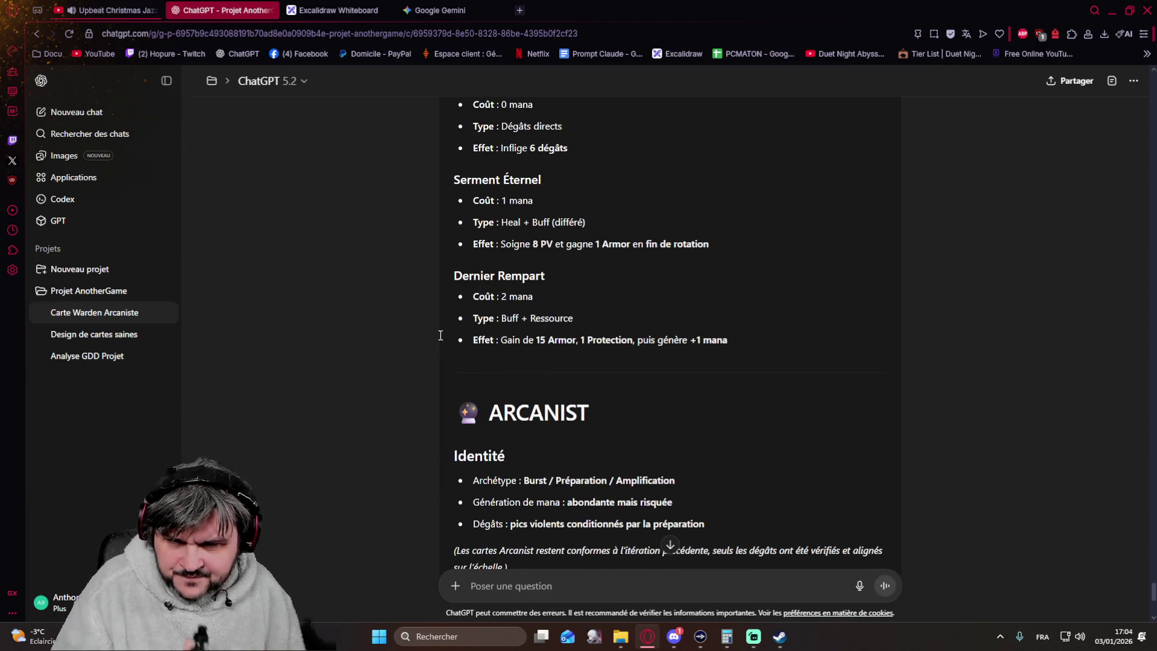
pyautogui.scroll(-2, 440, 336)
pyautogui.scroll(-1, 440, 336)
pyautogui.scroll(2, 440, 335)
pyautogui.scroll(3, 440, 336)
pyautogui.scroll(4, 441, 335)
pyautogui.scroll(5, 440, 335)
pyautogui.scroll(3, 439, 334)
pyautogui.scroll(3, 439, 334)
pyautogui.scroll(3, 439, 334)
pyautogui.scroll(2, 439, 334)
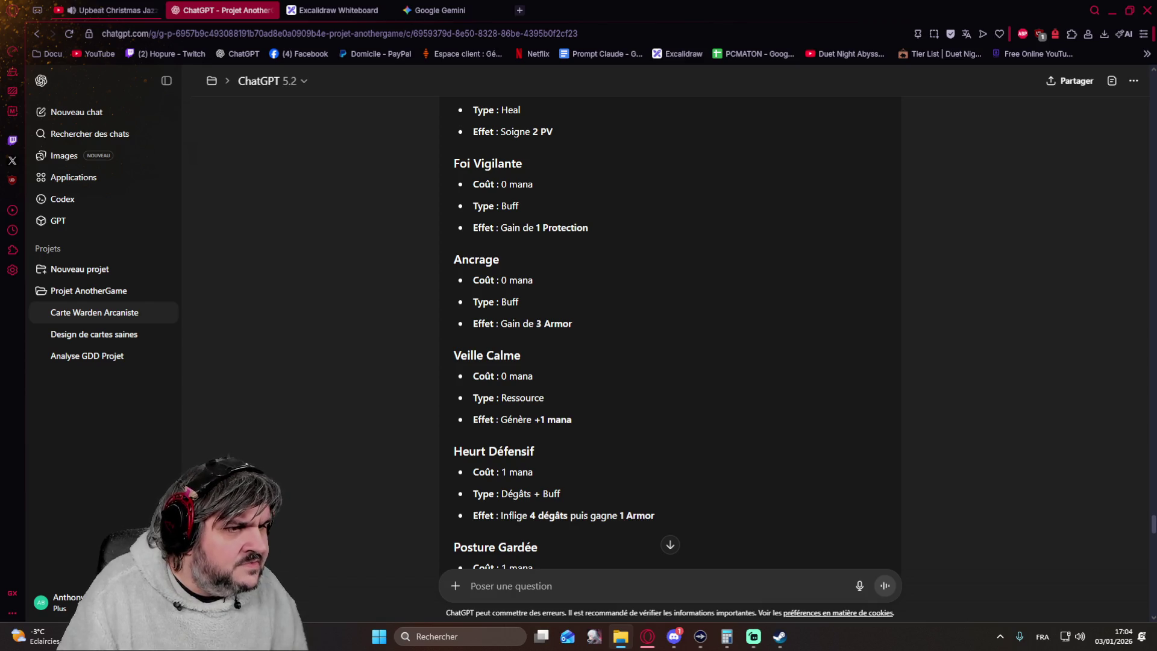
# Step: Switch from the ChatGPT canvas review over to Visual Studio
pyautogui.hotkey('alt', 'Tab')
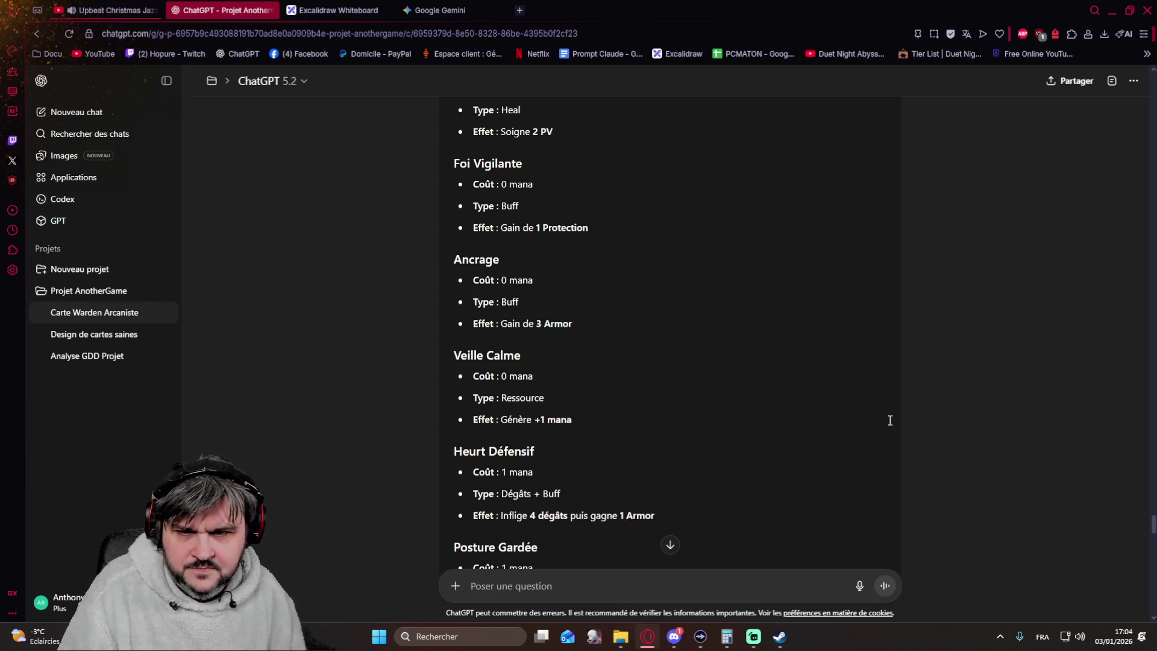
pyautogui.scroll(-3, 787, 415)
pyautogui.scroll(-3, 788, 416)
pyautogui.scroll(-3, 787, 417)
pyautogui.scroll(-5, 788, 417)
pyautogui.scroll(-5, 787, 416)
pyautogui.scroll(-5, 788, 417)
pyautogui.scroll(-5, 787, 418)
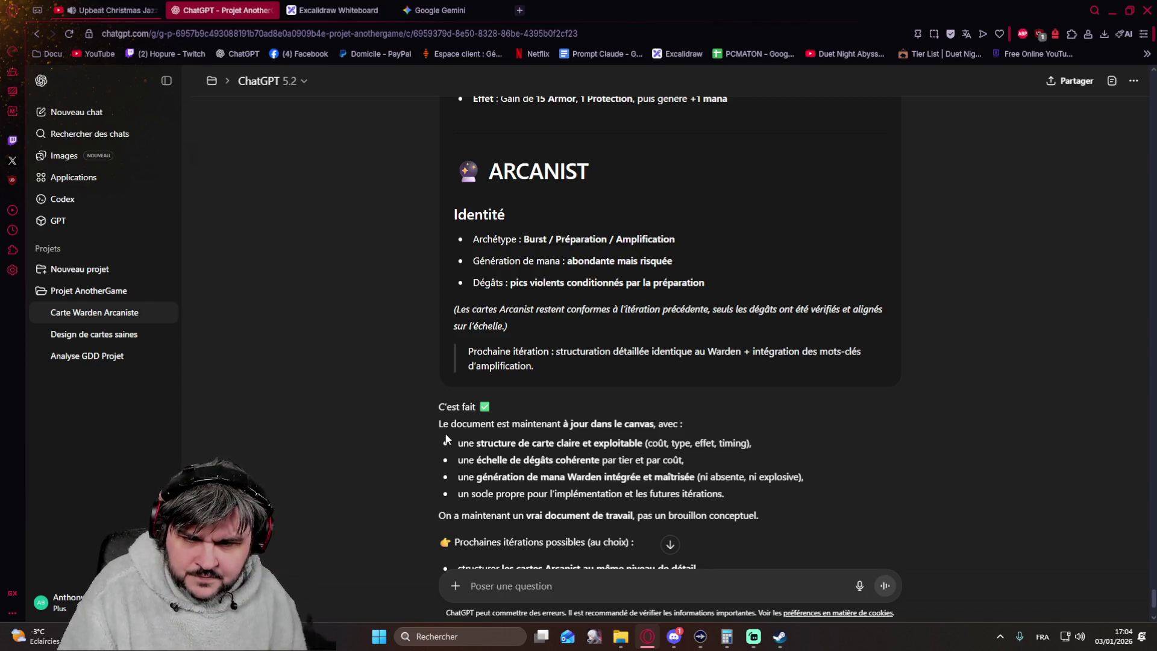
pyautogui.scroll(-2, 568, 569)
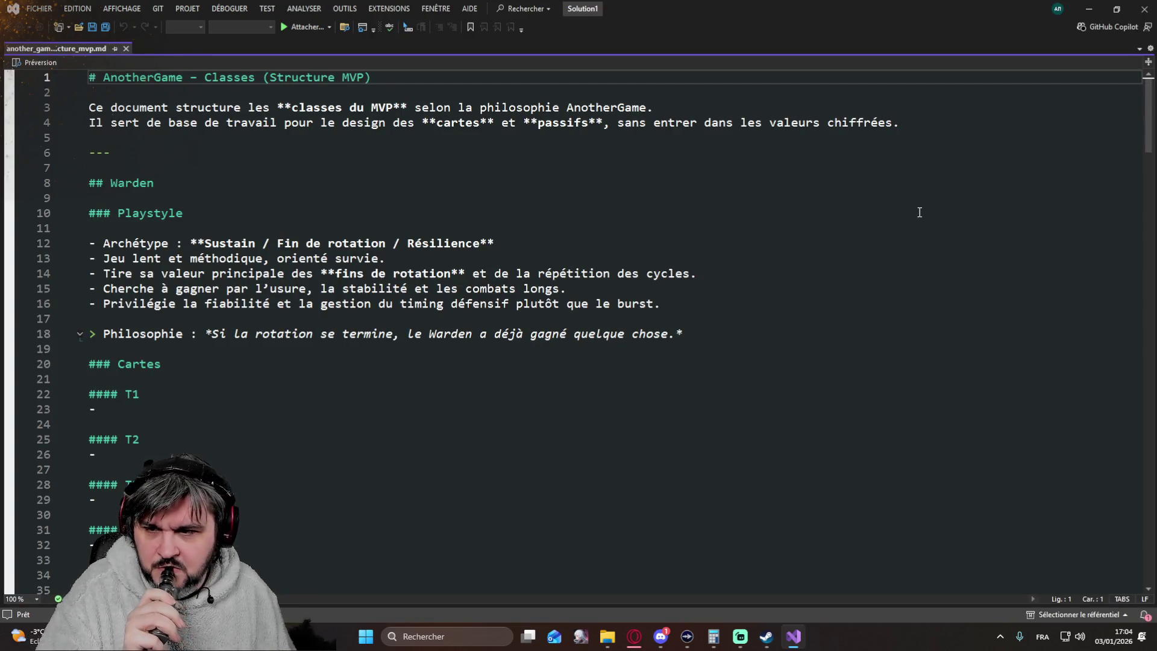
pyautogui.scroll(-7, 920, 212)
pyautogui.scroll(-5, 914, 208)
pyautogui.scroll(-7, 900, 202)
pyautogui.scroll(-6, 900, 201)
pyautogui.scroll(-10, 895, 200)
pyautogui.scroll(-7, 891, 200)
pyautogui.scroll(-3, 886, 199)
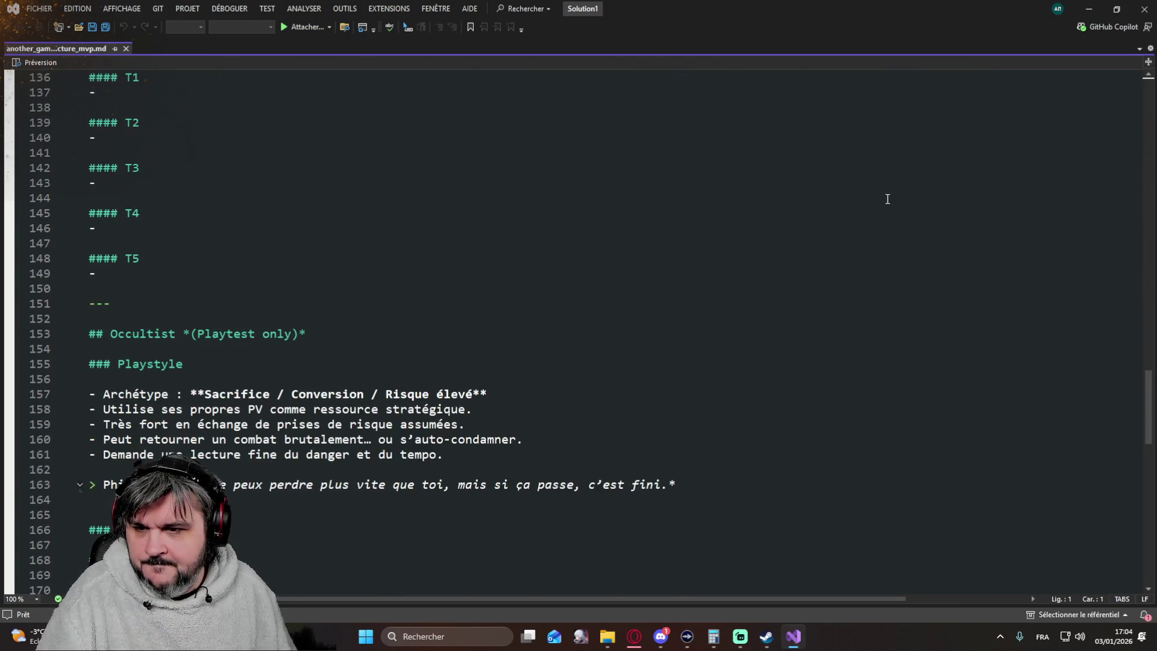
pyautogui.scroll(-5, 887, 199)
pyautogui.scroll(-2, 882, 199)
pyautogui.scroll(-7, 881, 199)
pyautogui.scroll(-1, 880, 199)
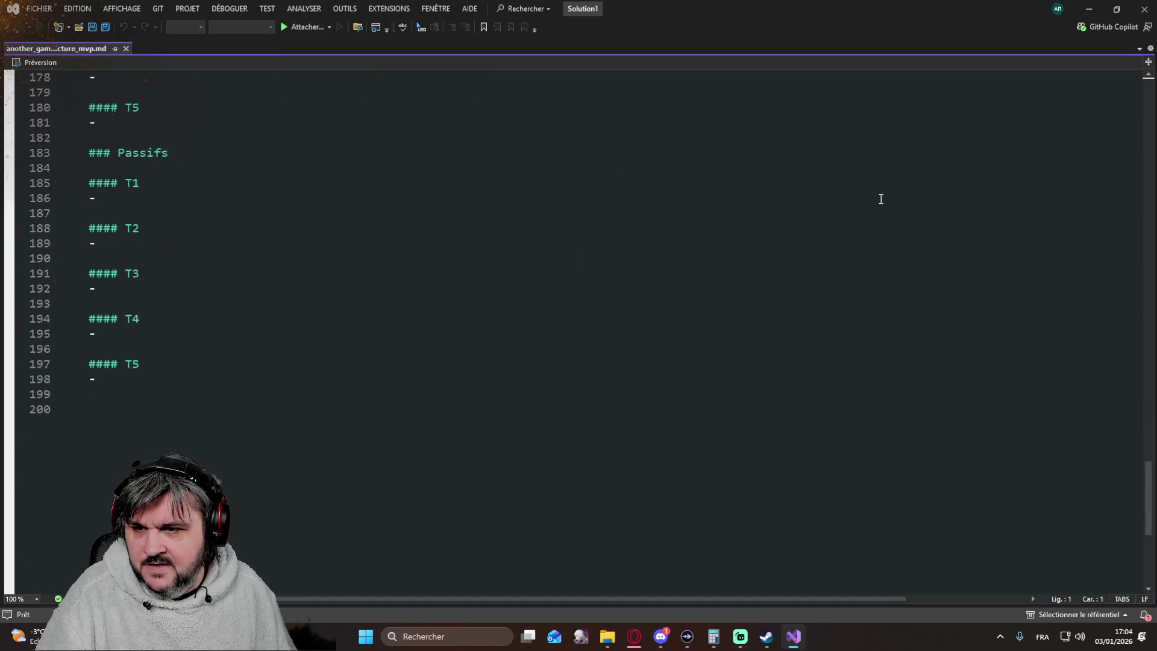
pyautogui.scroll(9, 880, 200)
pyautogui.scroll(4, 872, 199)
pyautogui.scroll(8, 870, 198)
pyautogui.scroll(4, 870, 199)
pyautogui.scroll(5, 869, 200)
pyautogui.scroll(4, 868, 199)
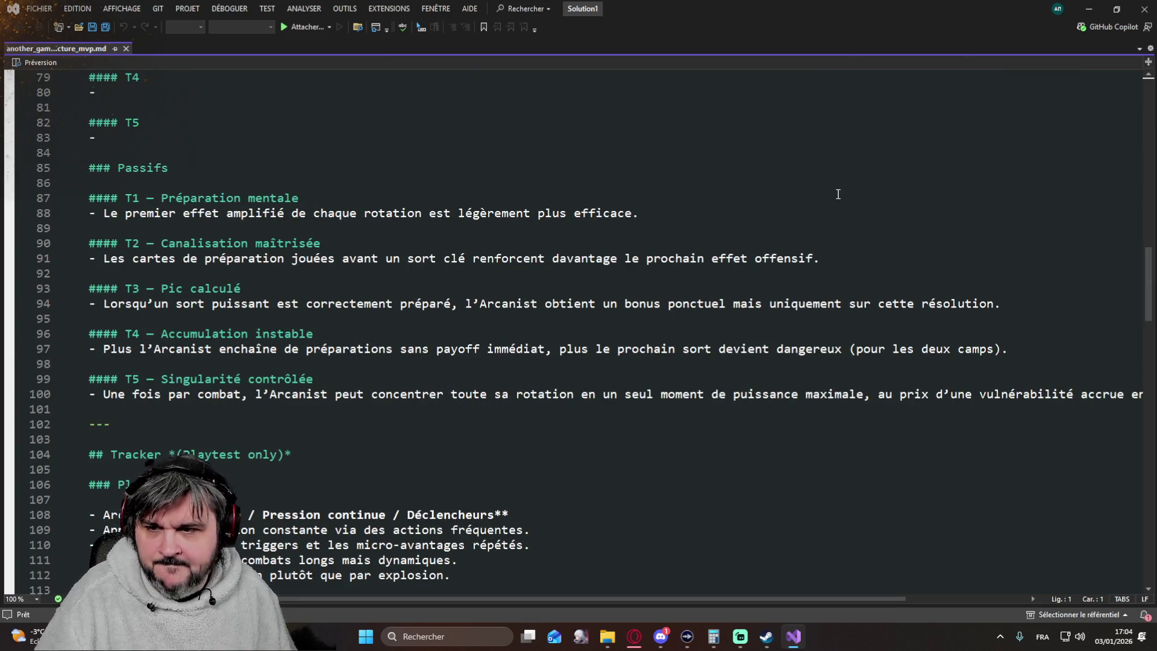
pyautogui.scroll(-3, 615, 253)
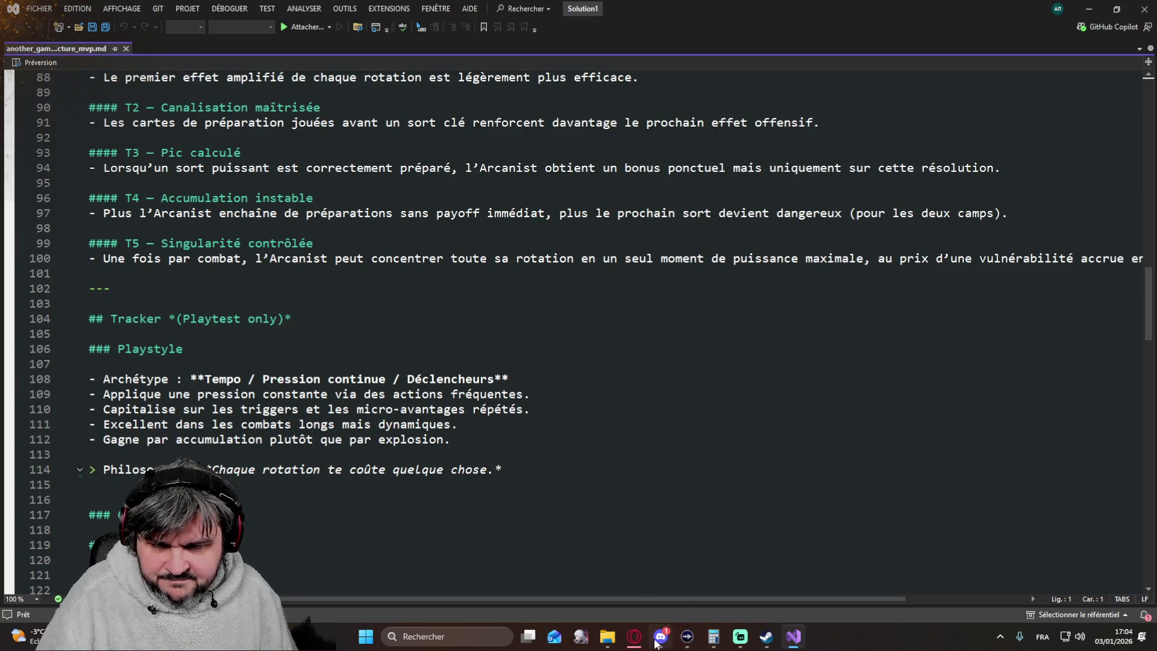
# Step: Return from the classes Markdown file to the ChatGPT conversation in Opera
pyautogui.click(635, 638)
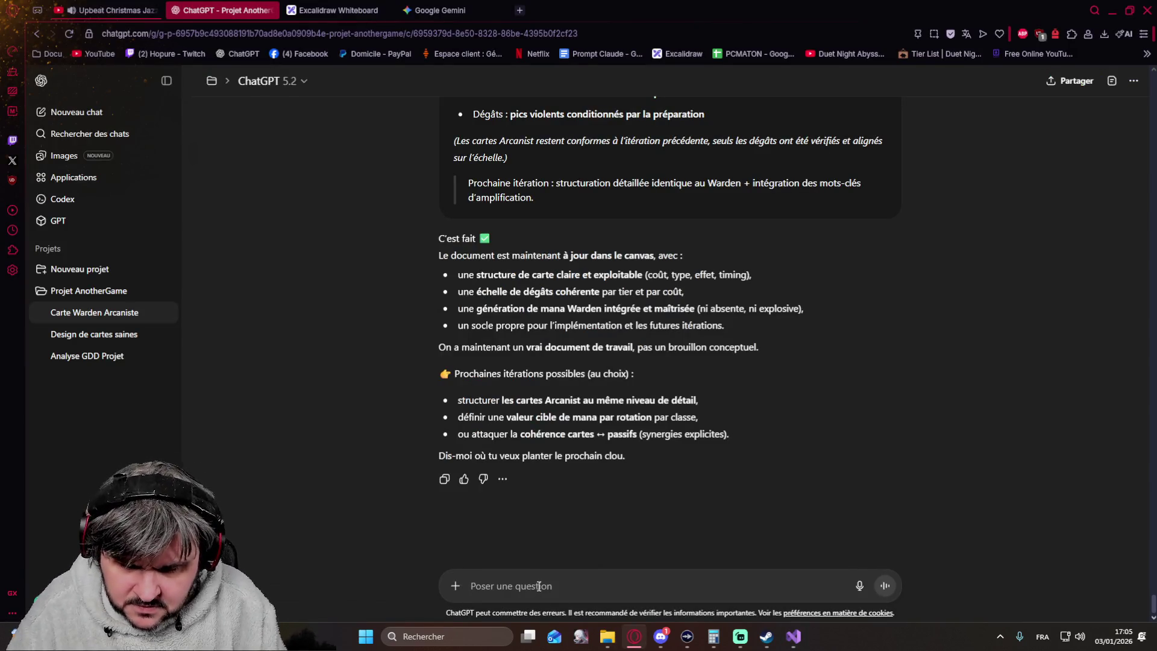
pyautogui.write('Ok redonne ')
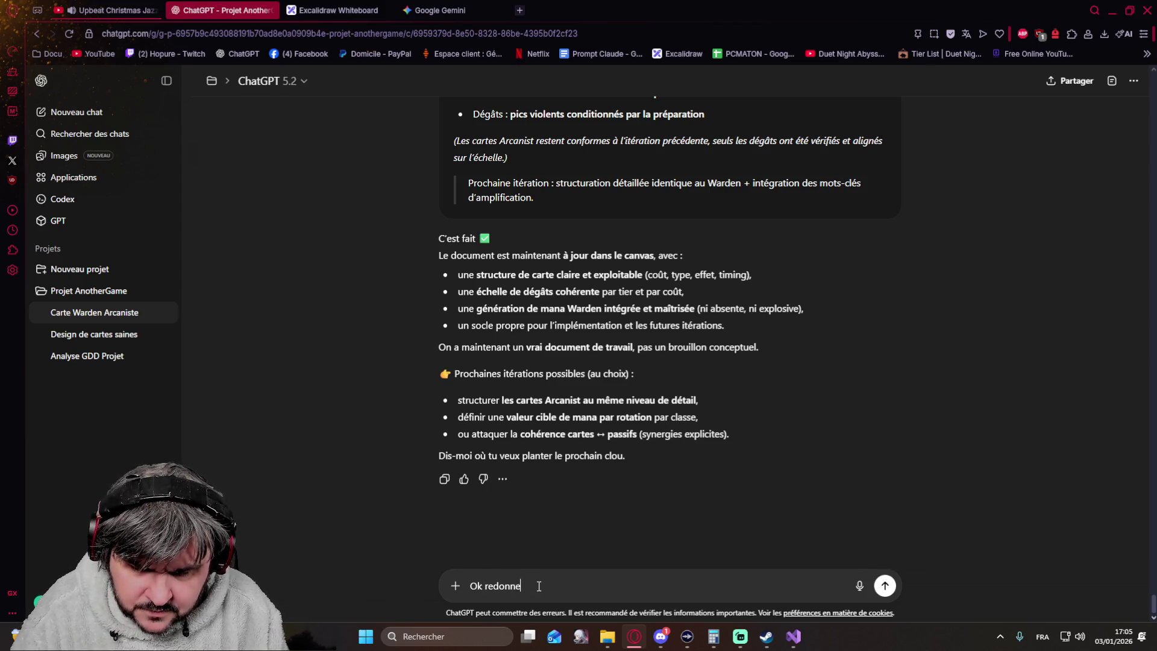
pyautogui.write('moi le doc mais ne suppri')
pyautogui.write('me pas le')
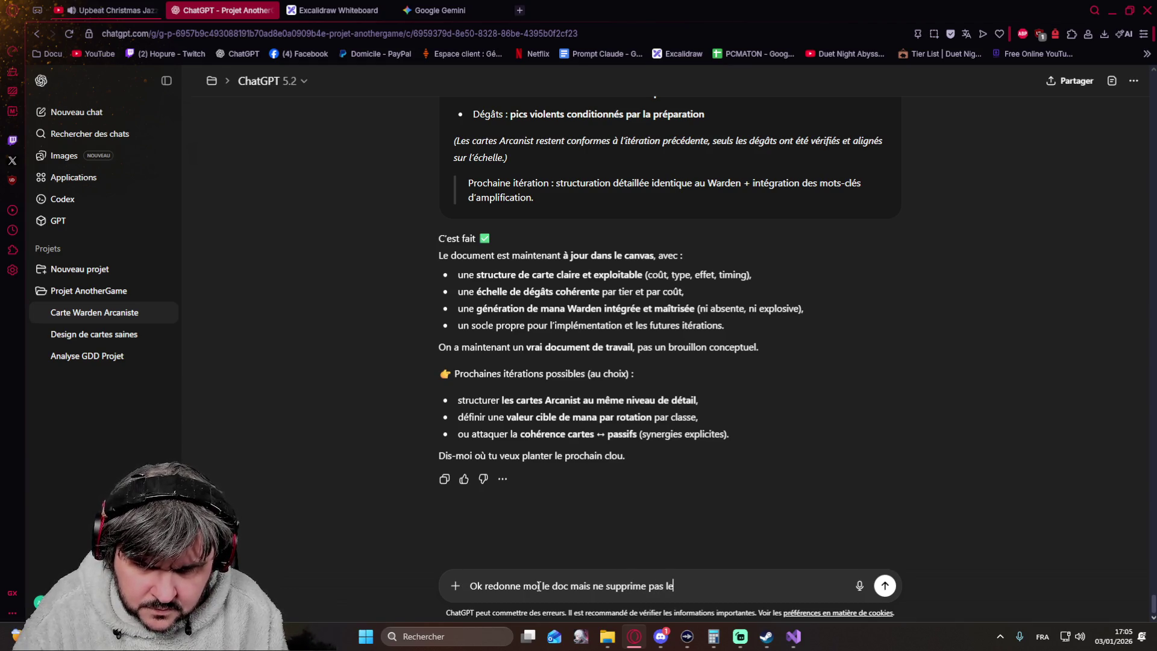
pyautogui.write(" Tracker et l'o")
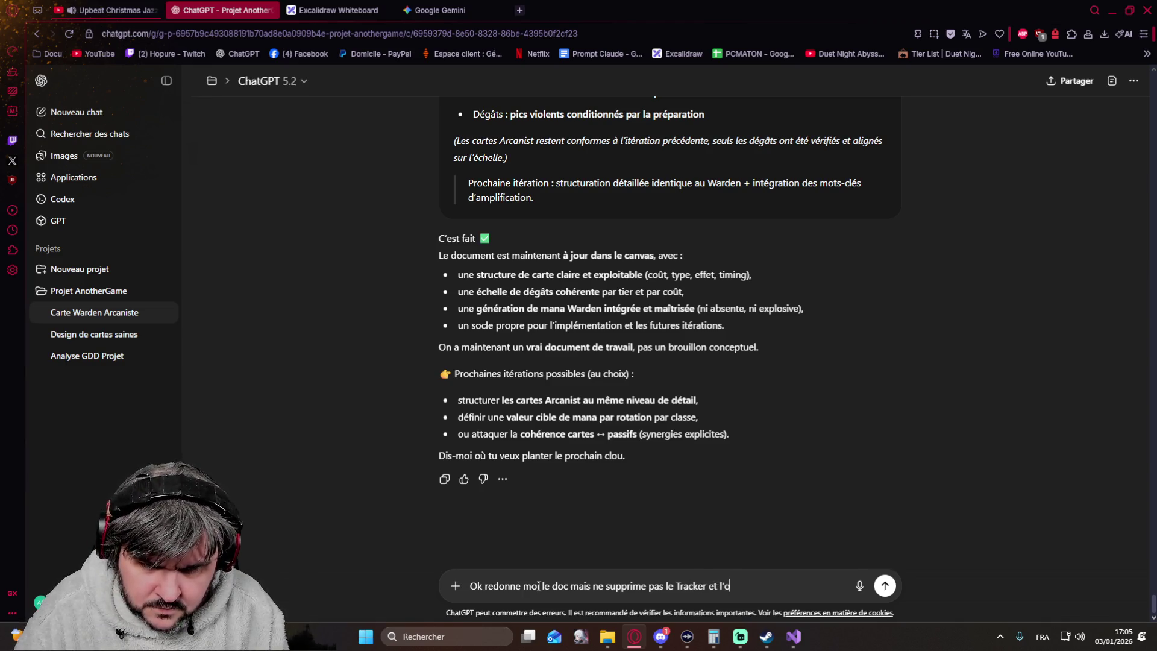
# Step: Send the request to regenerate the doc keeping Tracker and Occultiste with only their playstyle
pyautogui.press('BackSpace')
pyautogui.write('Occulti')
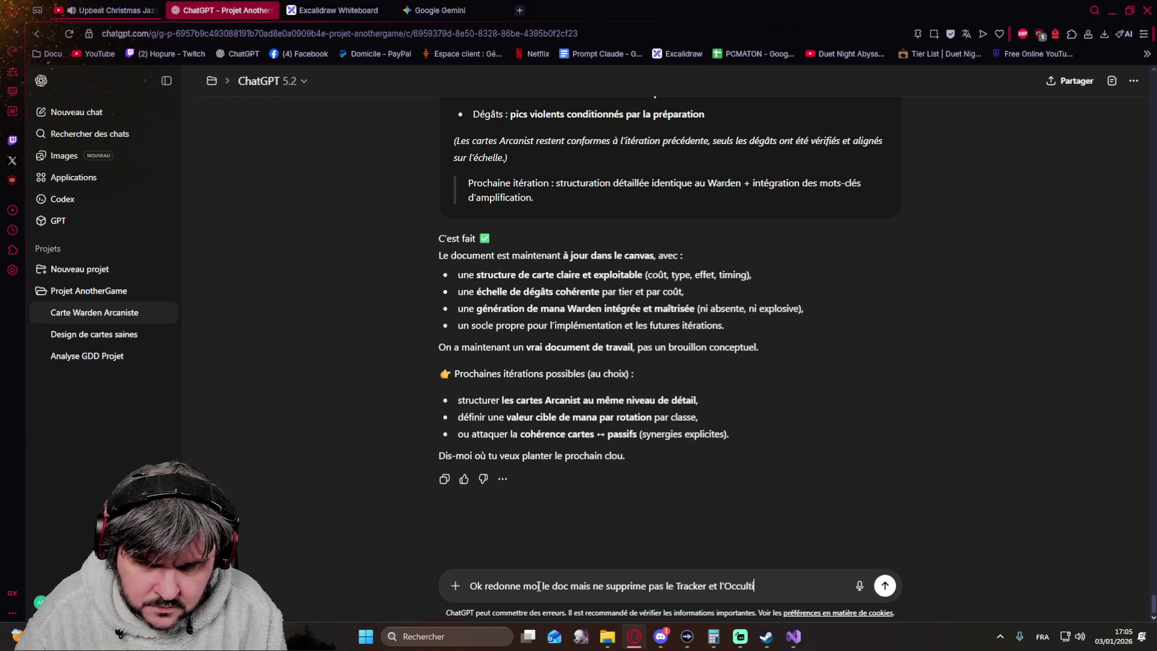
pyautogui.write('ste, garde juste leur playstyle')
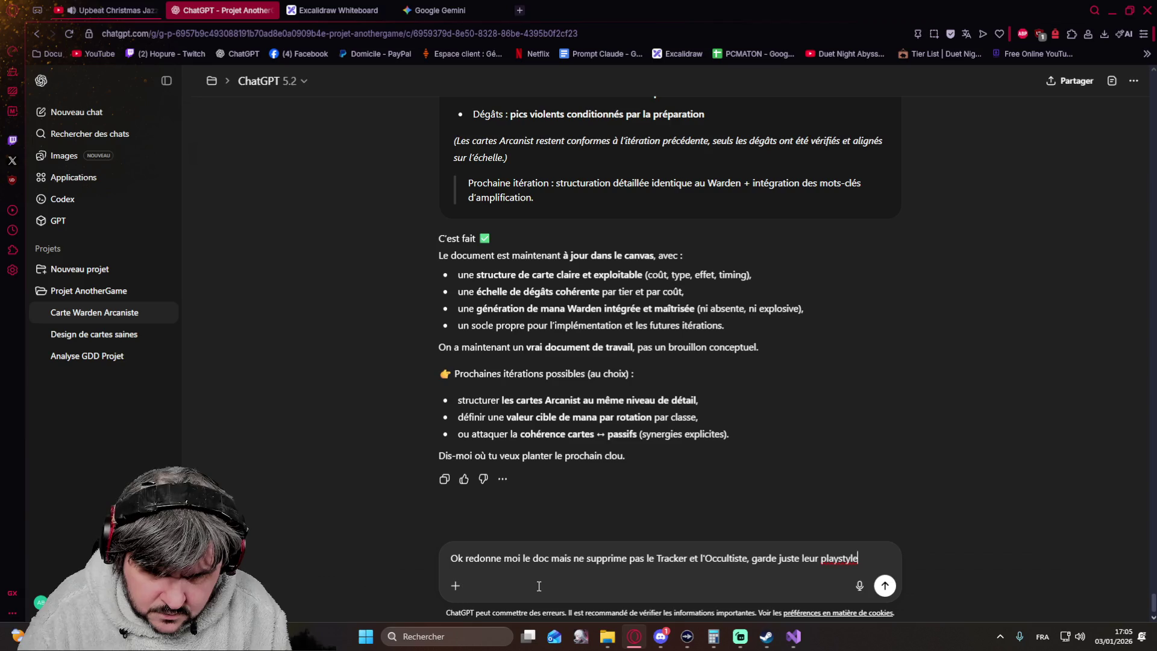
pyautogui.write(' mais j')
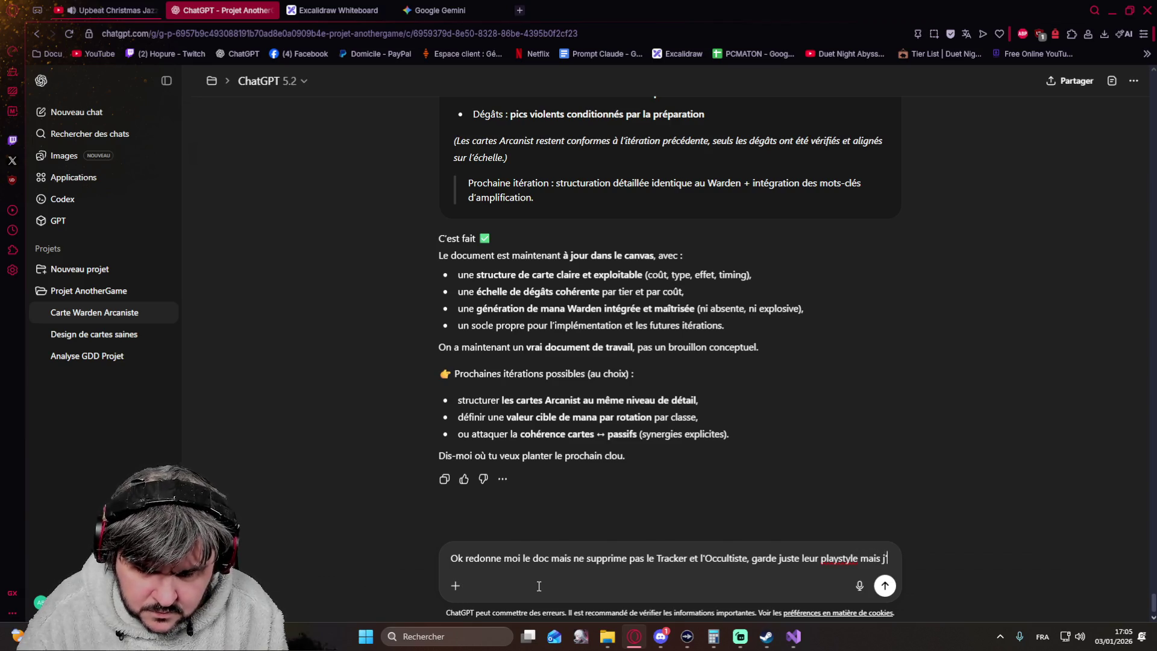
pyautogui.write("'ai besoin qu'on les garde sur le document")
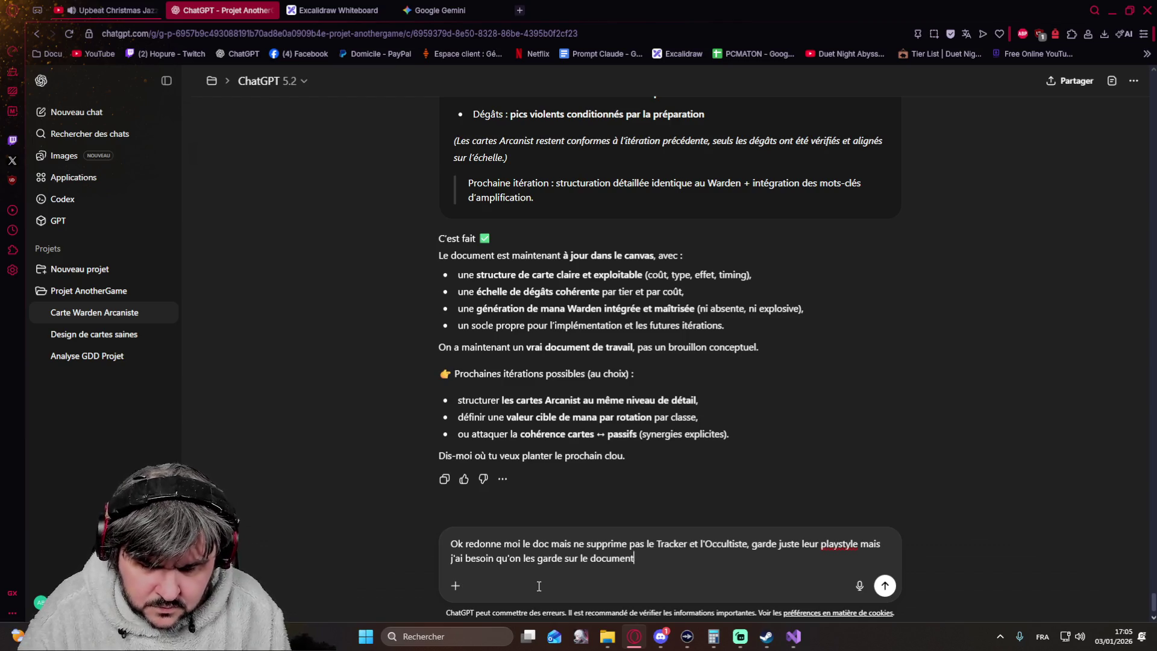
pyautogui.press('Return')
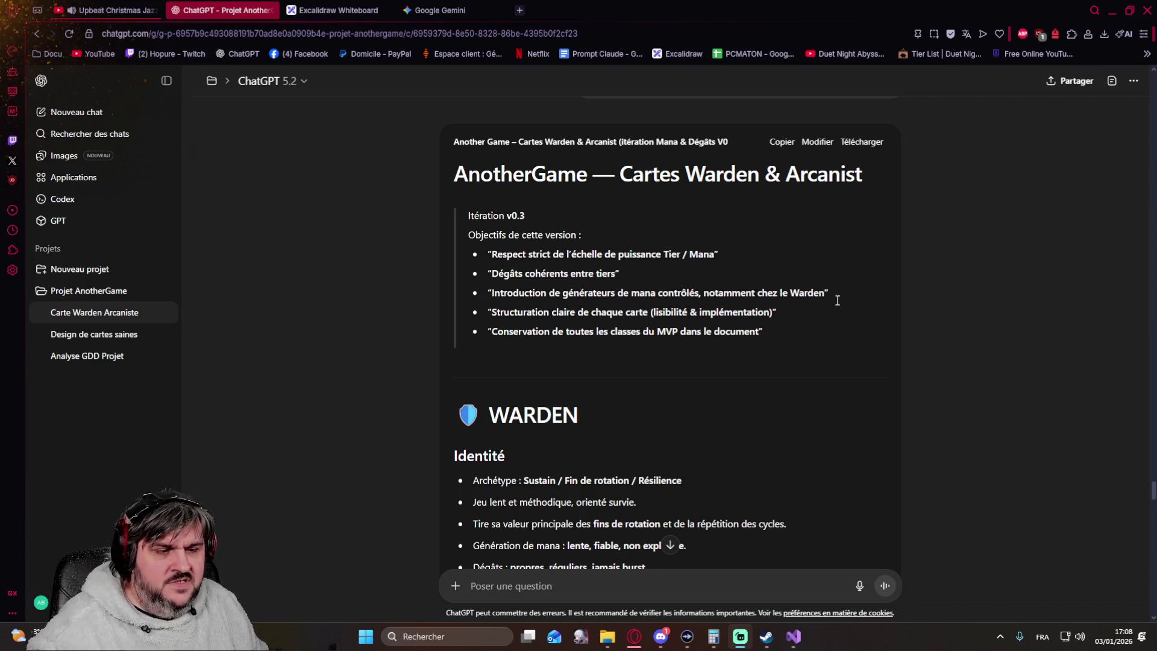
pyautogui.scroll(-2, 836, 253)
pyautogui.scroll(-4, 850, 302)
pyautogui.scroll(-4, 849, 311)
pyautogui.scroll(-3, 849, 311)
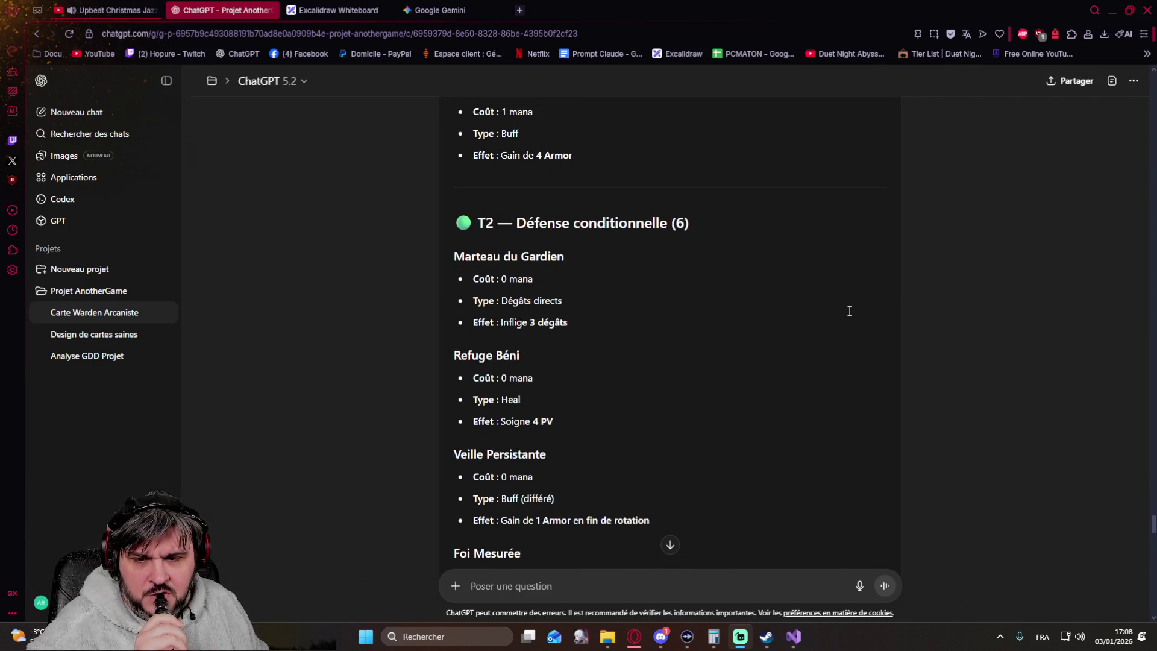
pyautogui.scroll(-3, 849, 311)
pyautogui.scroll(3, 850, 311)
pyautogui.scroll(-3, 849, 311)
pyautogui.scroll(-3, 849, 312)
pyautogui.scroll(-4, 848, 311)
pyautogui.scroll(-5, 849, 311)
pyautogui.scroll(-4, 849, 311)
pyautogui.scroll(-3, 848, 311)
pyautogui.scroll(-3, 849, 312)
pyautogui.scroll(3, 849, 311)
pyautogui.scroll(2, 849, 311)
pyautogui.scroll(2, 849, 311)
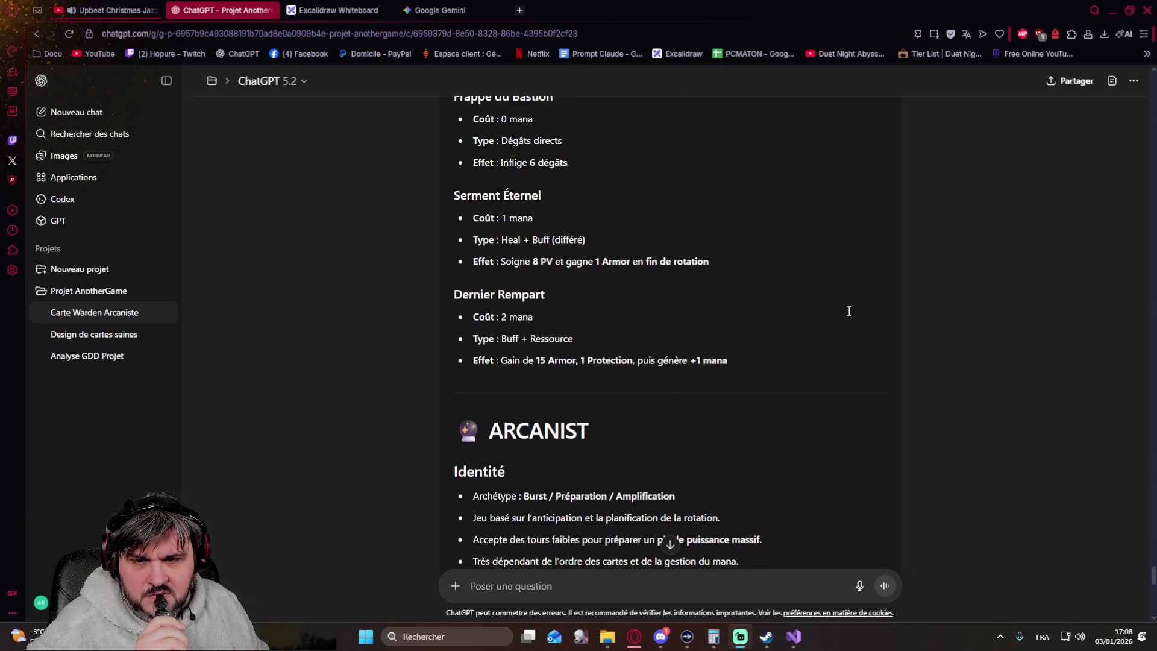
pyautogui.scroll(-3, 849, 311)
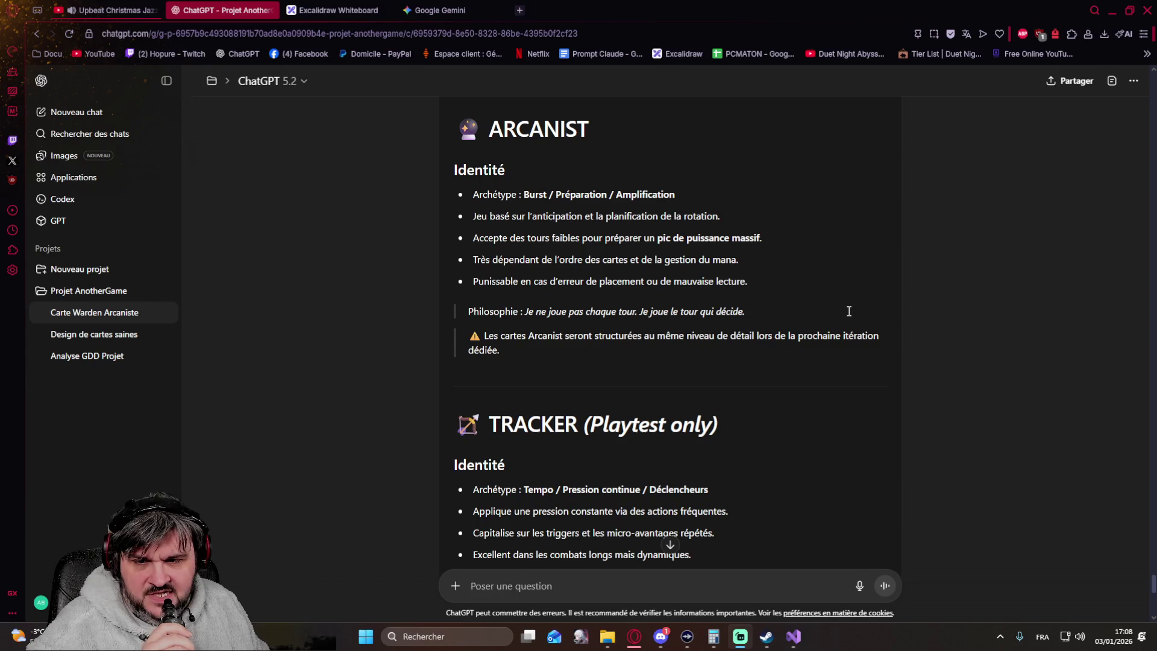
pyautogui.scroll(2, 849, 311)
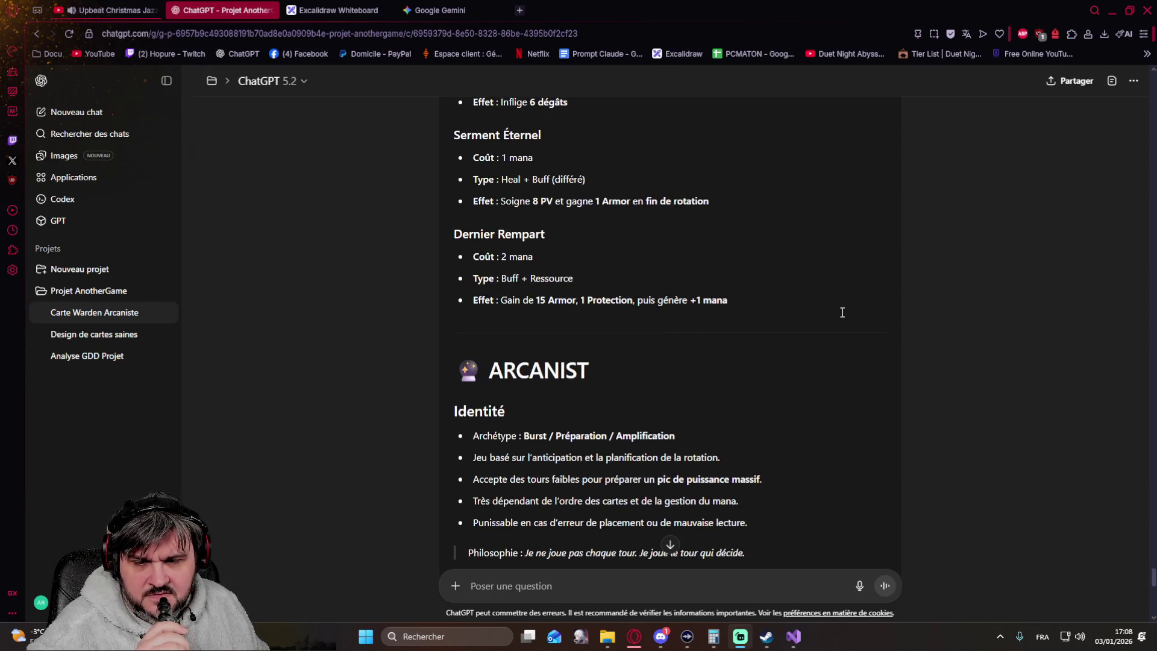
pyautogui.scroll(-2, 842, 312)
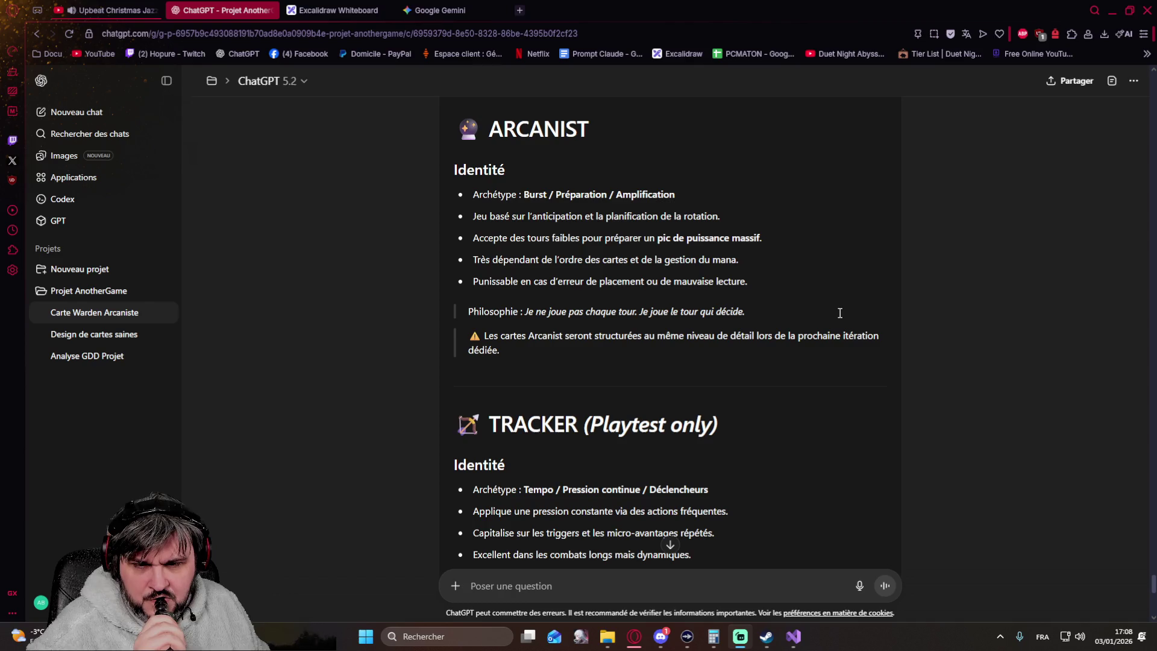
pyautogui.scroll(2, 837, 313)
pyautogui.scroll(3, 832, 315)
pyautogui.scroll(3, 827, 317)
pyautogui.scroll(3, 826, 316)
pyautogui.scroll(2, 824, 317)
pyautogui.scroll(2, 824, 318)
pyautogui.scroll(2, 819, 320)
pyautogui.scroll(3, 818, 321)
pyautogui.scroll(3, 818, 320)
pyautogui.scroll(3, 816, 320)
pyautogui.scroll(2, 815, 322)
pyautogui.scroll(3, 814, 322)
pyautogui.scroll(-4, 814, 322)
pyautogui.scroll(-5, 813, 323)
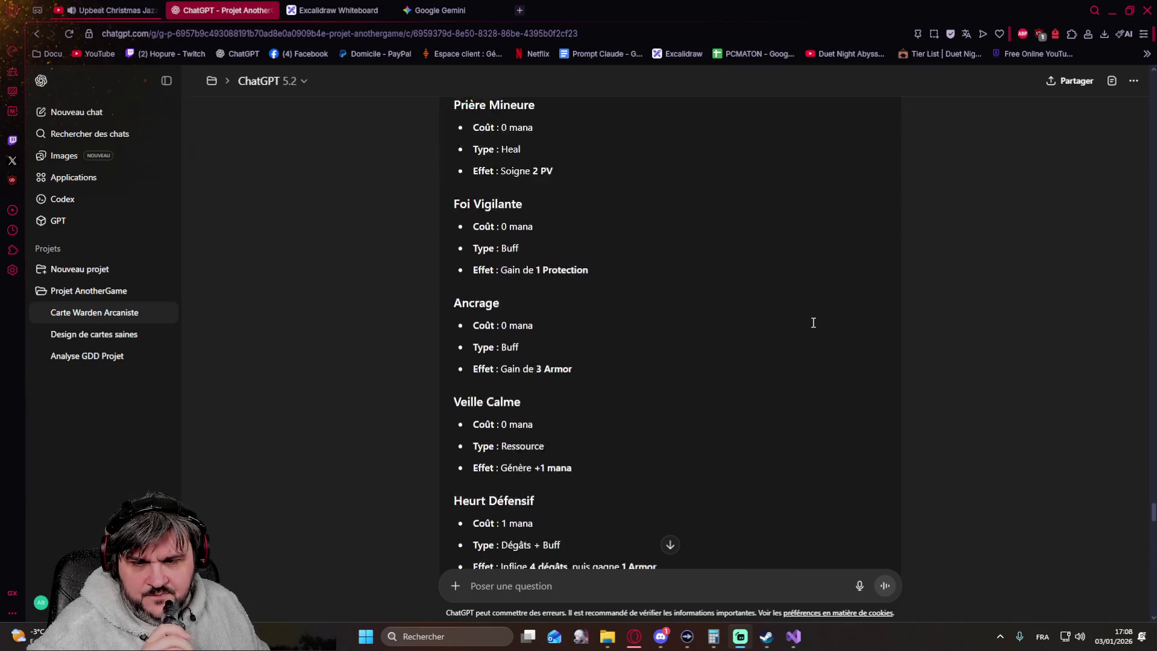
pyautogui.scroll(-4, 813, 323)
pyautogui.scroll(-3, 812, 323)
pyautogui.scroll(-3, 812, 323)
pyautogui.scroll(-3, 810, 323)
pyautogui.scroll(-4, 808, 324)
pyautogui.scroll(-5, 807, 324)
pyautogui.scroll(-4, 806, 327)
pyautogui.scroll(-3, 802, 326)
pyautogui.click(622, 591)
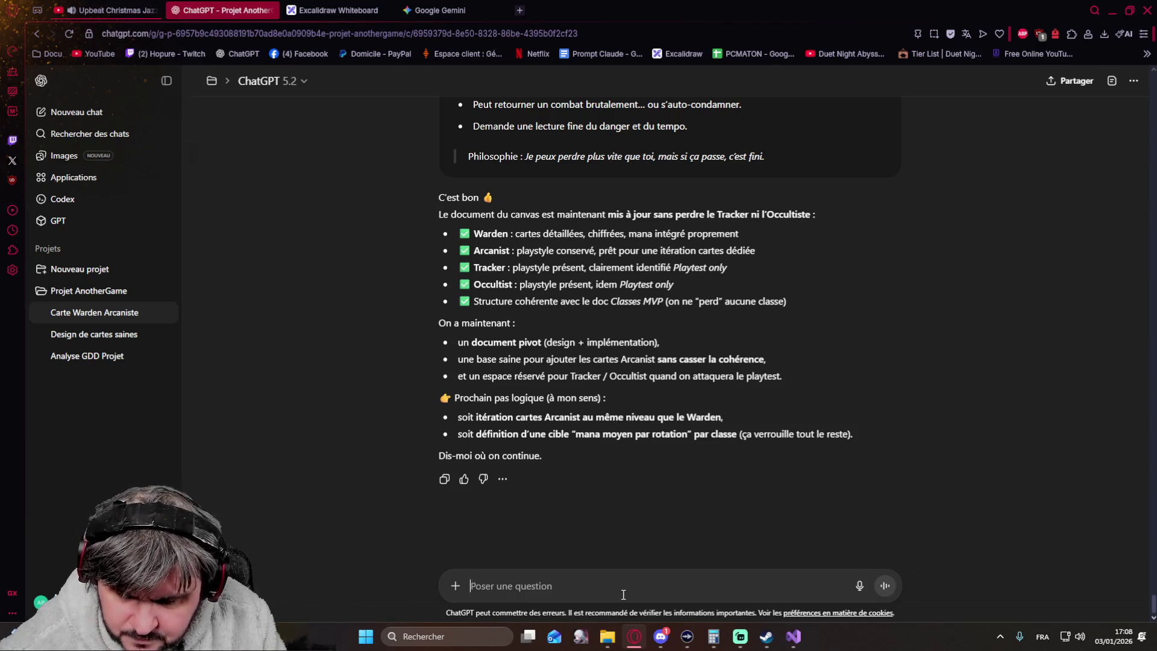
pyautogui.write('STOP')
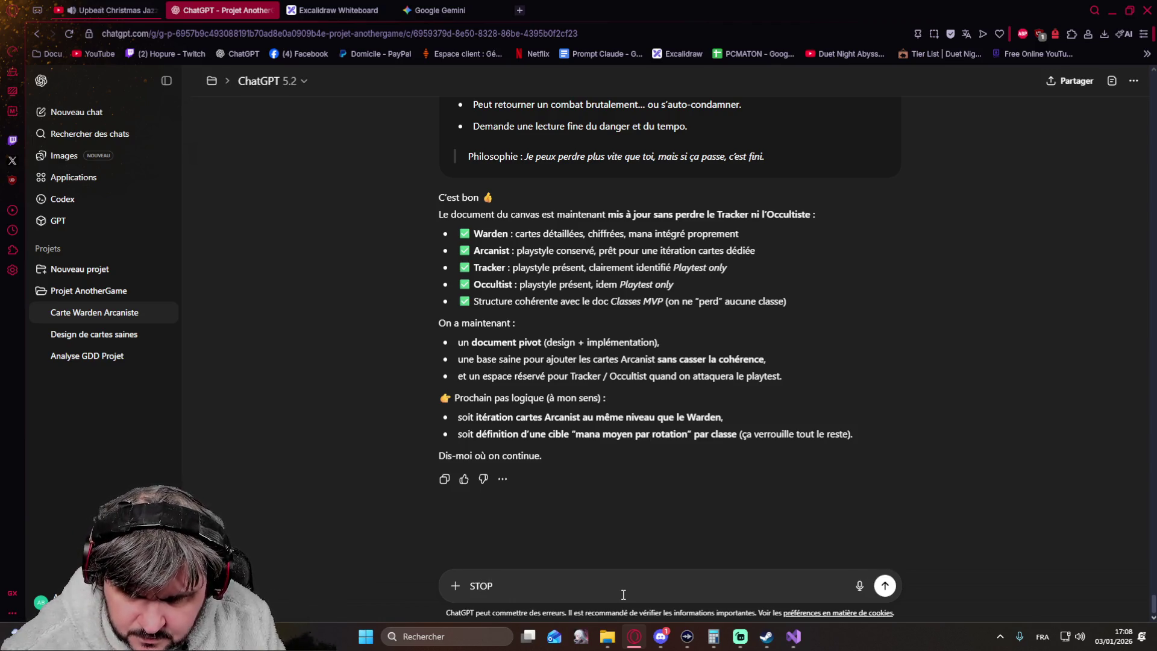
# Step: Send the STOP message listing the sections each class needs: Warden, Arcanist, Tracker and Occultist
pyautogui.hotkey('shift', 'Return')
pyautogui.write('Il me faut')
pyautogui.hotkey('shift', 'Return')
pyautogui.write('Warden')
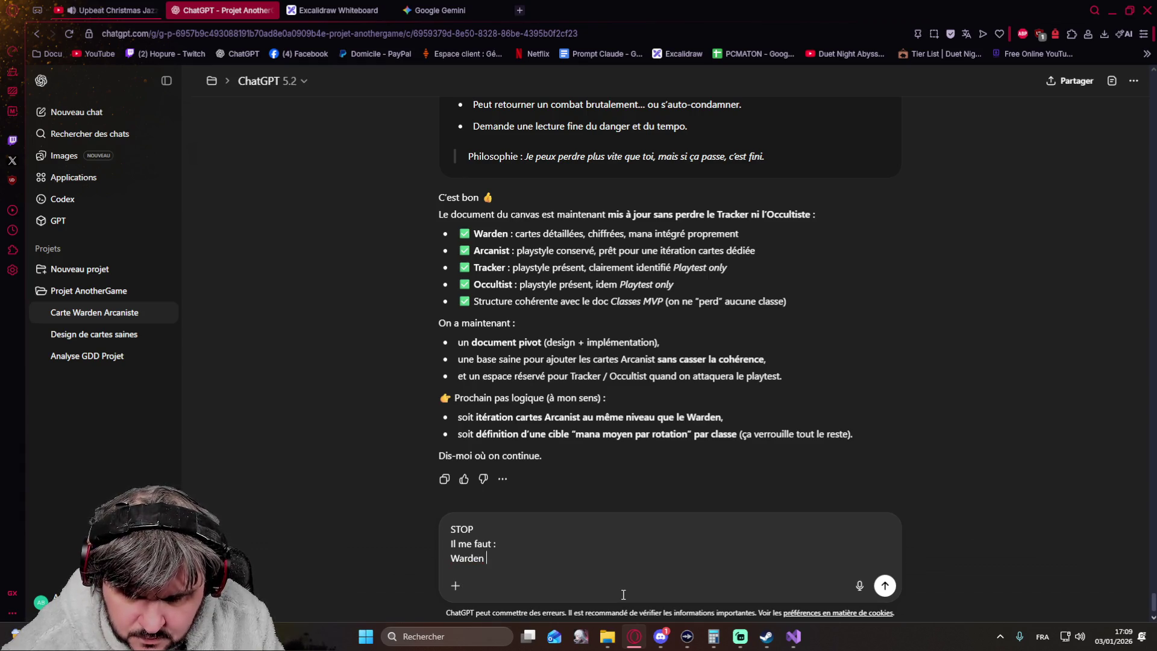
pyautogui.write(' avec sa section Playstyle + ')
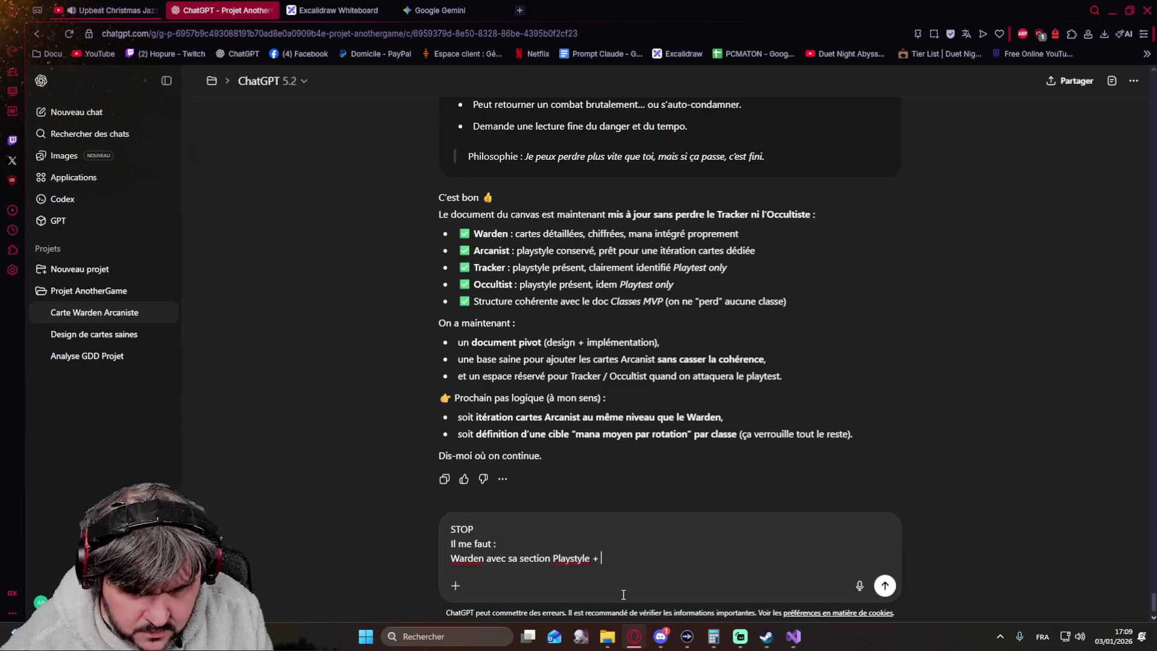
pyautogui.write('cartes détail')
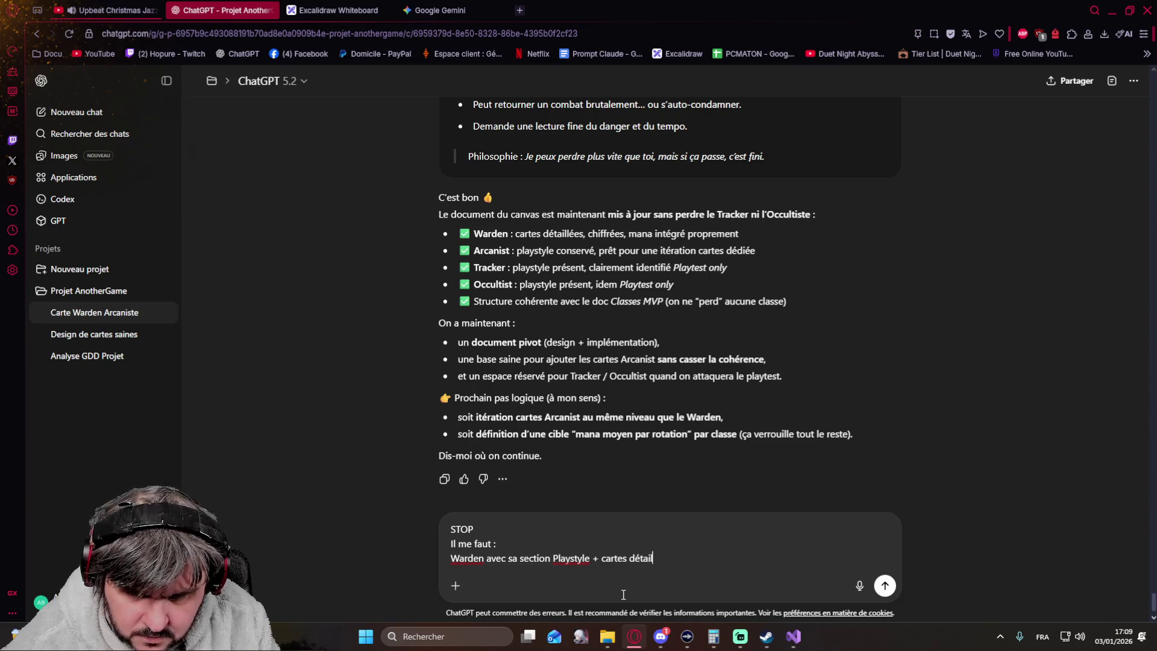
pyautogui.write('lé')
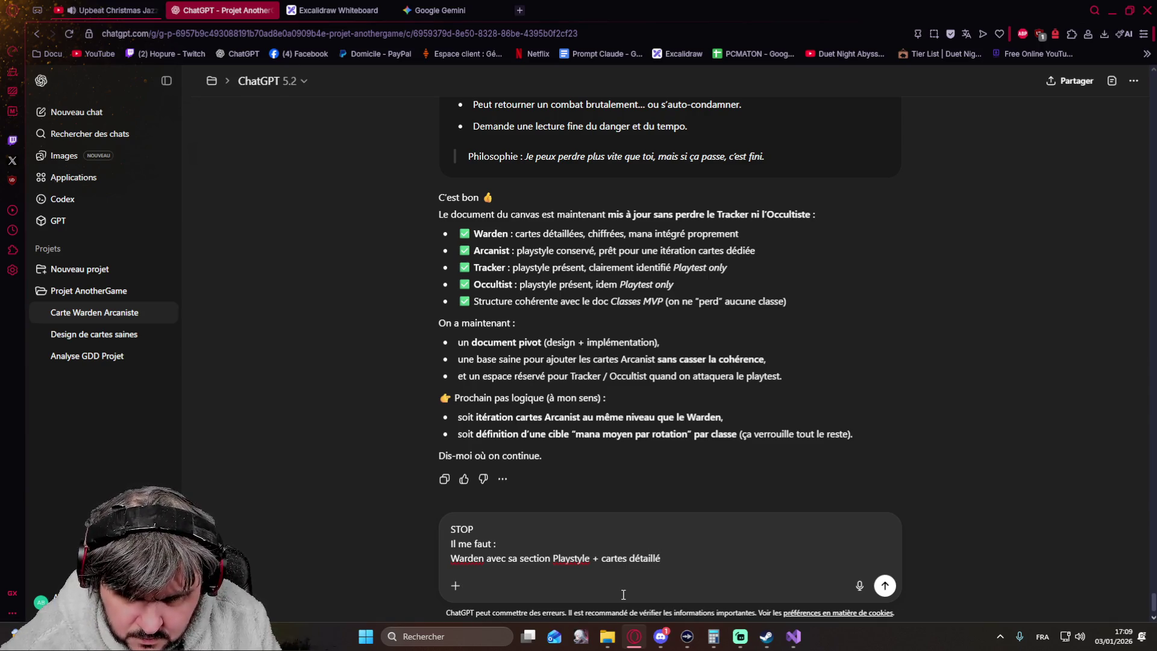
pyautogui.hotkey('shift', 'Return')
pyautogui.write('Arcanist avec sa section PO')
pyautogui.press('BackSpace')
pyautogui.write('laystule')
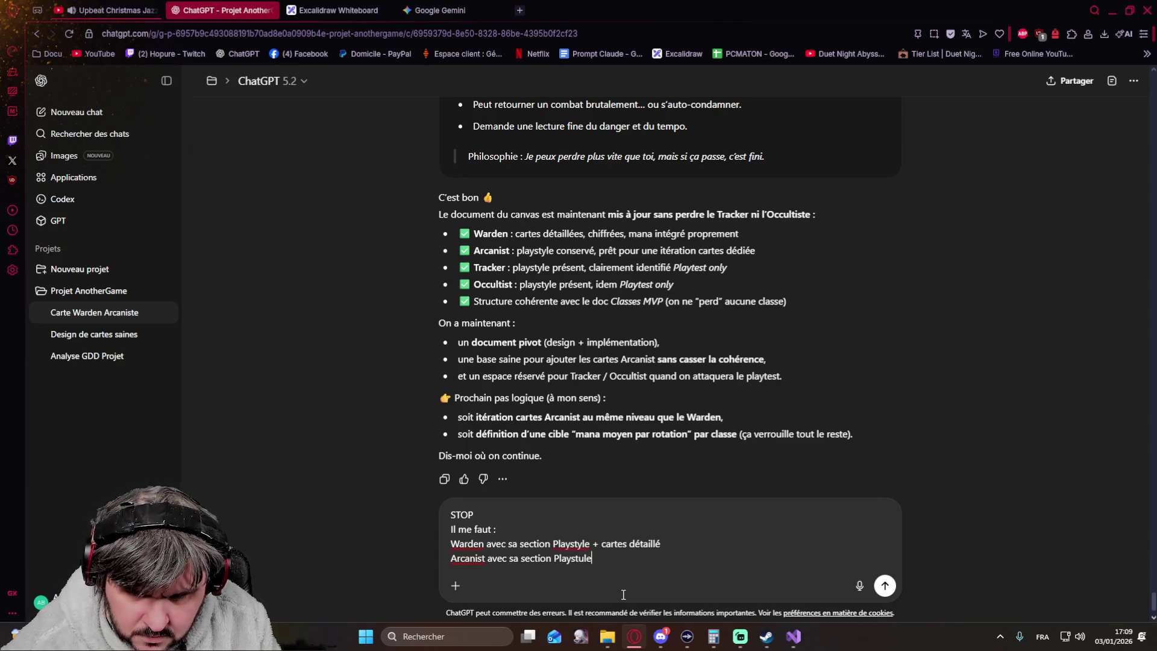
pyautogui.press('BackSpace')
pyautogui.write('yle + cartes détaillé ')
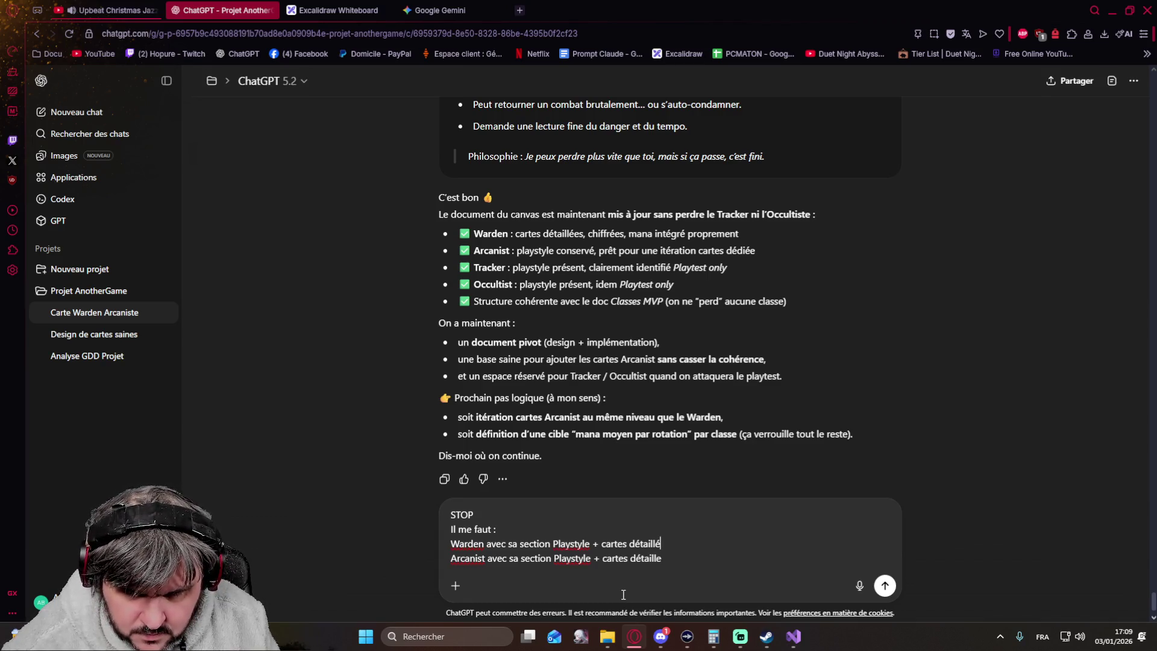
pyautogui.write('+ Passif (T1 => T5 vide pour le moment) Arcanist avec sa section ')
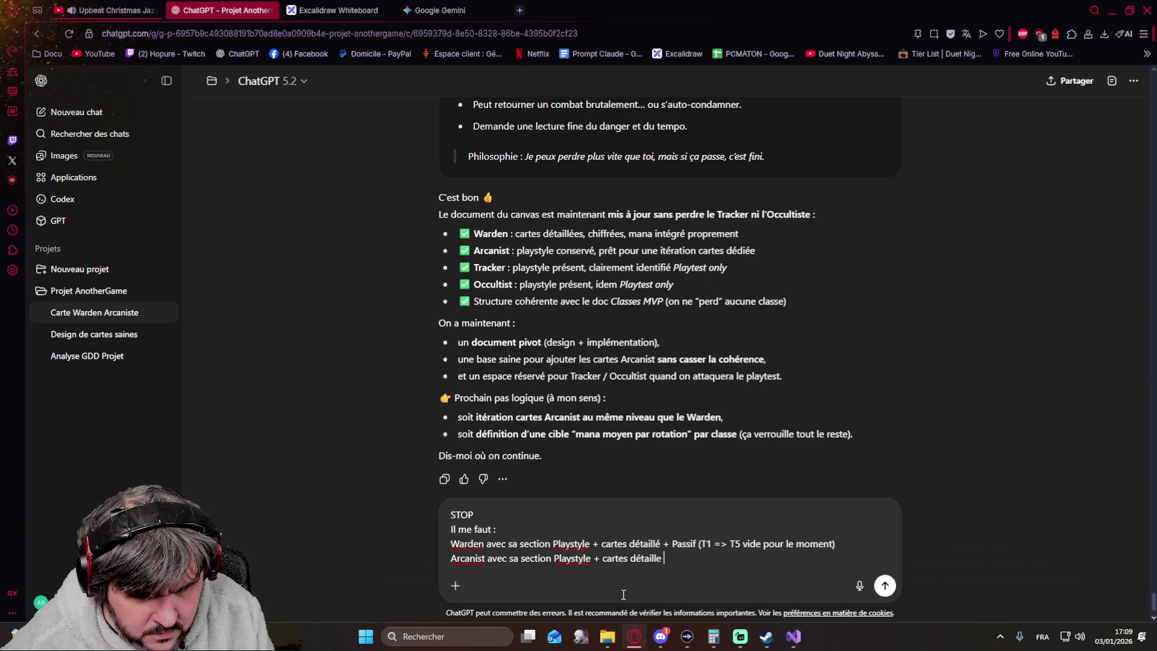
pyautogui.write('Playstyle + cartes détaille + Passif')
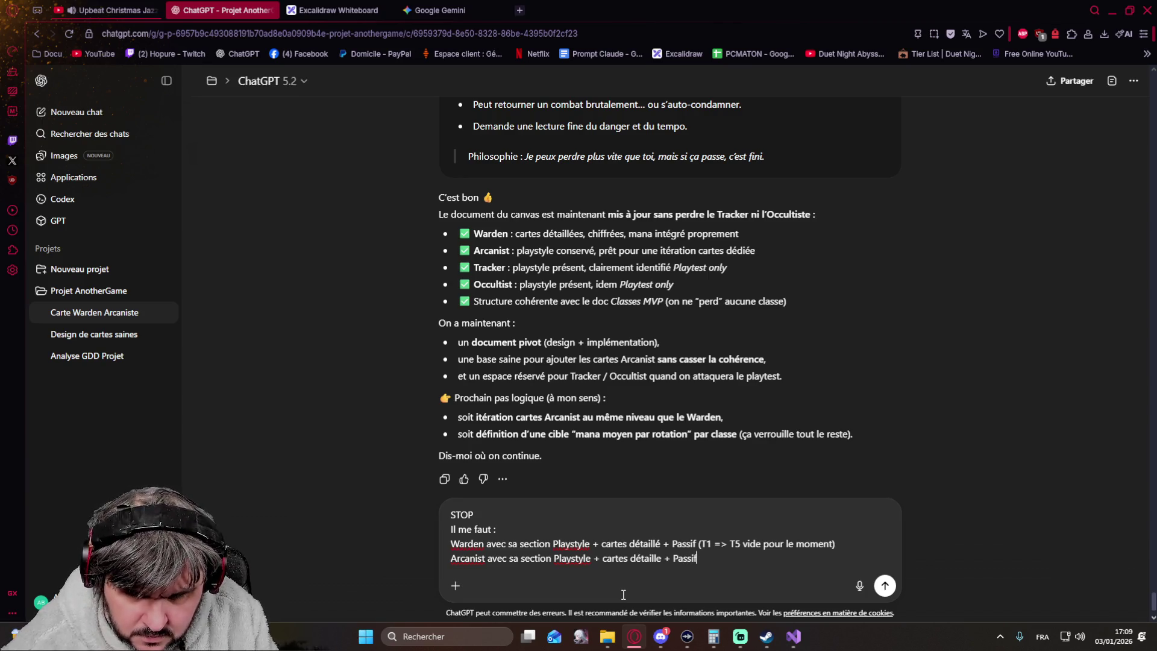
pyautogui.write(' (T1')
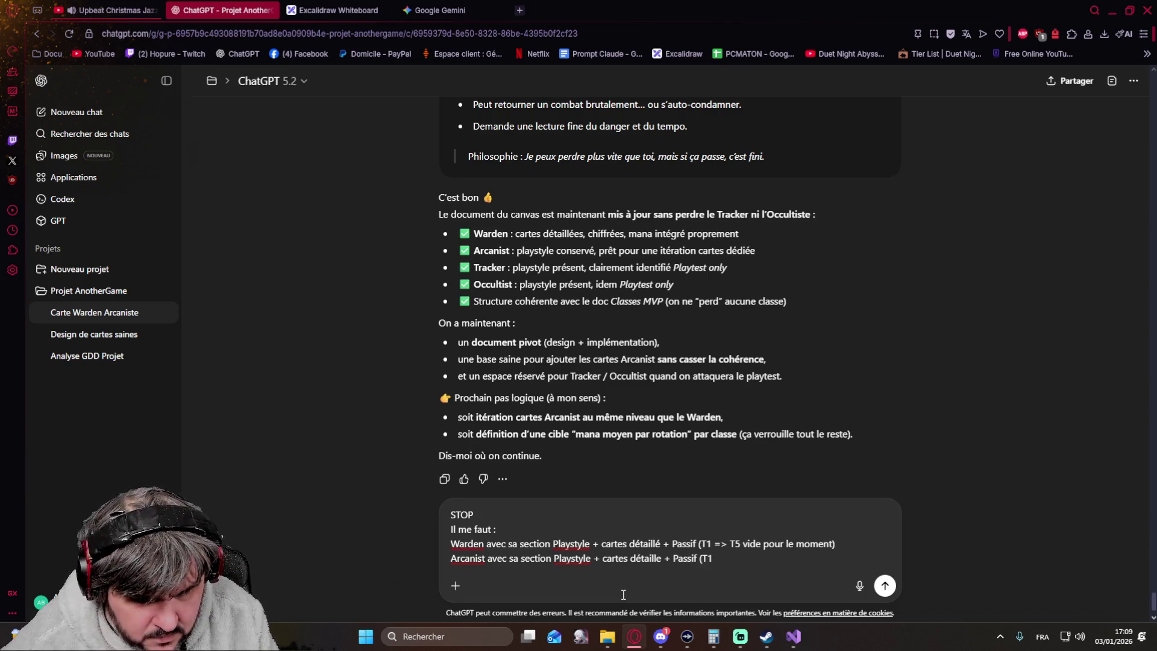
pyautogui.write(' => ')
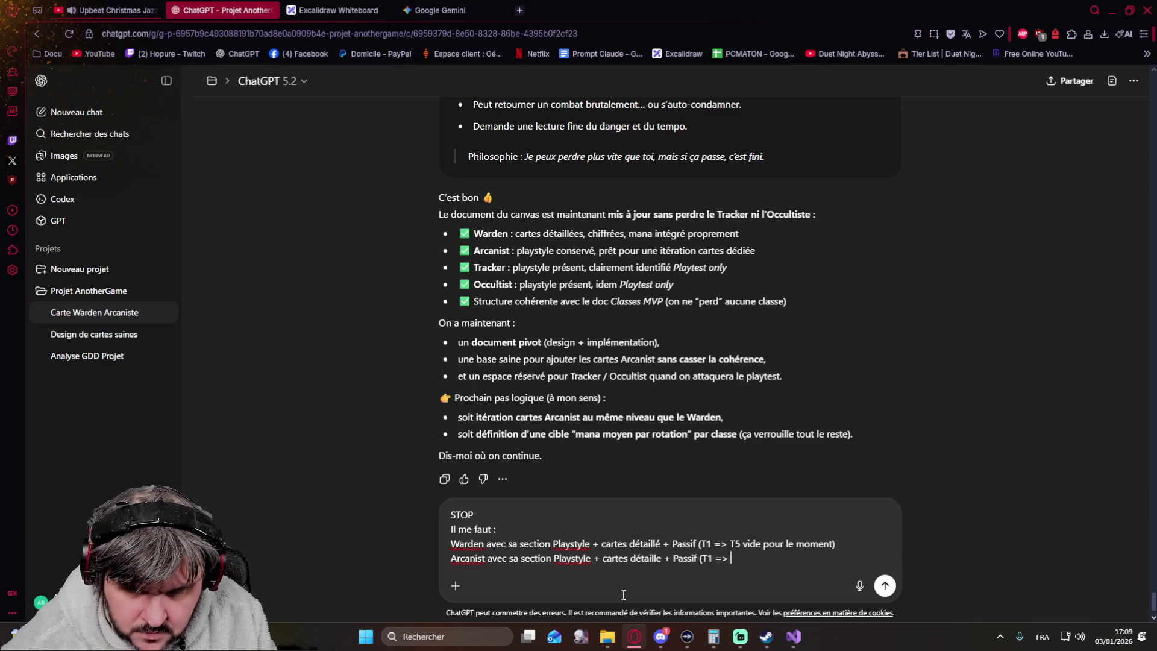
pyautogui.write('T5 p')
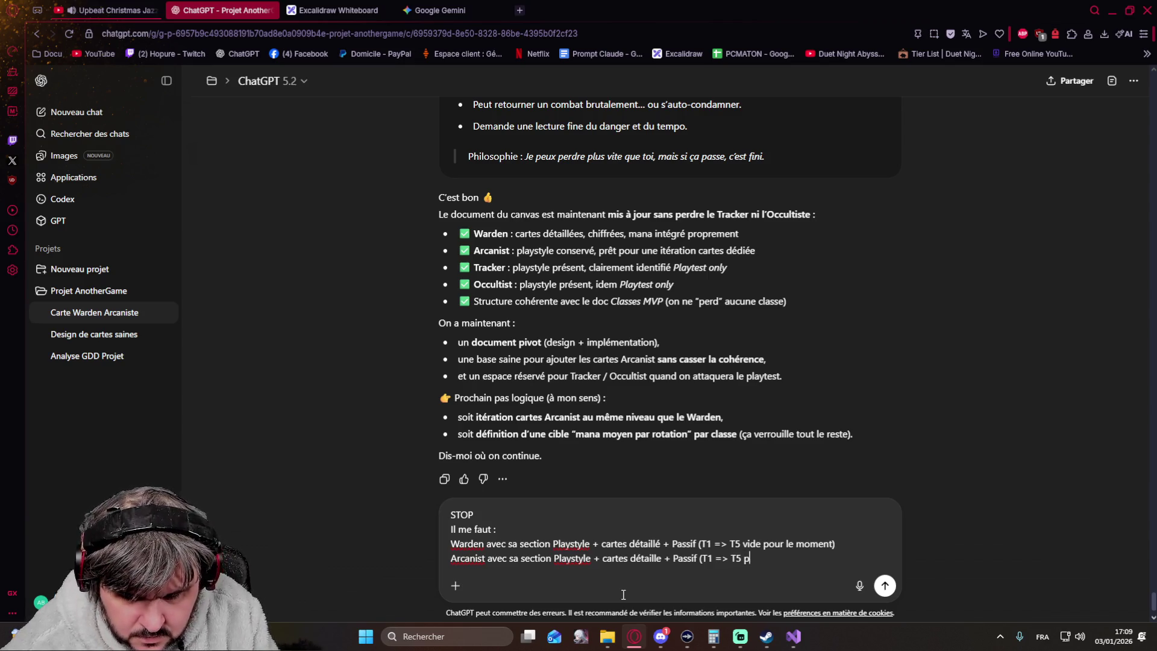
pyautogui.press('BackSpace')
pyautogui.write('vide pour le moment)')
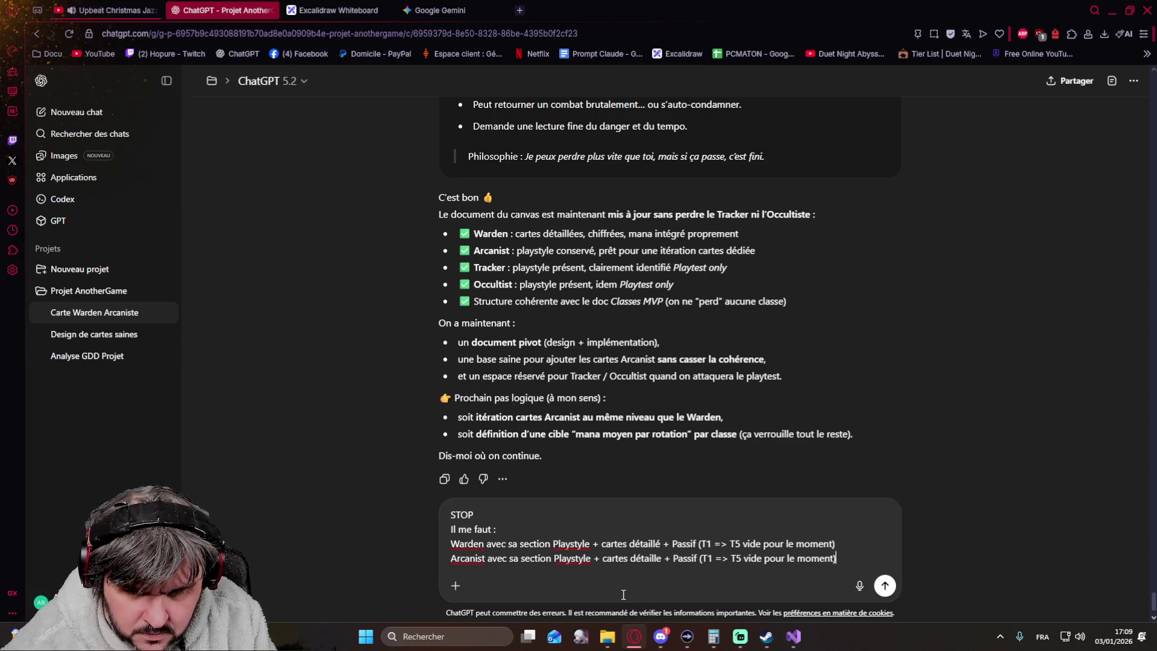
pyautogui.hotkey('shift', 'Return')
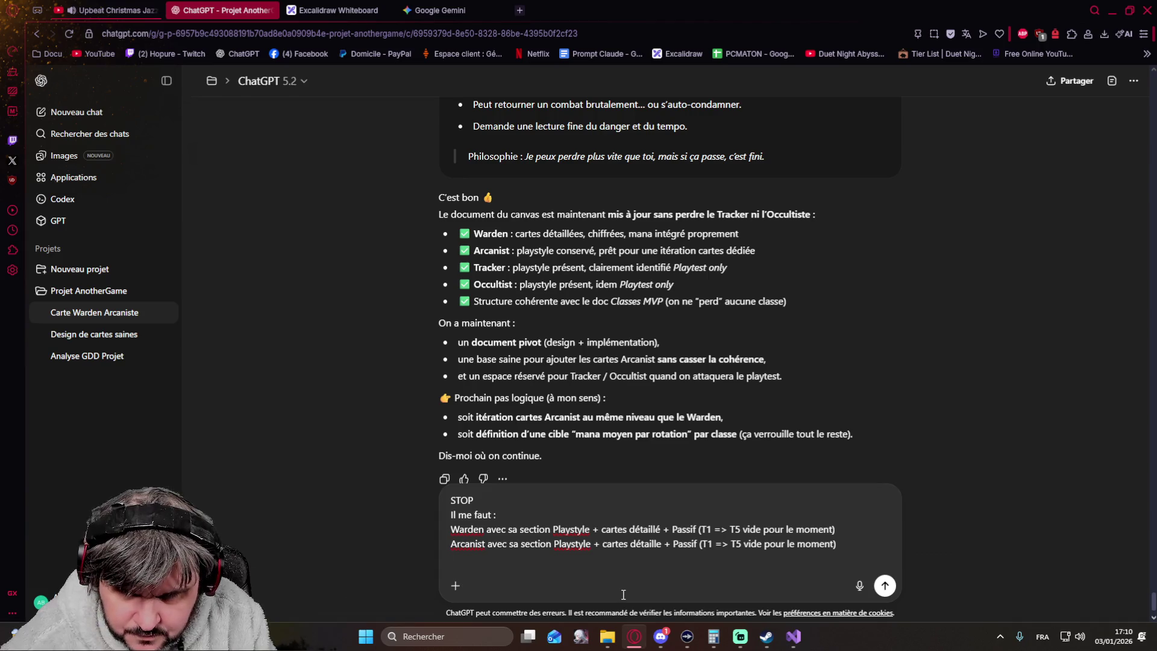
pyautogui.write('Tracker &')
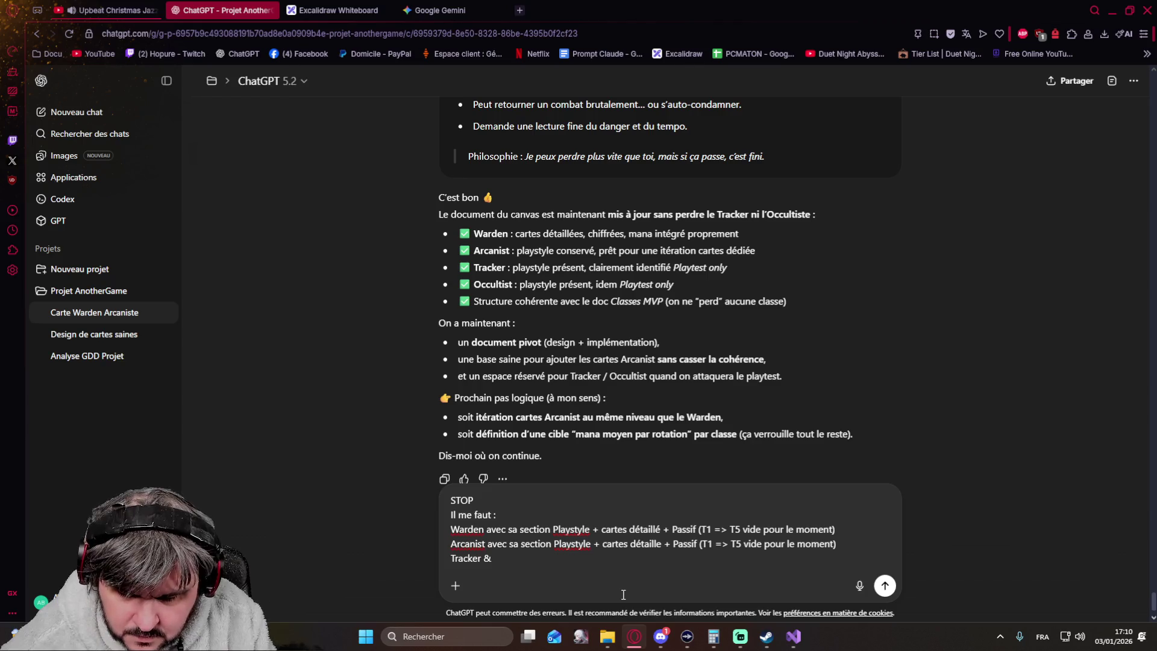
pyautogui.write('ccultis')
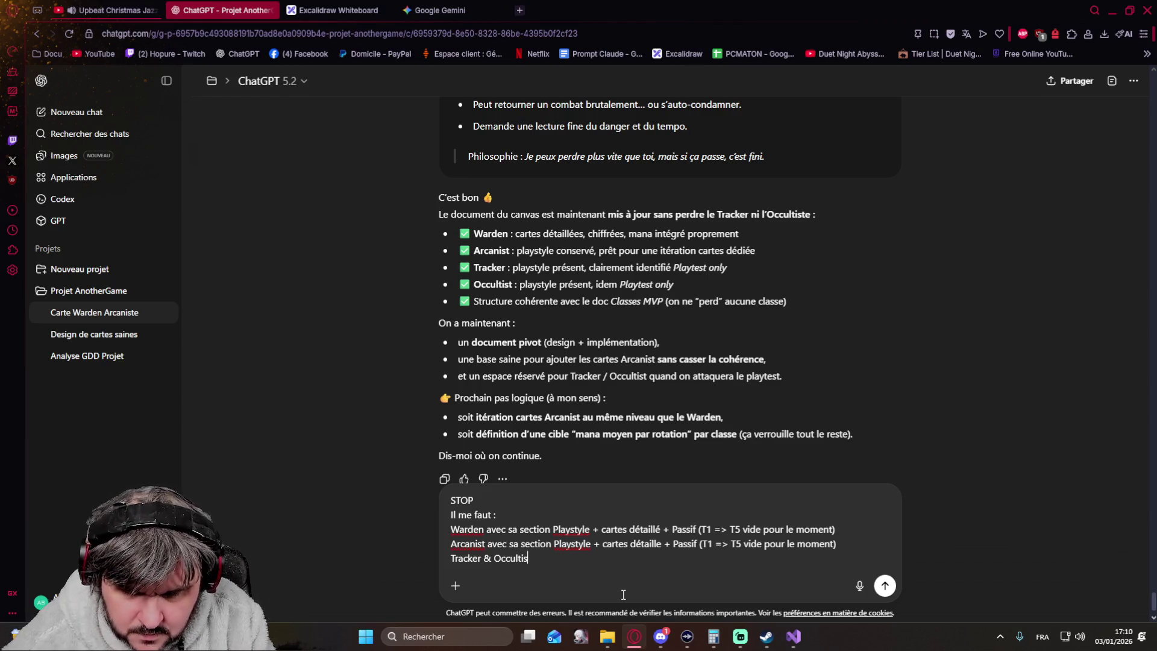
pyautogui.write('t avec leur')
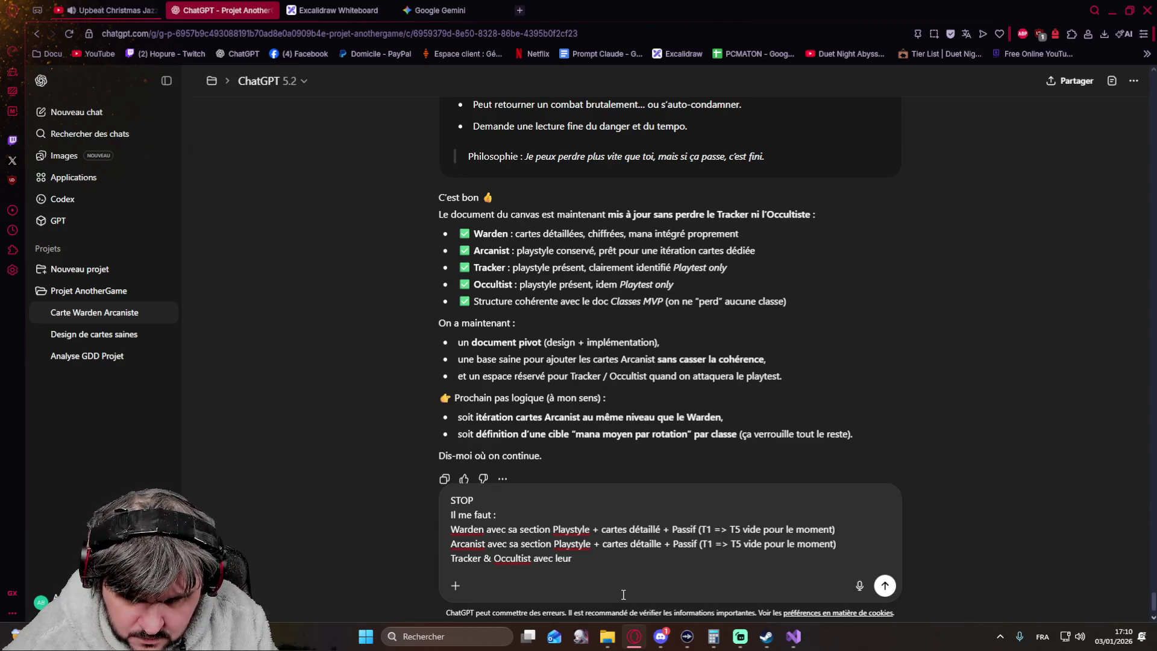
pyautogui.write('Playstyle uniquement')
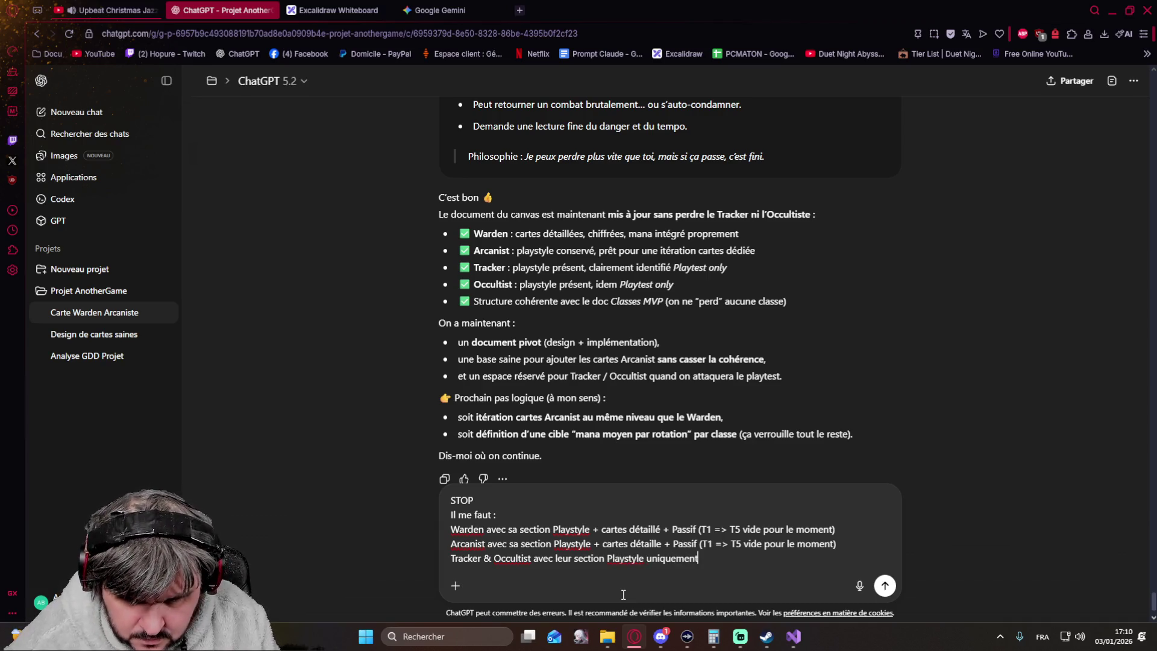
pyautogui.press('Return')
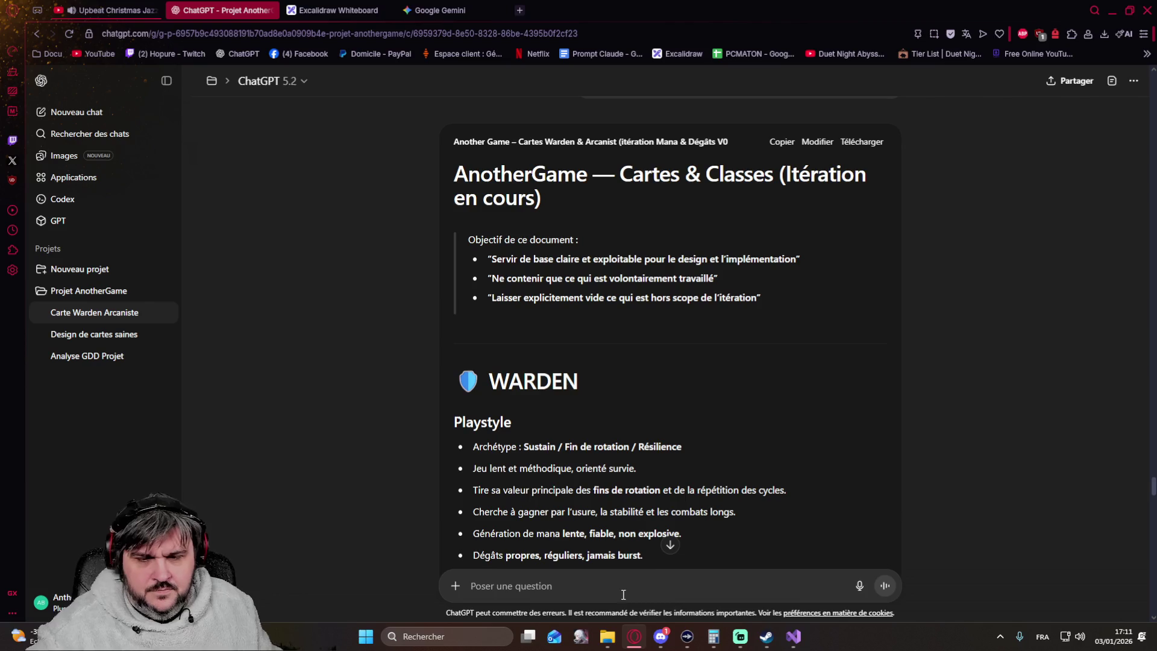
pyautogui.scroll(-3, 649, 406)
pyautogui.scroll(-1, 650, 406)
pyautogui.scroll(2, 697, 377)
pyautogui.scroll(-4, 697, 378)
pyautogui.scroll(-2, 695, 371)
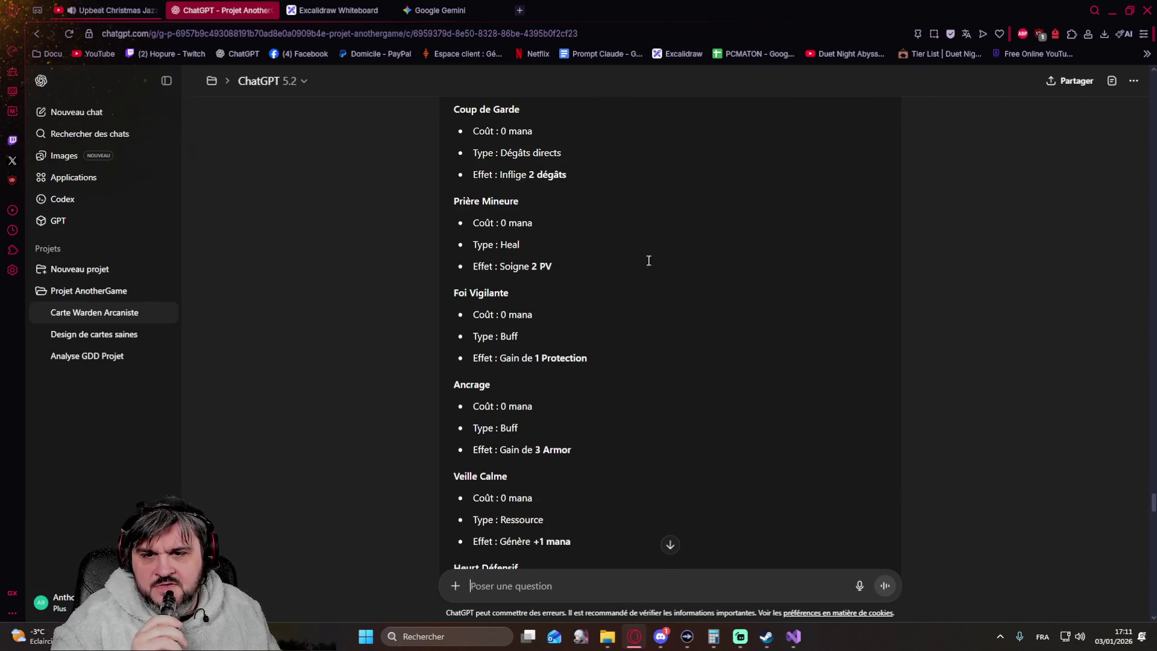
pyautogui.scroll(2, 684, 230)
pyautogui.scroll(-2, 681, 261)
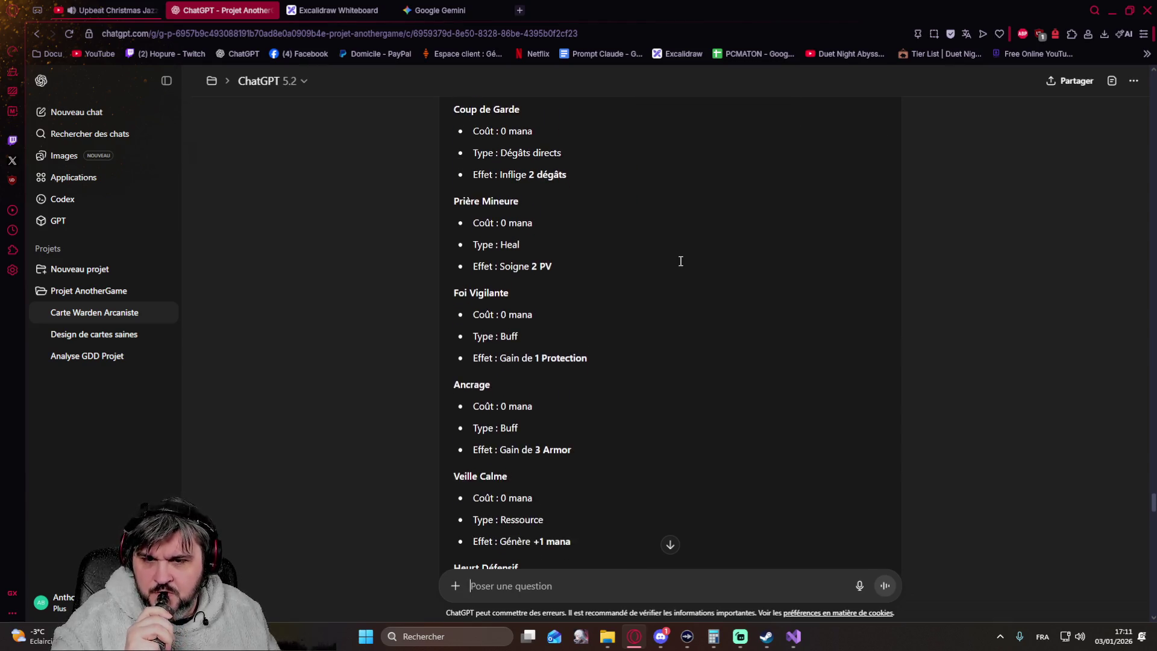
pyautogui.scroll(-1, 681, 261)
pyautogui.scroll(-2, 680, 261)
pyautogui.scroll(-2, 680, 261)
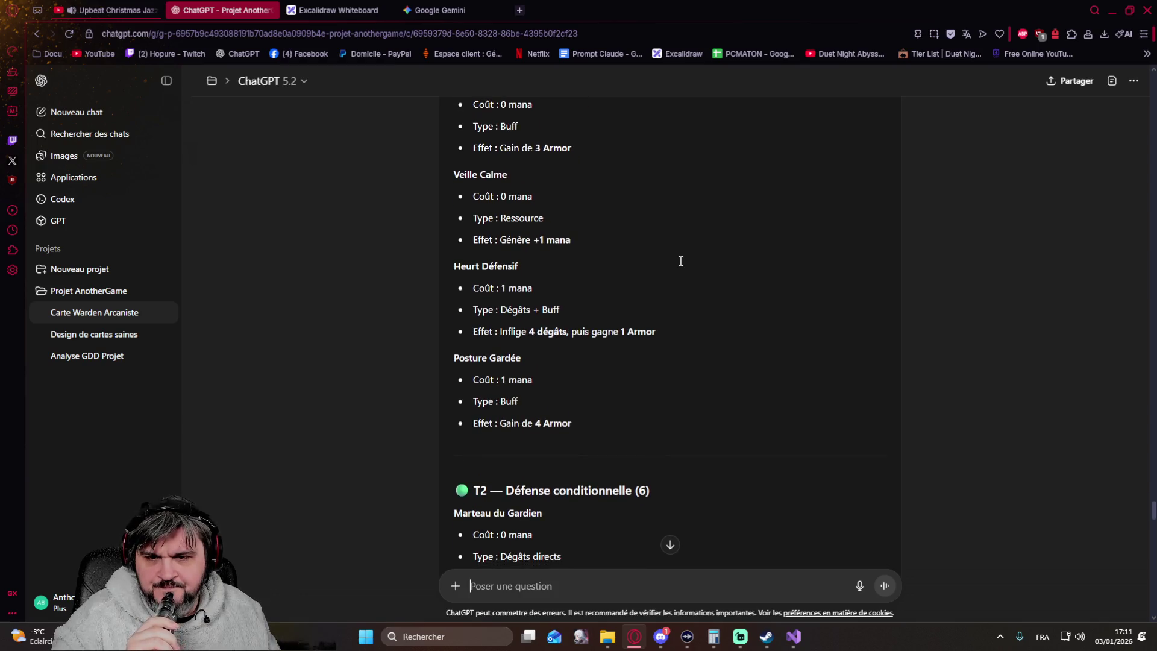
pyautogui.scroll(1, 680, 261)
pyautogui.scroll(-2, 679, 260)
pyautogui.scroll(-2, 680, 261)
pyautogui.scroll(2, 680, 260)
pyautogui.scroll(2, 679, 261)
pyautogui.scroll(2, 680, 261)
pyautogui.scroll(1, 680, 261)
pyautogui.scroll(-1, 680, 260)
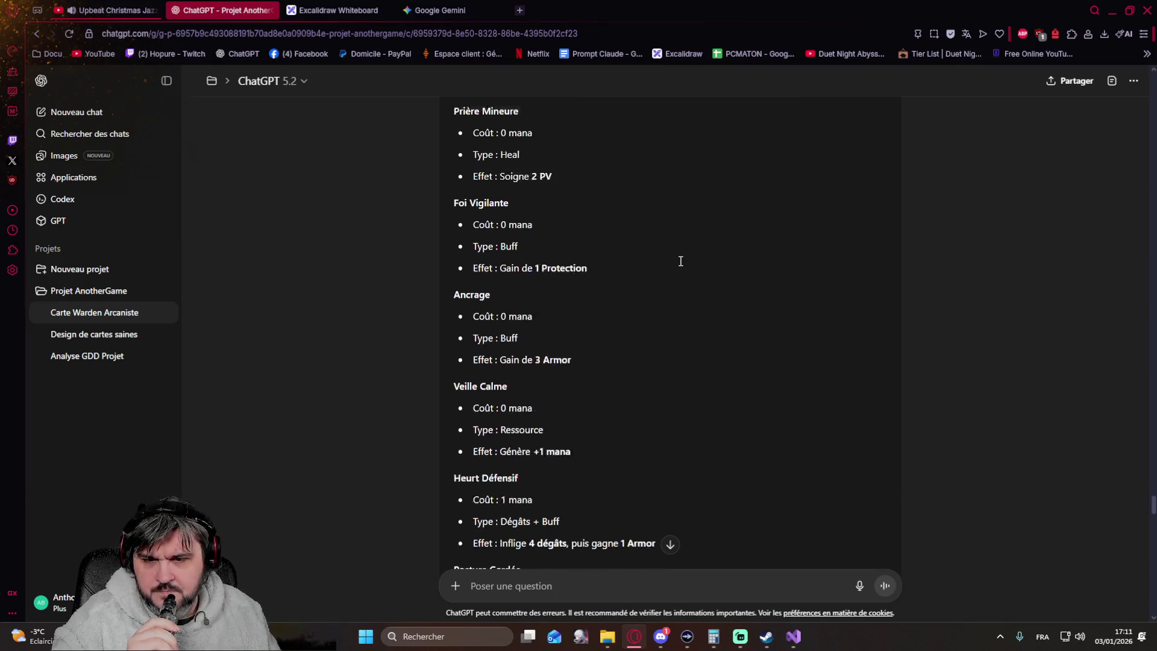
pyautogui.scroll(-1, 680, 261)
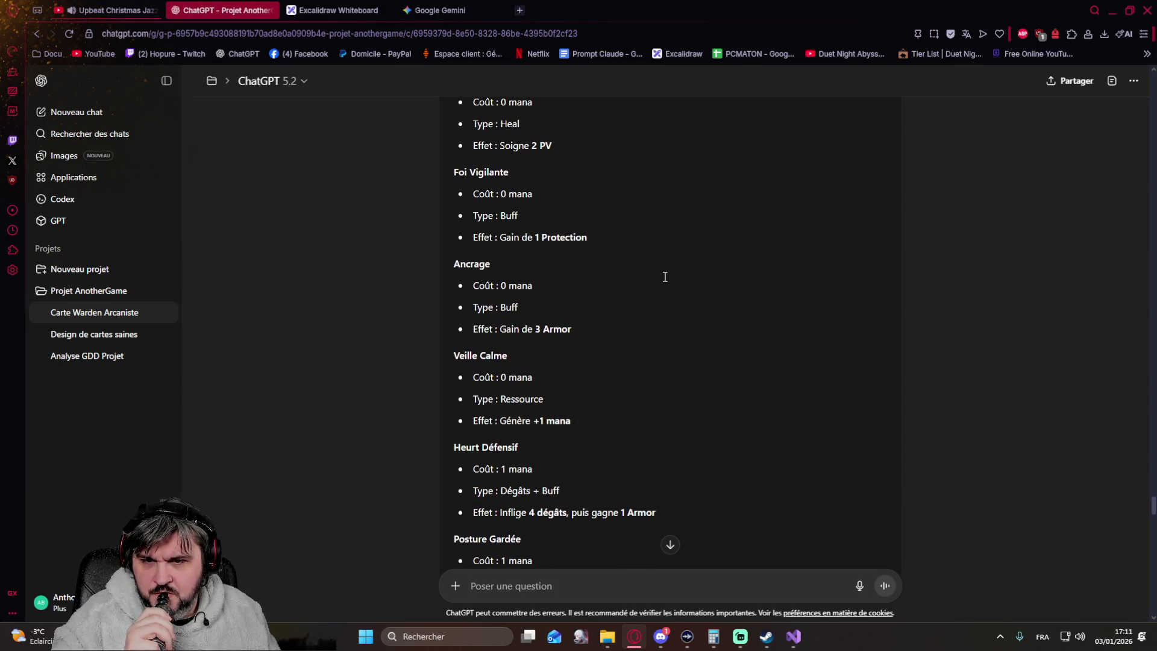
pyautogui.scroll(3, 662, 277)
pyautogui.scroll(1, 659, 277)
pyautogui.scroll(-5, 659, 276)
pyautogui.scroll(-5, 659, 277)
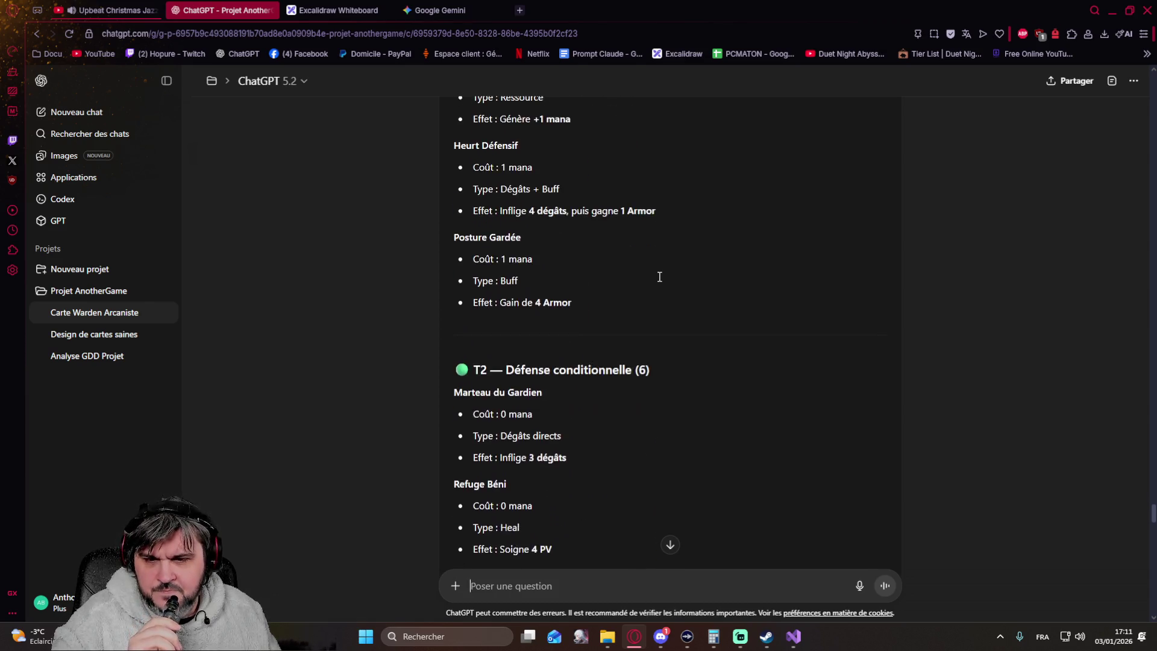
pyautogui.scroll(-4, 659, 277)
pyautogui.scroll(-4, 659, 277)
pyautogui.scroll(-4, 659, 276)
pyautogui.scroll(-3, 660, 277)
pyautogui.scroll(-3, 660, 277)
pyautogui.scroll(-3, 660, 276)
pyautogui.scroll(-3, 659, 277)
pyautogui.scroll(-3, 660, 277)
pyautogui.scroll(-3, 659, 276)
pyautogui.scroll(-3, 658, 276)
pyautogui.scroll(2, 658, 277)
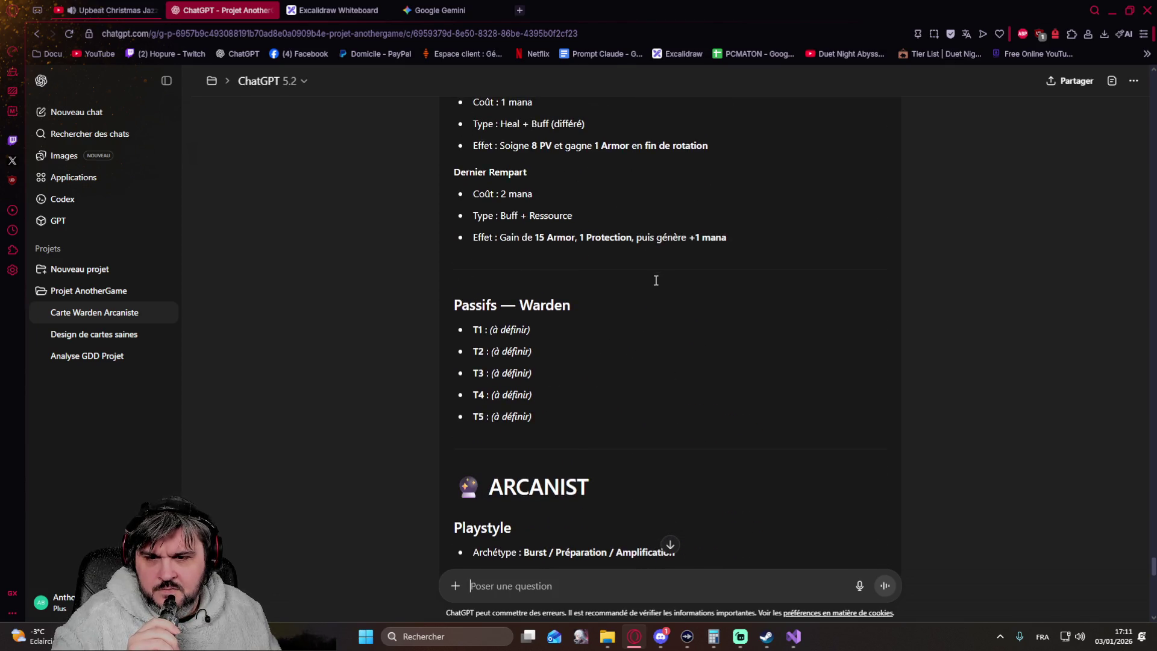
pyautogui.scroll(-3, 643, 305)
pyautogui.scroll(-2, 679, 300)
pyautogui.scroll(-3, 662, 266)
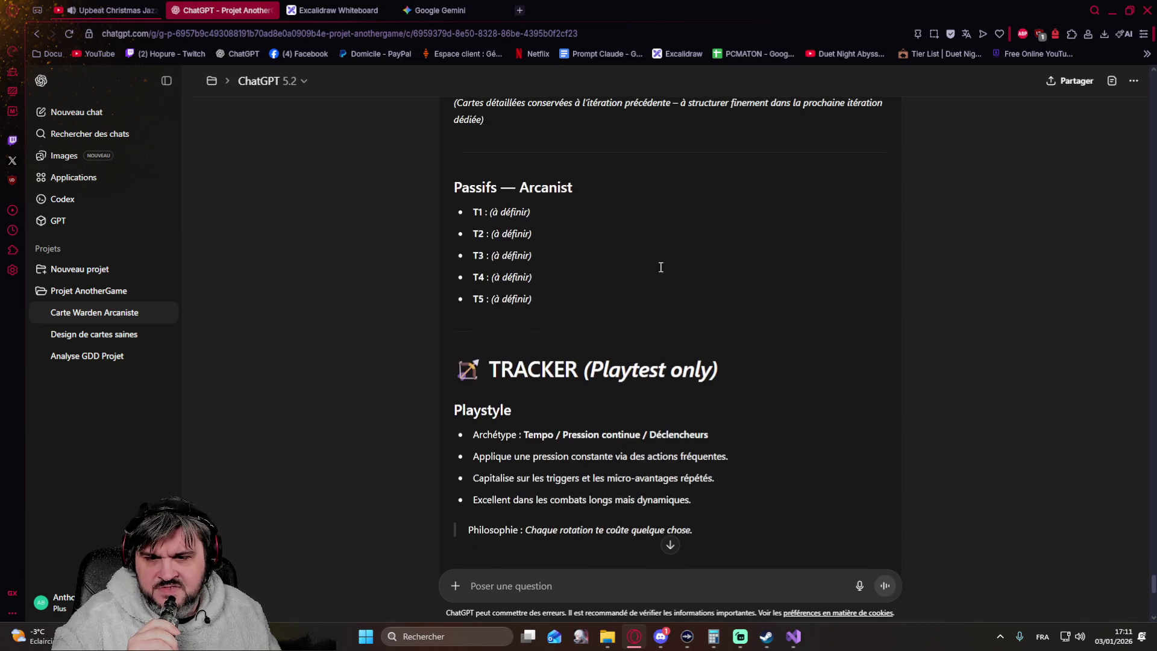
pyautogui.scroll(3, 650, 259)
pyautogui.scroll(-3, 649, 259)
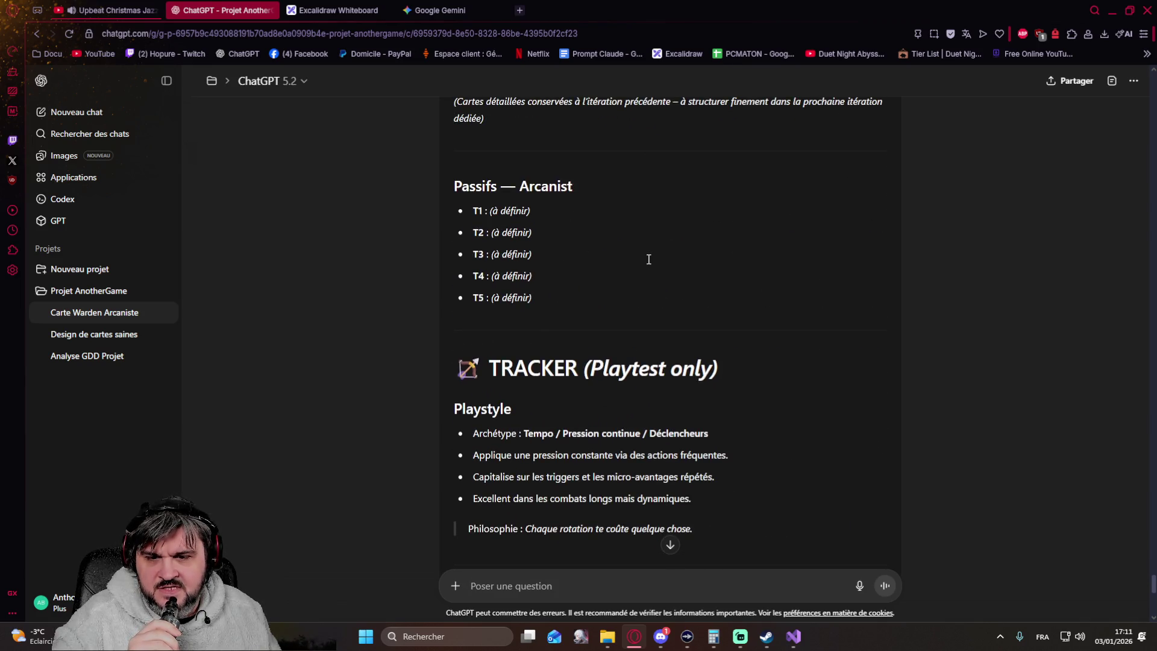
pyautogui.scroll(3, 649, 260)
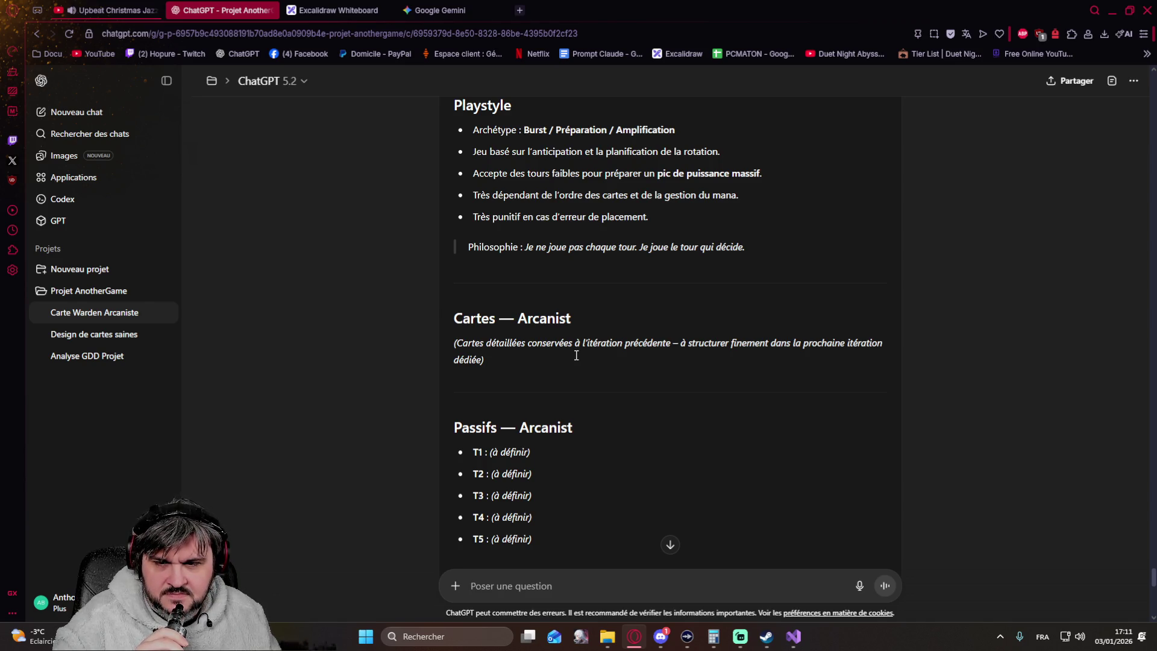
pyautogui.scroll(1, 732, 312)
pyautogui.scroll(3, 733, 310)
pyautogui.scroll(3, 730, 308)
pyautogui.scroll(3, 729, 306)
pyautogui.scroll(3, 727, 306)
pyautogui.scroll(3, 728, 307)
pyautogui.scroll(3, 728, 307)
pyautogui.scroll(5, 728, 308)
pyautogui.scroll(5, 727, 307)
pyautogui.scroll(-10, 728, 308)
pyautogui.scroll(-2, 728, 308)
pyautogui.scroll(-1, 727, 309)
pyautogui.scroll(3, 728, 307)
pyautogui.scroll(4, 728, 307)
pyautogui.scroll(3, 728, 308)
pyautogui.scroll(3, 726, 310)
pyautogui.scroll(4, 727, 310)
pyautogui.scroll(3, 727, 310)
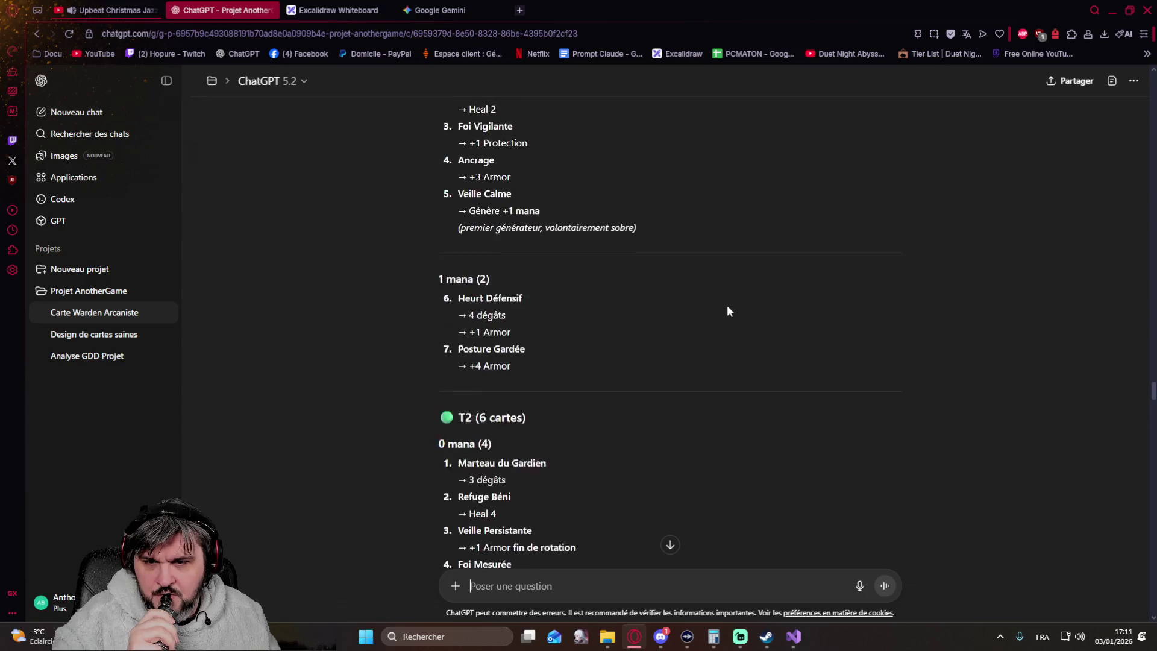
pyautogui.scroll(4, 727, 311)
pyautogui.scroll(2, 726, 311)
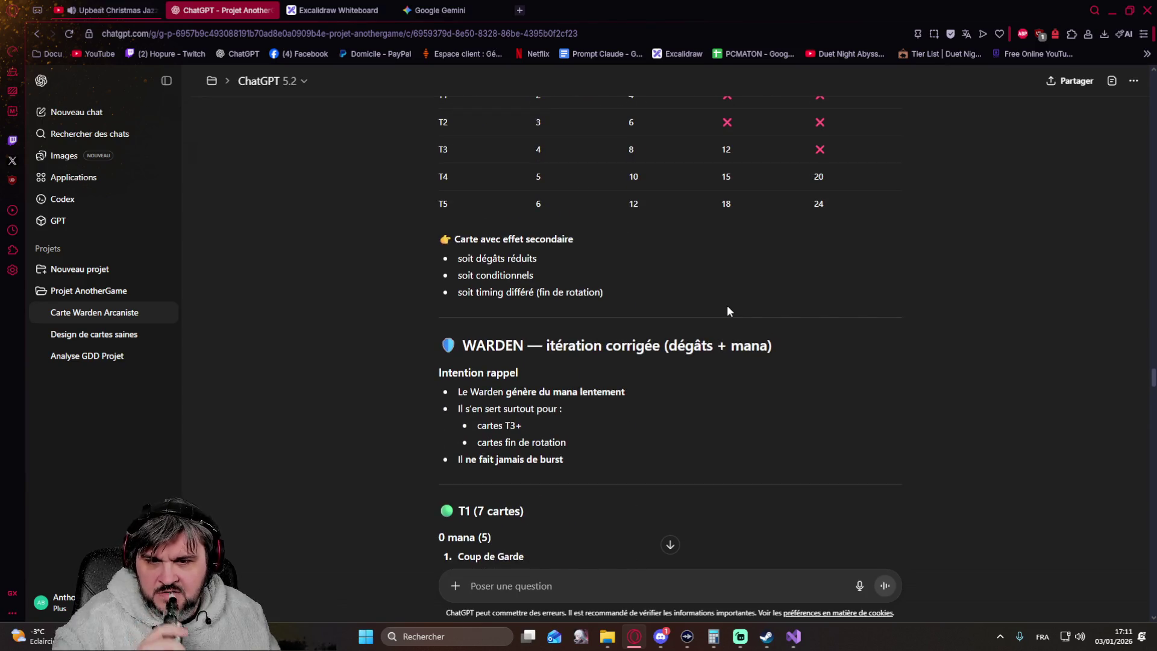
pyautogui.scroll(-2, 728, 310)
pyautogui.scroll(-4, 727, 310)
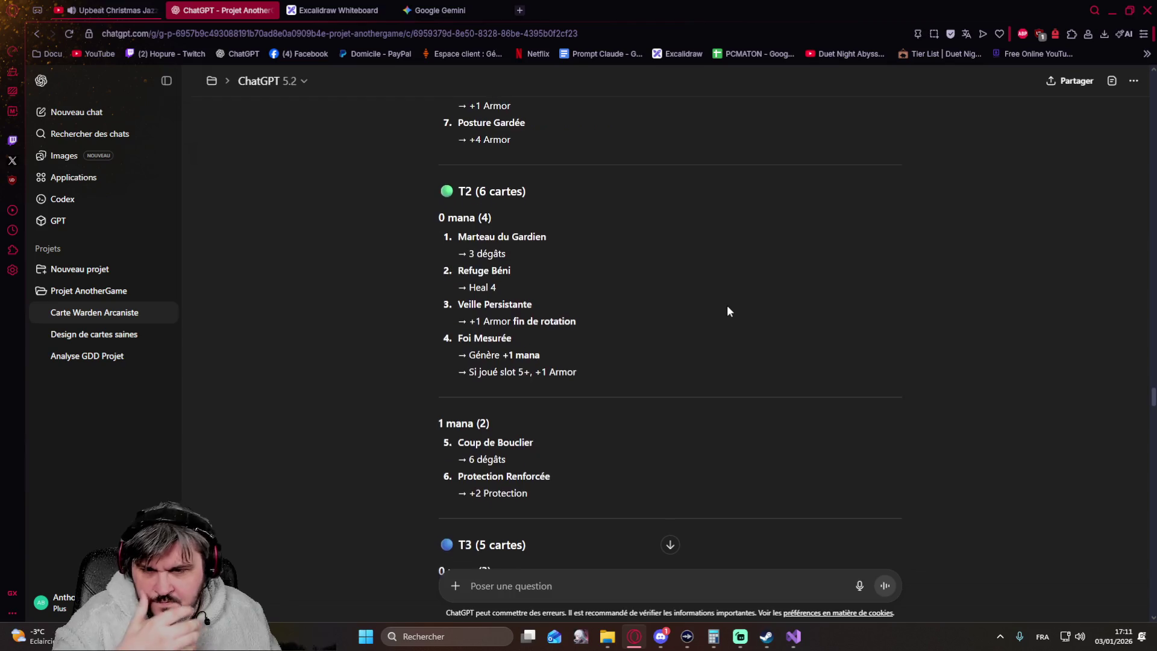
pyautogui.scroll(-4, 727, 311)
pyautogui.scroll(-3, 727, 310)
pyautogui.scroll(-3, 727, 310)
pyautogui.scroll(-3, 726, 310)
pyautogui.scroll(-3, 727, 310)
pyautogui.scroll(-1, 727, 310)
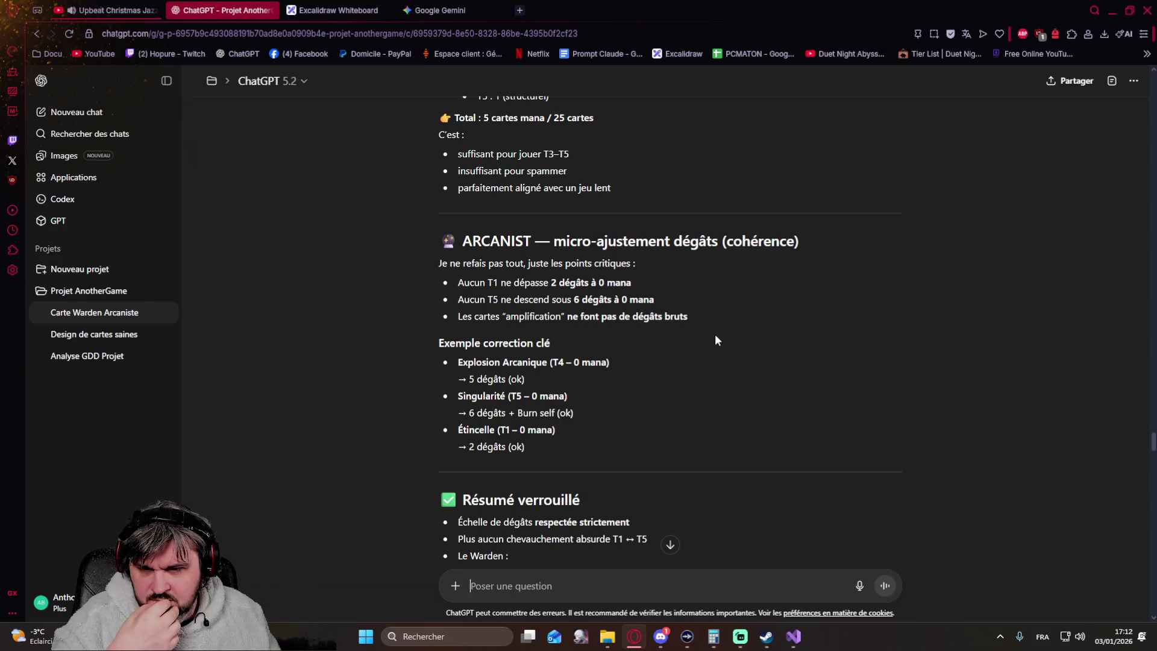
pyautogui.scroll(5, 716, 336)
pyautogui.scroll(5, 716, 336)
pyautogui.scroll(5, 714, 334)
pyautogui.scroll(5, 714, 335)
pyautogui.scroll(5, 713, 334)
pyautogui.scroll(5, 713, 333)
pyautogui.scroll(5, 709, 333)
pyautogui.scroll(5, 708, 338)
pyautogui.scroll(5, 676, 337)
pyautogui.scroll(5, 672, 339)
pyautogui.scroll(5, 671, 338)
pyautogui.scroll(5, 672, 338)
pyautogui.scroll(5, 671, 339)
pyautogui.scroll(5, 672, 338)
pyautogui.scroll(5, 672, 338)
pyautogui.scroll(5, 670, 333)
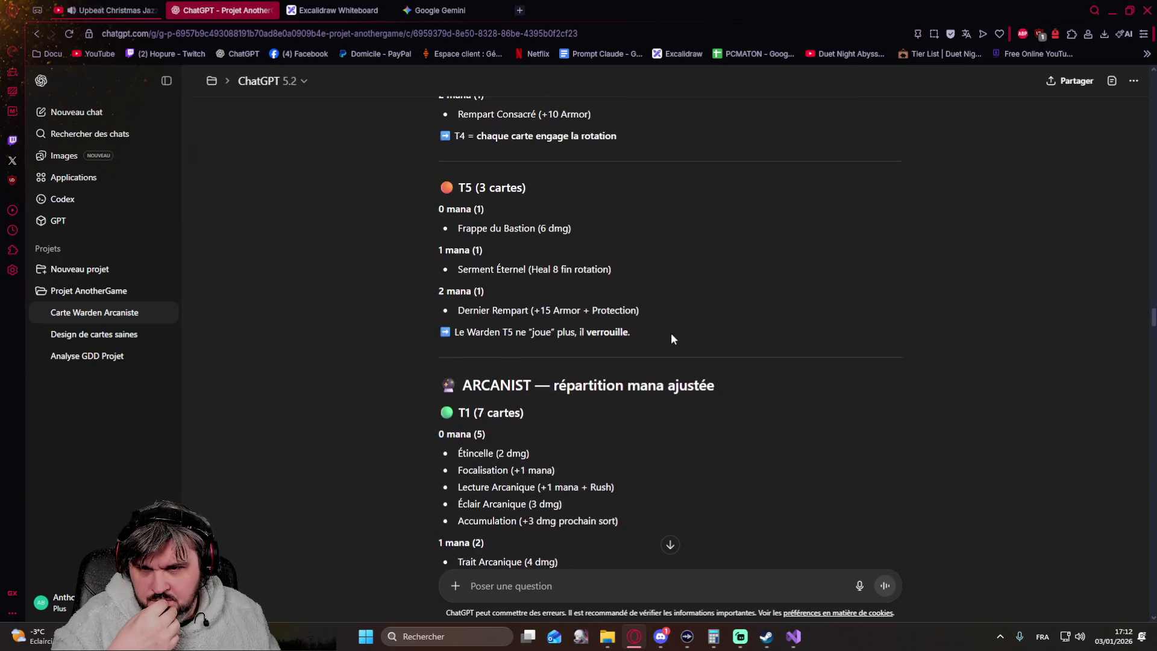
pyautogui.scroll(-3, 670, 334)
pyautogui.scroll(-3, 670, 334)
pyautogui.scroll(-5, 670, 334)
pyautogui.scroll(-5, 670, 334)
pyautogui.scroll(-4, 669, 335)
pyautogui.scroll(-3, 728, 334)
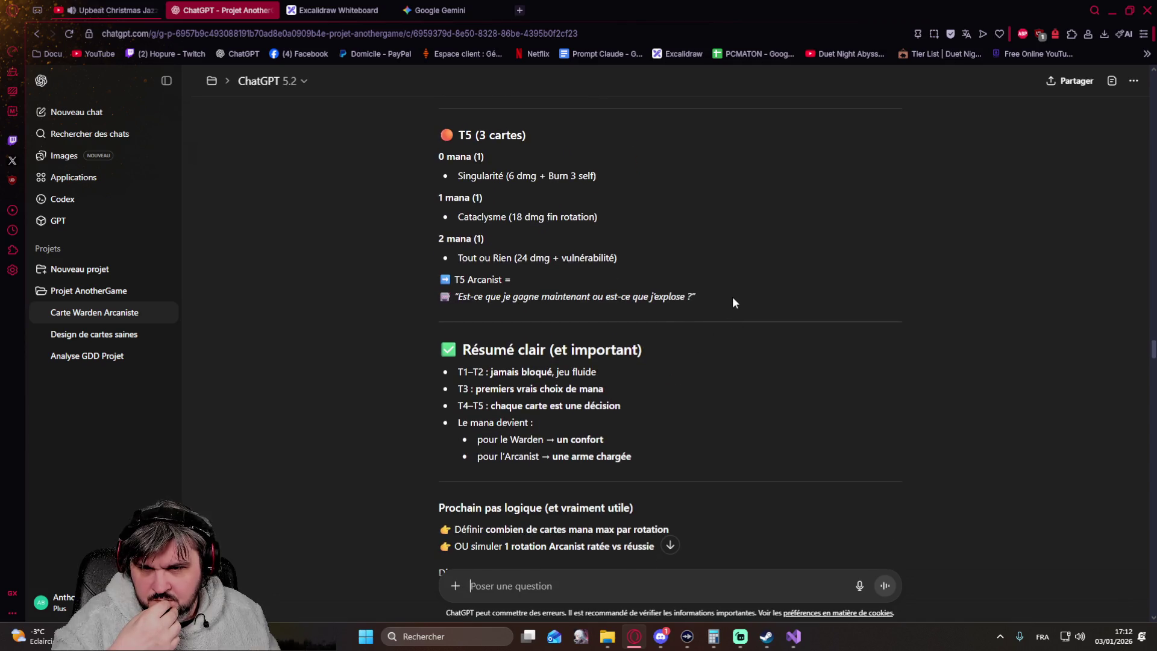
# Step: Select the 'ARCANIST — répartition mana ajustée' section of the earlier reply to copy it
pyautogui.moveTo(704, 298)
pyautogui.mouseDown()
pyautogui.moveTo(451, 123)
pyautogui.moveTo(412, 368)
pyautogui.moveTo(431, 366)
pyautogui.mouseUp()
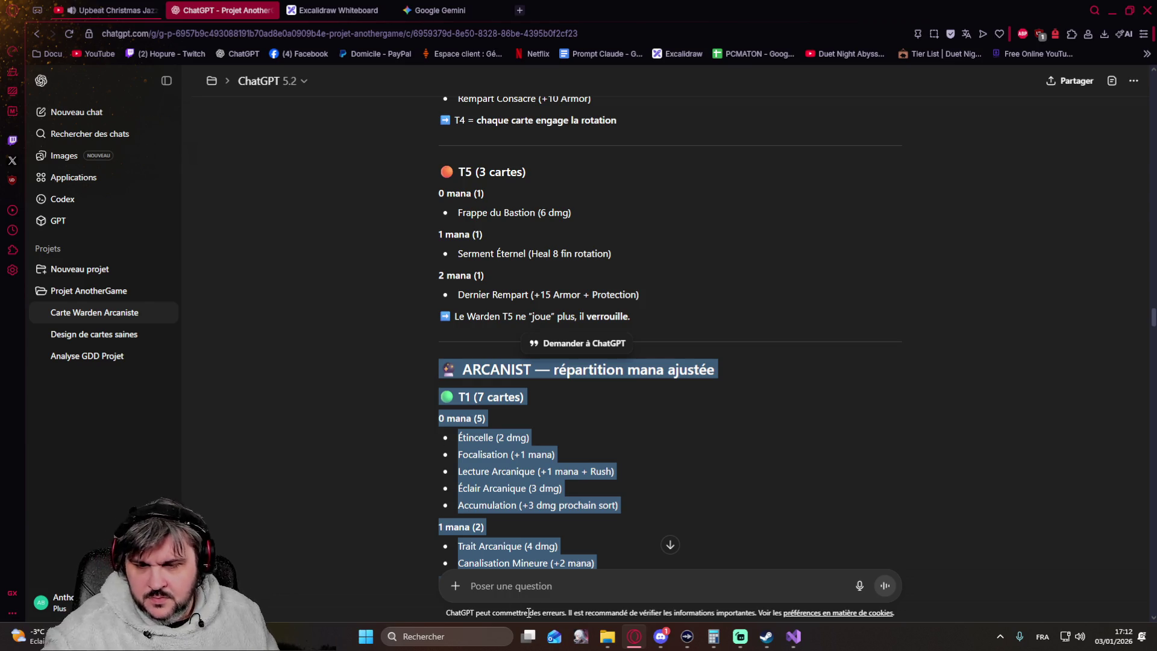
# Step: Paste the Arcanist mana distribution into a new draft and select the 'micro-ajustement dégâts' section
pyautogui.click(530, 581)
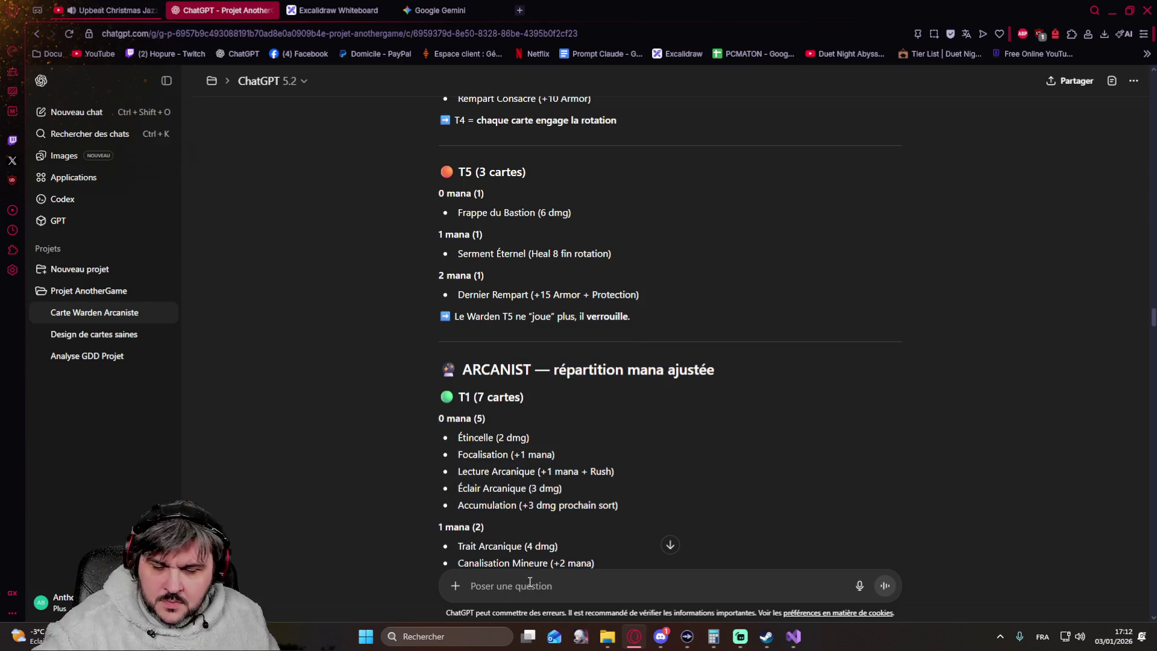
pyautogui.hotkey('ctrl', 'v')
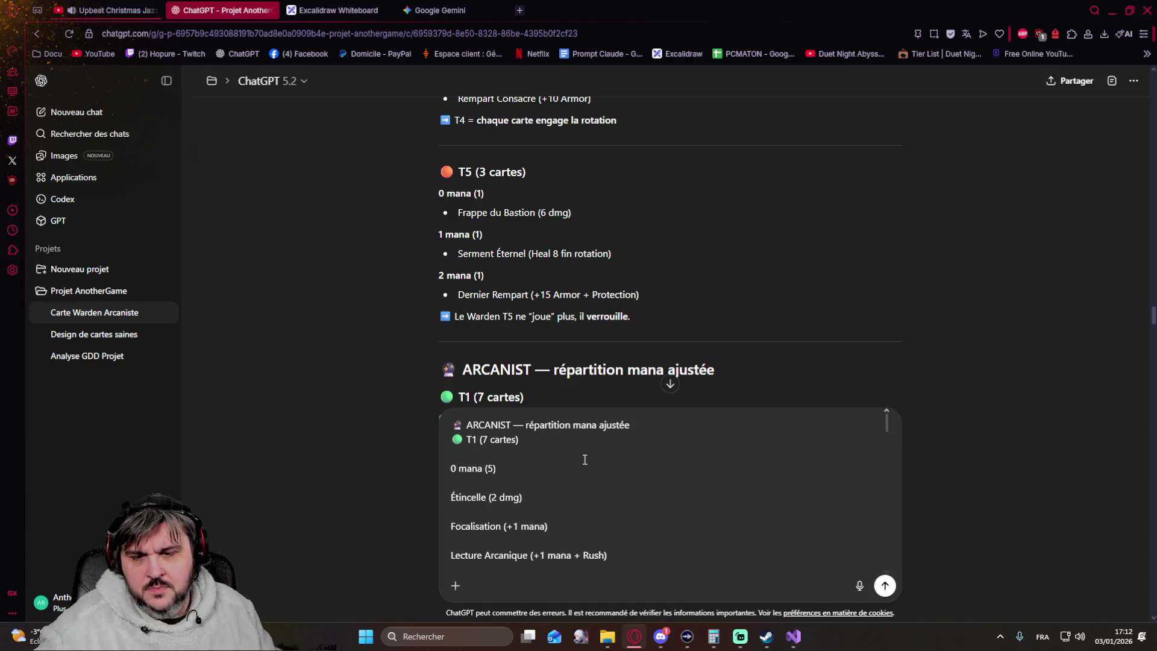
pyautogui.scroll(-3, 601, 281)
pyautogui.scroll(-3, 601, 275)
pyautogui.scroll(-5, 601, 275)
pyautogui.scroll(-5, 600, 270)
pyautogui.scroll(-5, 598, 268)
pyautogui.scroll(-5, 595, 271)
pyautogui.scroll(-5, 594, 271)
pyautogui.scroll(-5, 594, 271)
pyautogui.scroll(-5, 592, 271)
pyautogui.scroll(-5, 592, 271)
pyautogui.scroll(-5, 592, 271)
pyautogui.scroll(-5, 591, 272)
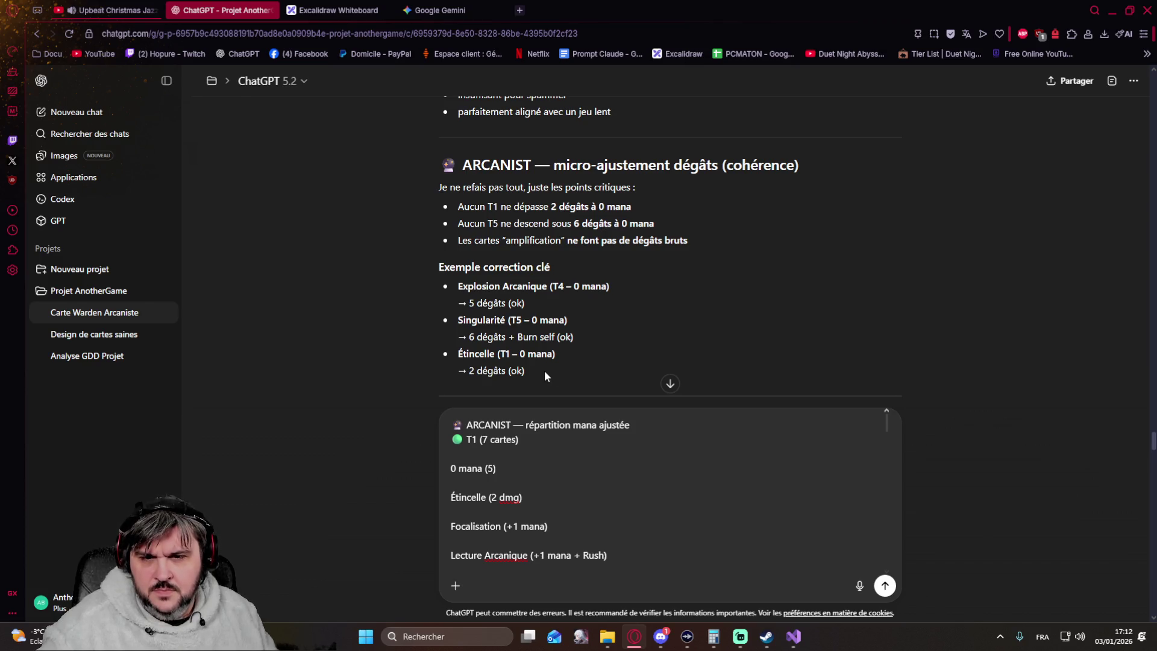
pyautogui.moveTo(534, 371); pyautogui.dragTo(426, 169)
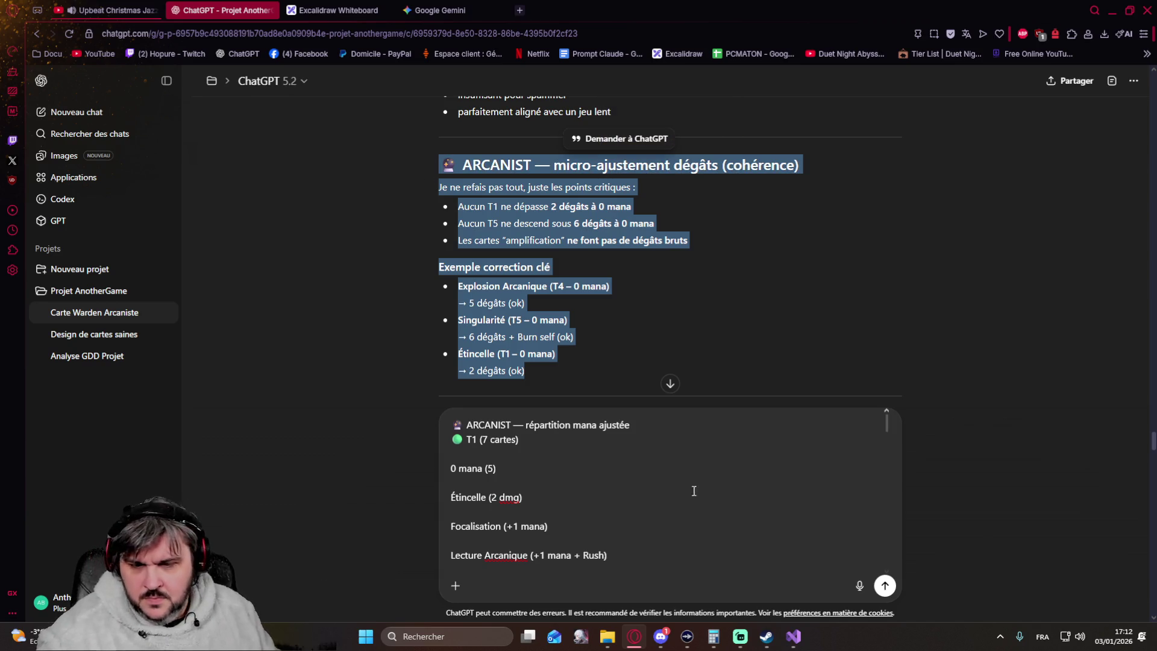
pyautogui.scroll(-3, 701, 508)
pyautogui.scroll(-3, 701, 508)
pyautogui.scroll(-3, 687, 492)
pyautogui.scroll(-3, 687, 493)
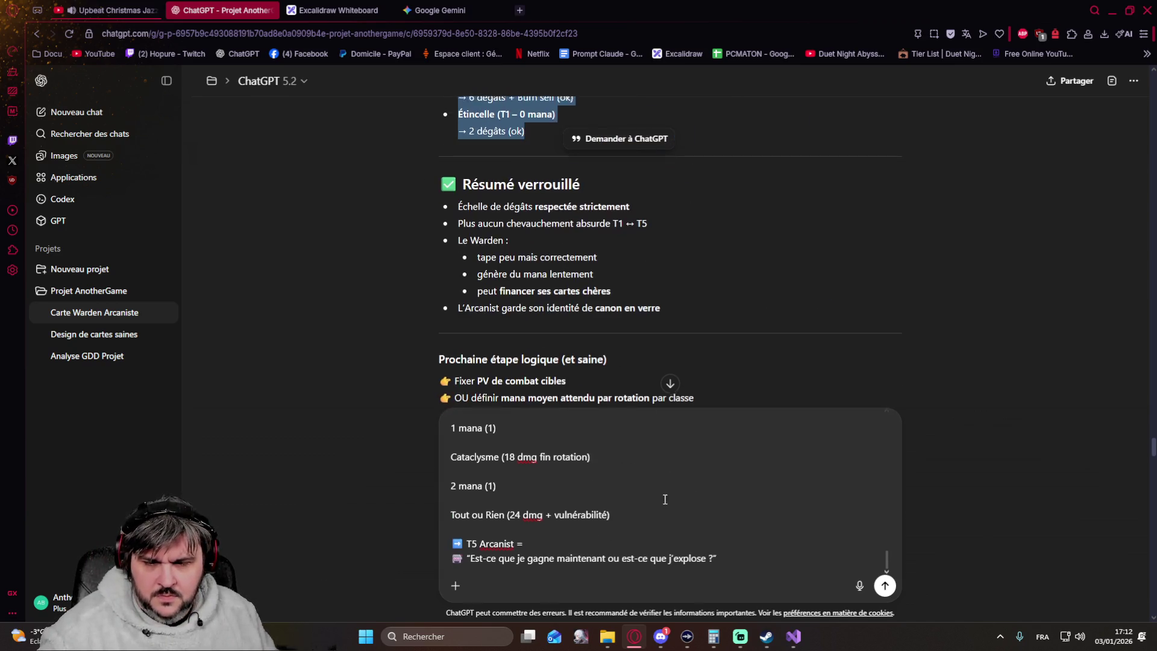
pyautogui.click(727, 556)
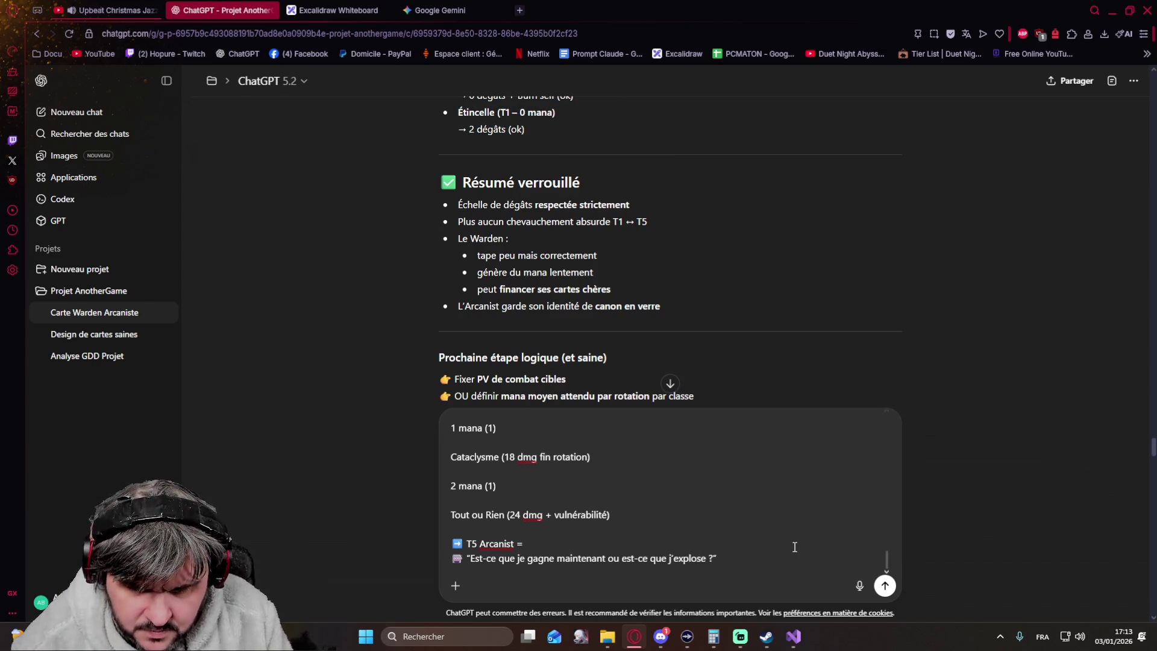
# Step: Add the damage micro-adjustments to the draft and send it with a request to reformat them neatly
pyautogui.hotkey('shift', 'Return')
pyautogui.hotkey('shift', 'Return')
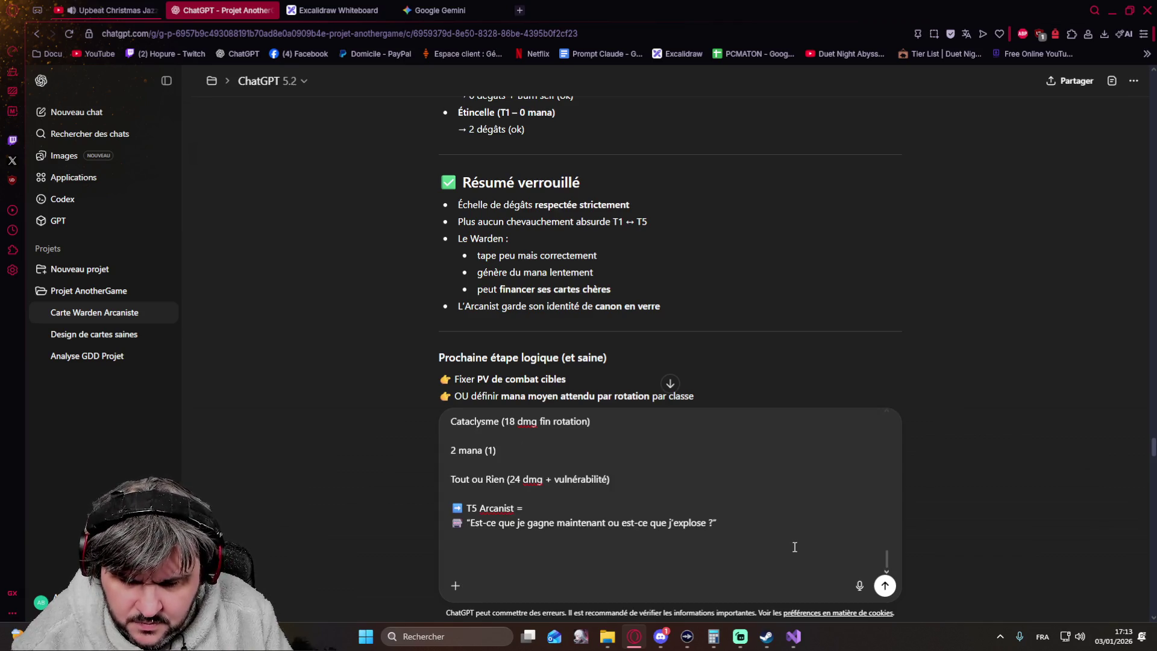
pyautogui.write('+ ces mec')
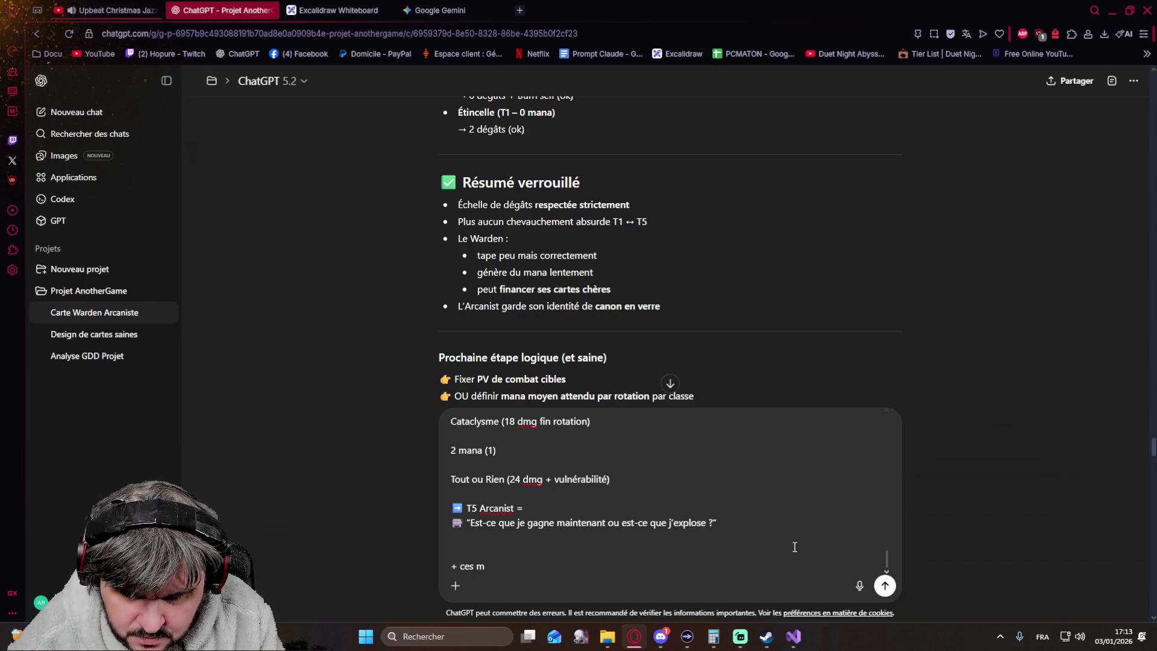
pyautogui.write("fications qui n'ont")
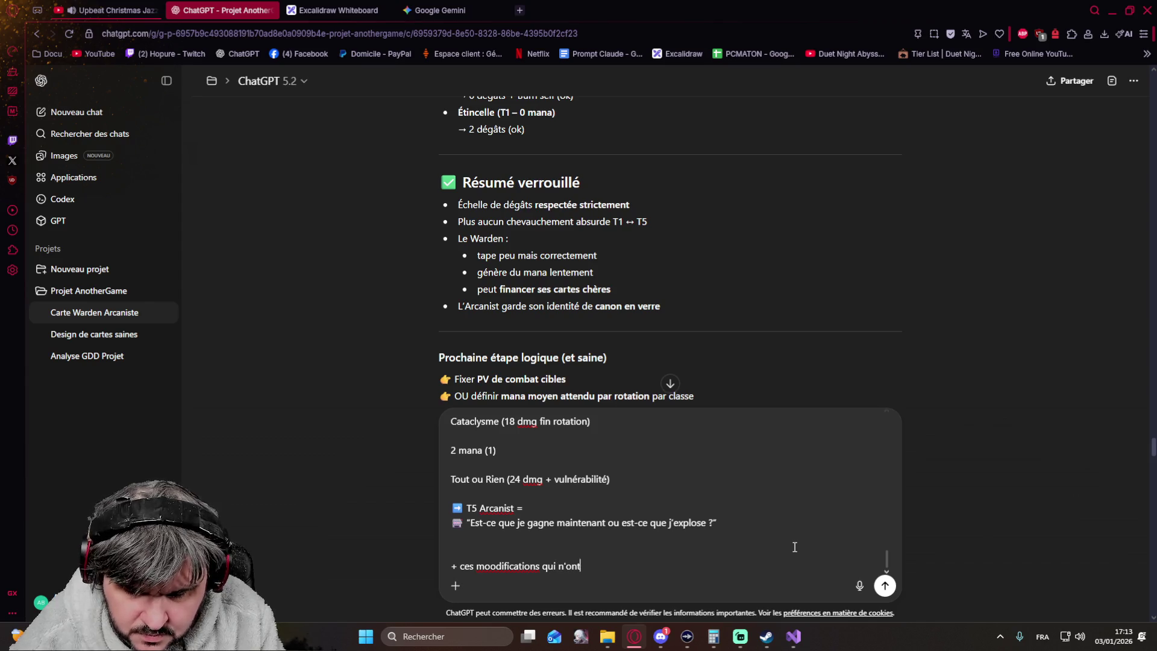
pyautogui.write(' pas été appliqué')
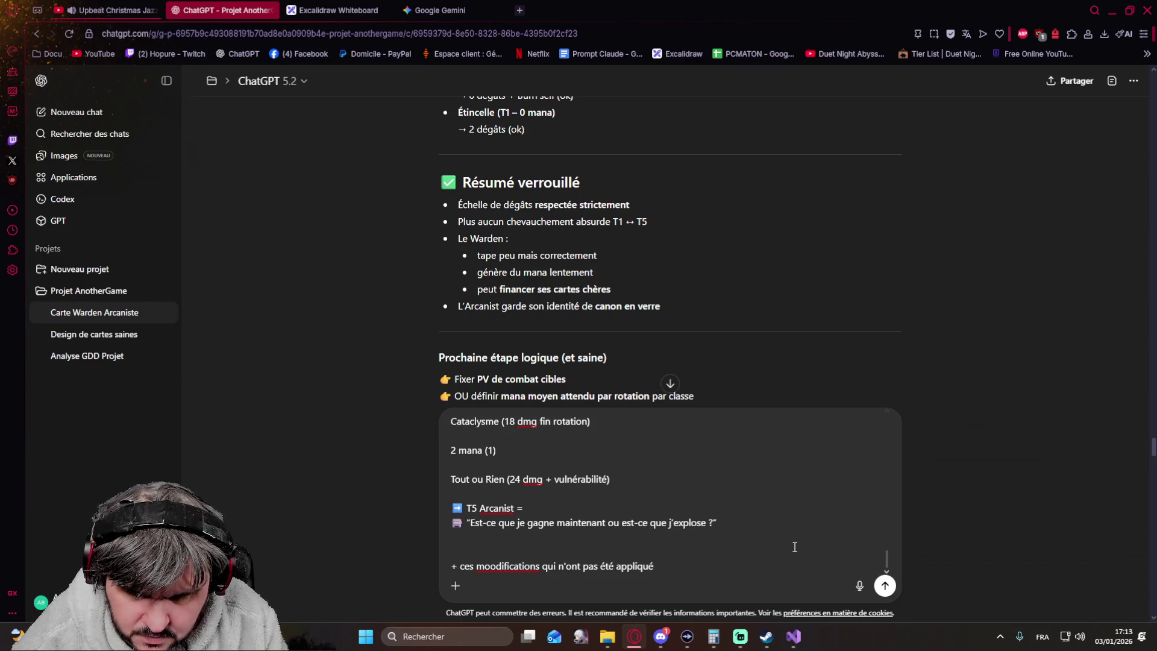
pyautogui.hotkey('shift', 'Return')
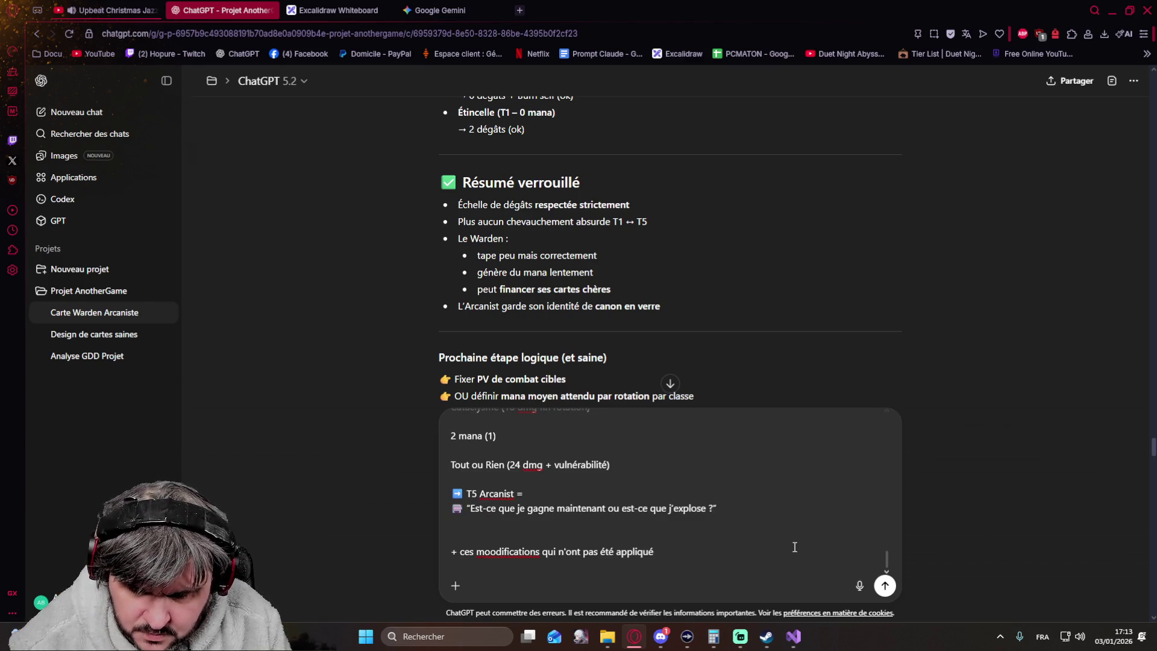
pyautogui.hotkey('ctrl', 'v')
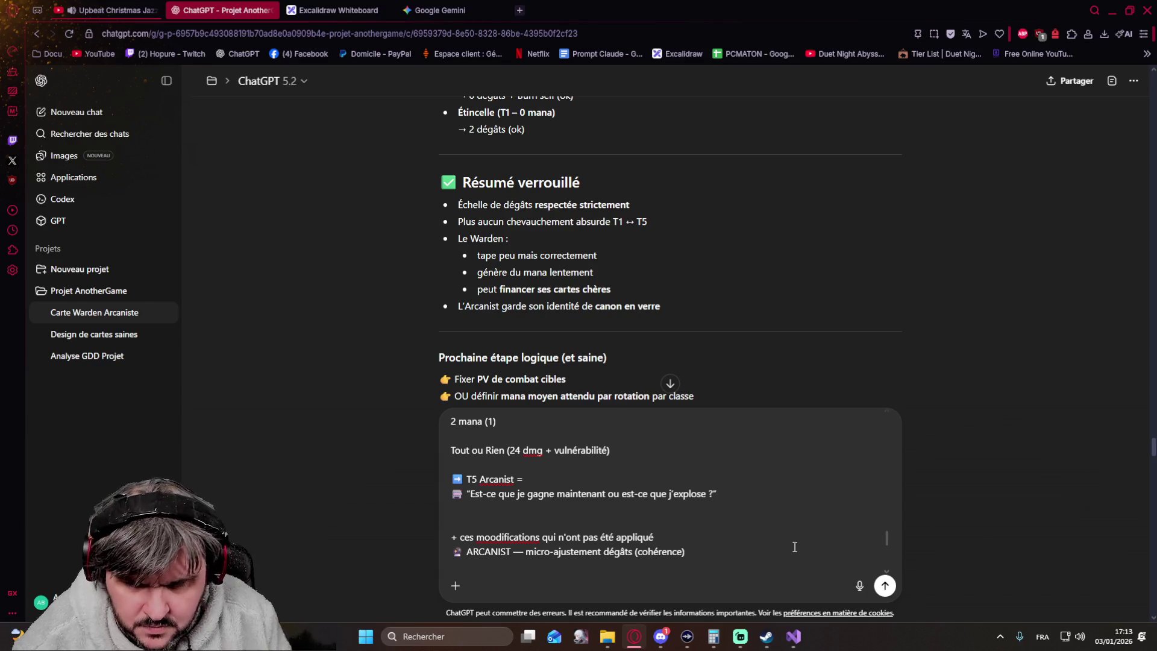
pyautogui.hotkey('ctrl', 'v')
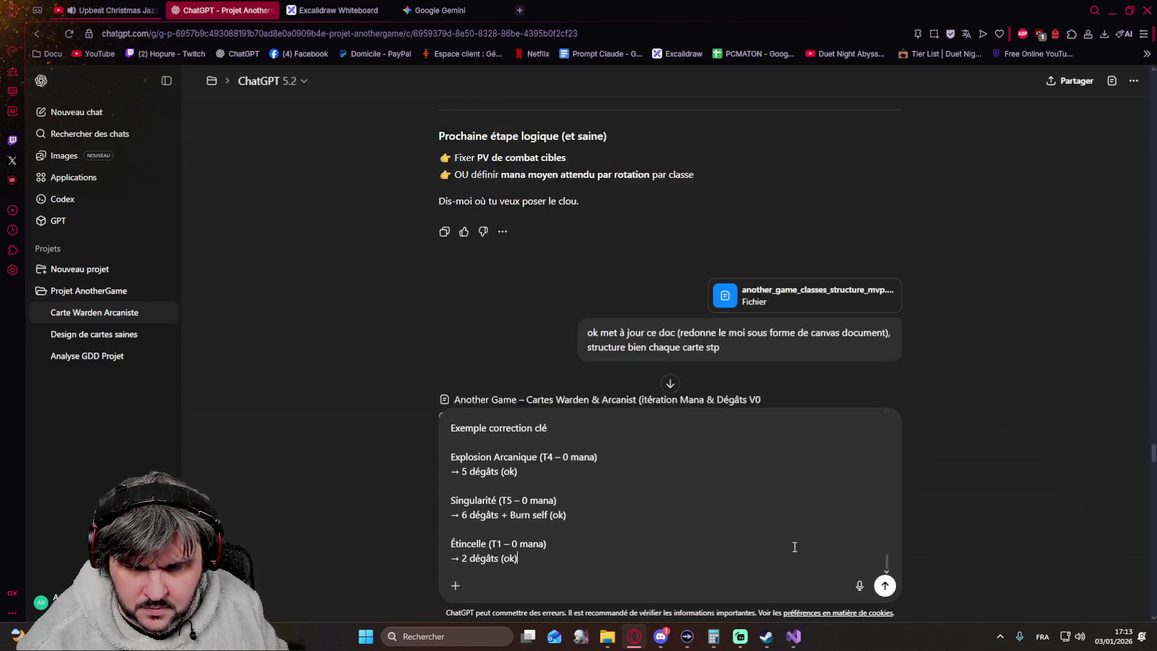
pyautogui.hotkey('shift', 'Return')
pyautogui.hotkey('shift', 'Return')
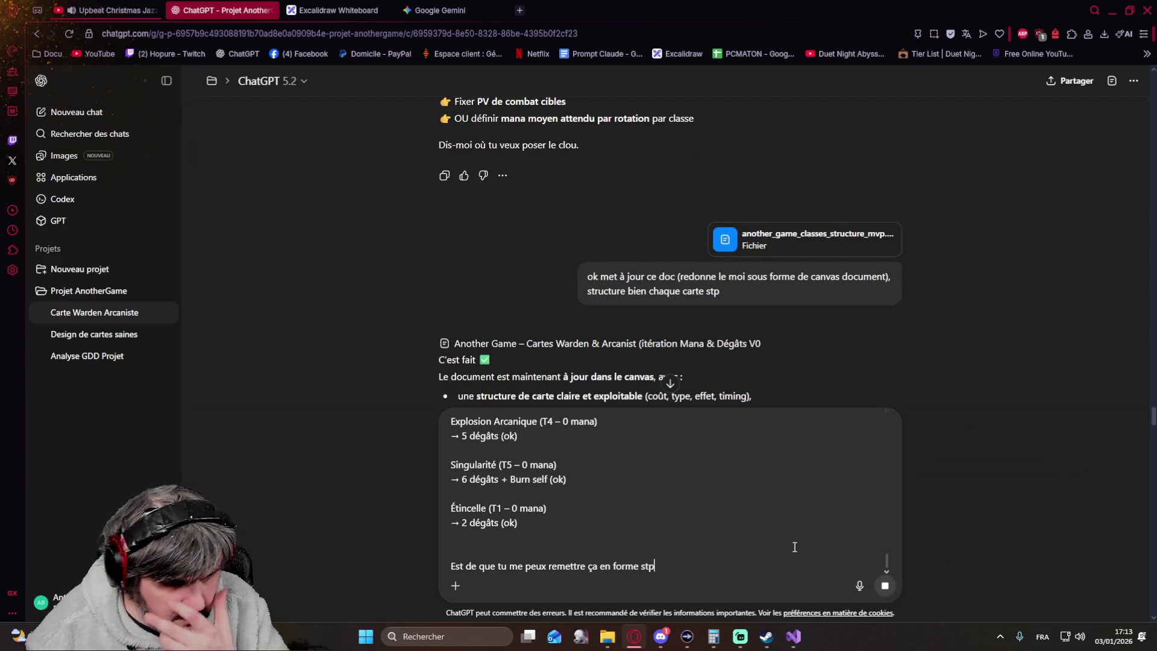
pyautogui.press('Return')
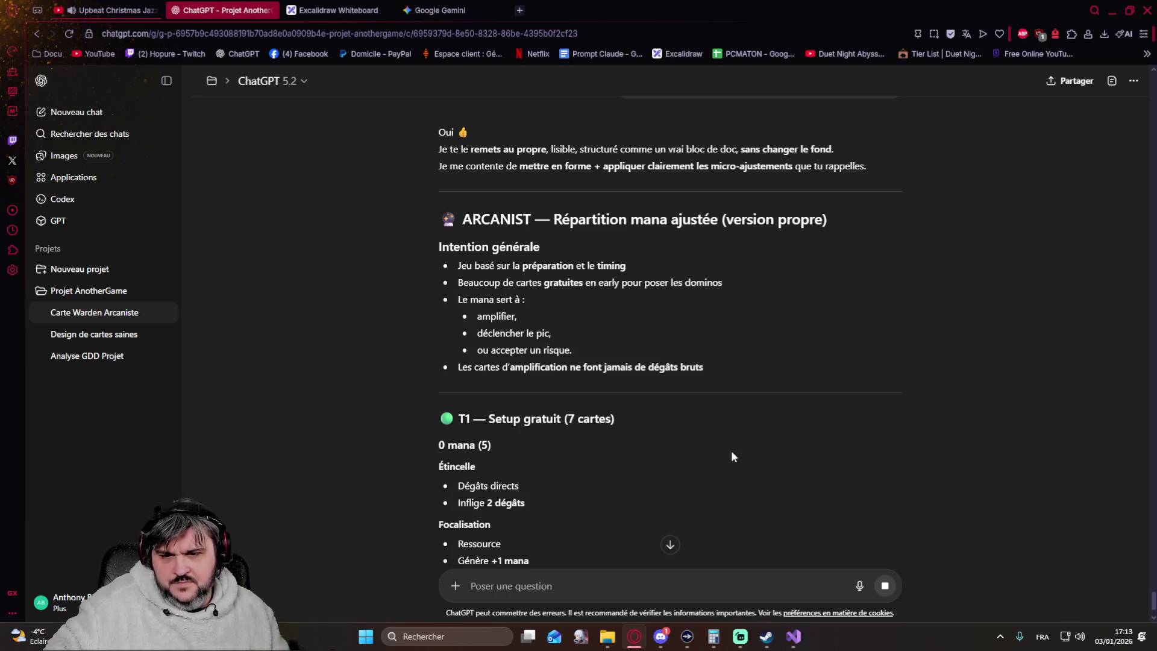
pyautogui.scroll(-2, 646, 403)
pyautogui.scroll(-2, 625, 357)
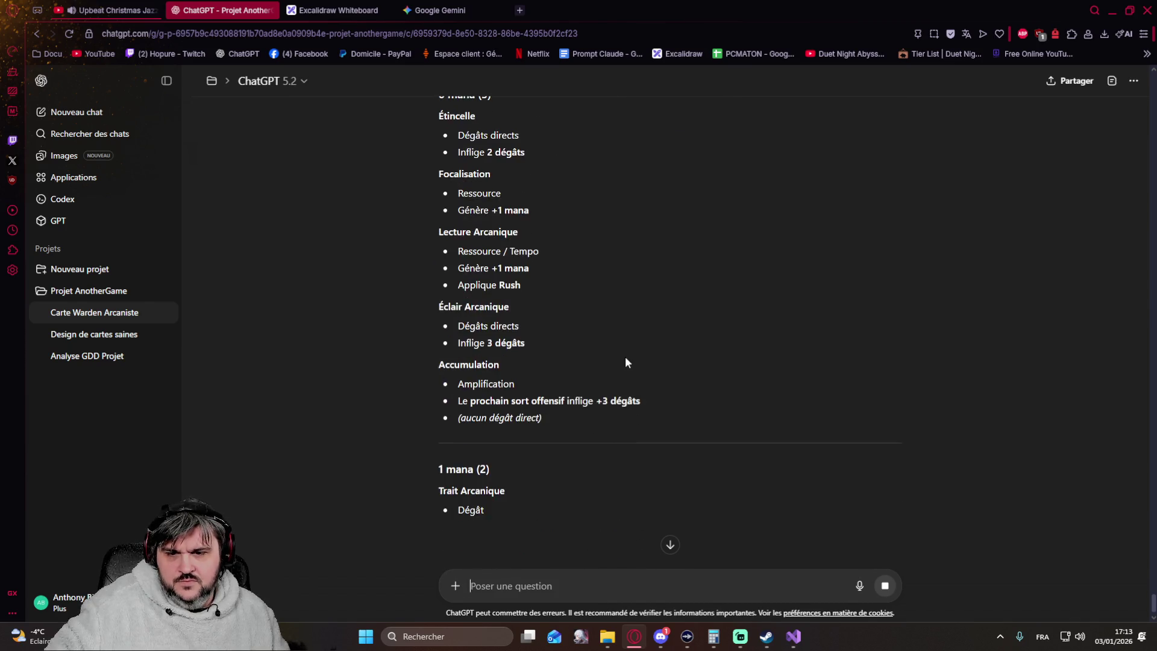
pyautogui.scroll(-1, 625, 362)
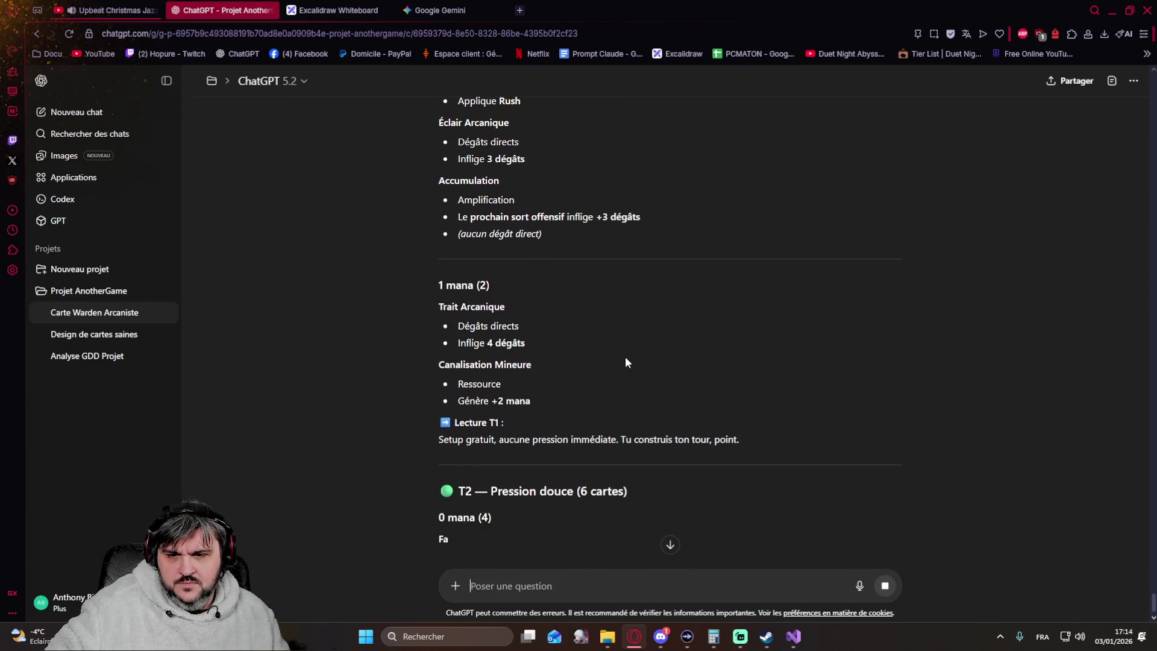
pyautogui.scroll(-1, 625, 362)
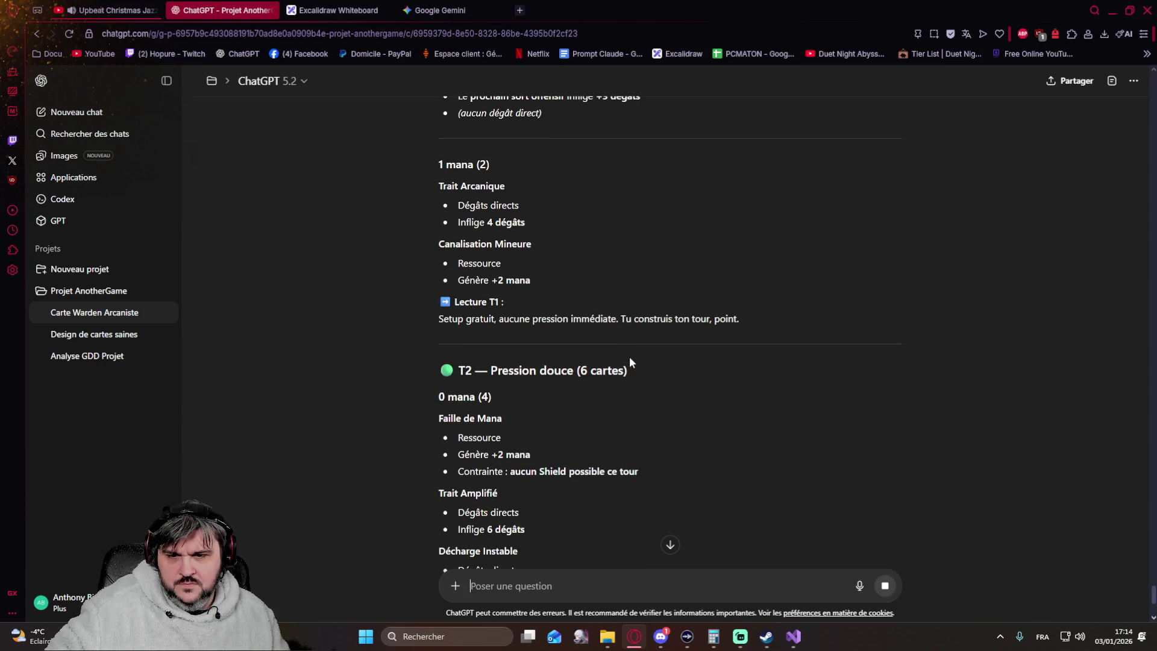
pyautogui.scroll(-2, 694, 361)
pyautogui.scroll(-2, 694, 361)
pyautogui.scroll(-1, 694, 361)
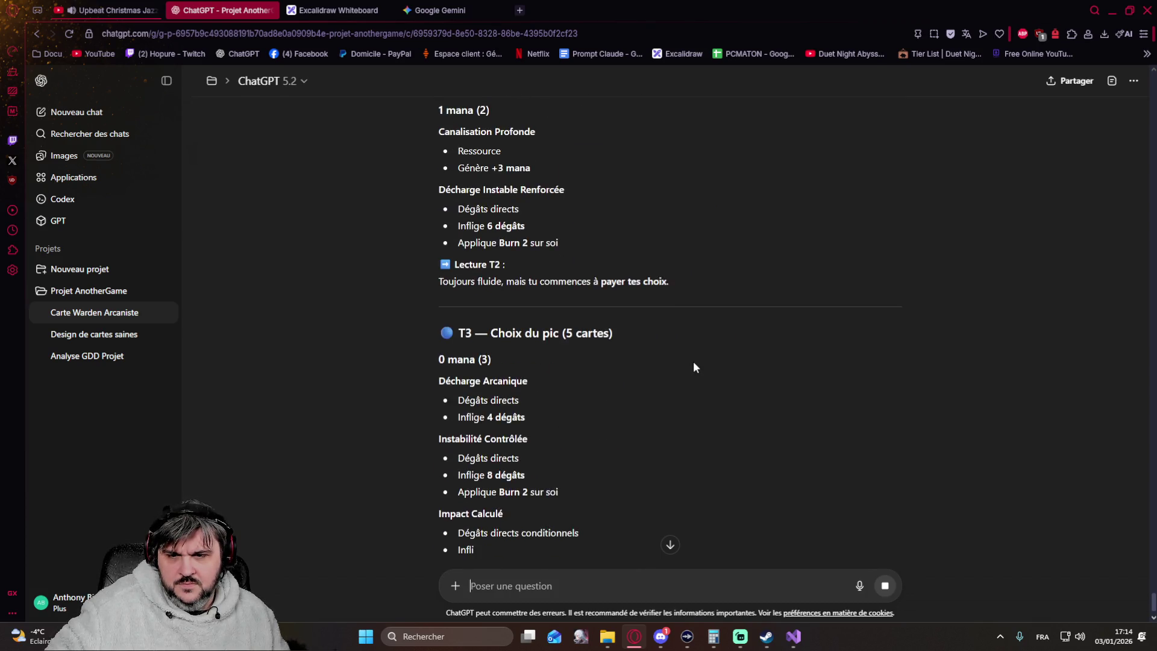
pyautogui.scroll(-2, 692, 361)
pyautogui.scroll(-2, 692, 361)
pyautogui.scroll(-1, 690, 366)
pyautogui.scroll(-1, 689, 366)
pyautogui.scroll(-1, 688, 366)
pyautogui.scroll(-1, 688, 367)
pyautogui.scroll(-2, 688, 366)
pyautogui.scroll(5, 860, 426)
pyautogui.scroll(5, 860, 426)
pyautogui.scroll(5, 860, 426)
pyautogui.scroll(5, 860, 425)
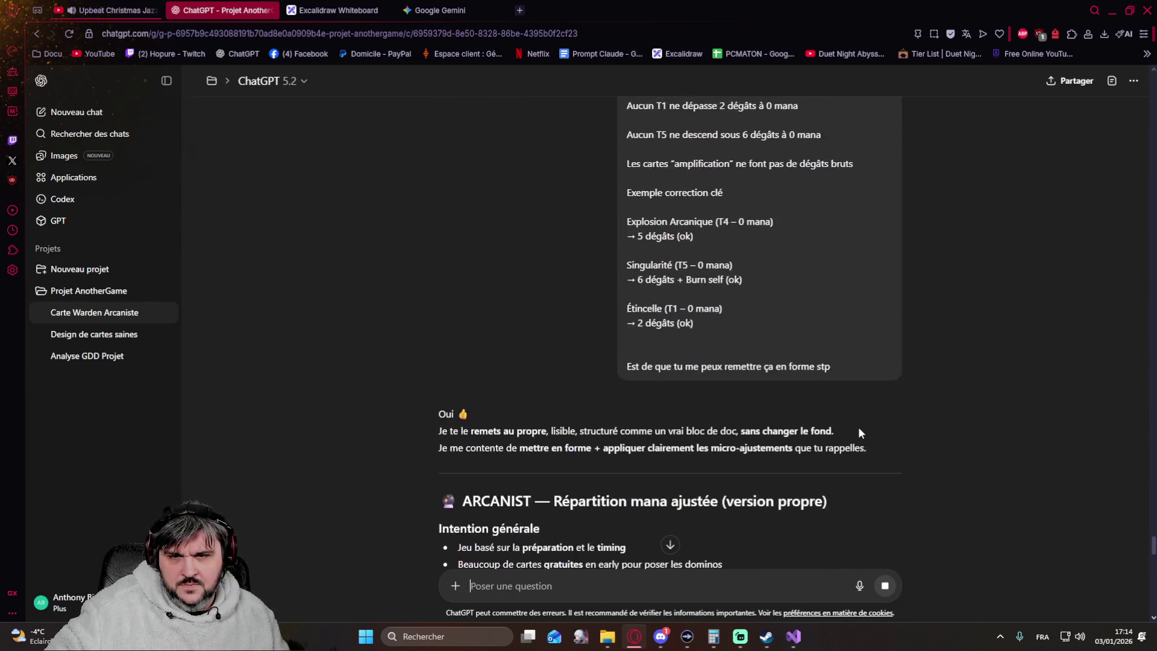
pyautogui.scroll(-5, 858, 427)
pyautogui.scroll(-5, 856, 428)
pyautogui.scroll(-5, 853, 429)
pyautogui.scroll(-5, 852, 429)
pyautogui.scroll(3, 852, 428)
pyautogui.scroll(5, 853, 429)
pyautogui.scroll(5, 852, 428)
pyautogui.scroll(5, 853, 429)
pyautogui.scroll(5, 853, 430)
pyautogui.scroll(5, 854, 430)
pyautogui.scroll(3, 853, 429)
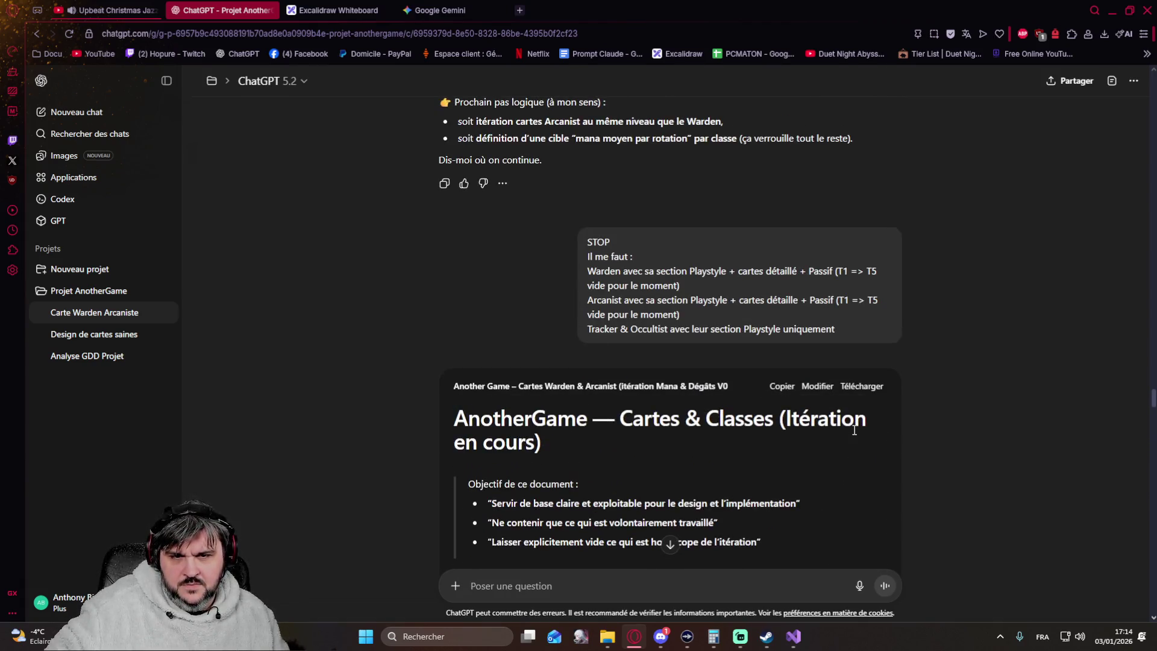
# Step: Download the 'Cartes & Classes' canvas as Document Markdown (.md) and check the Downloads panel
pyautogui.click(860, 386)
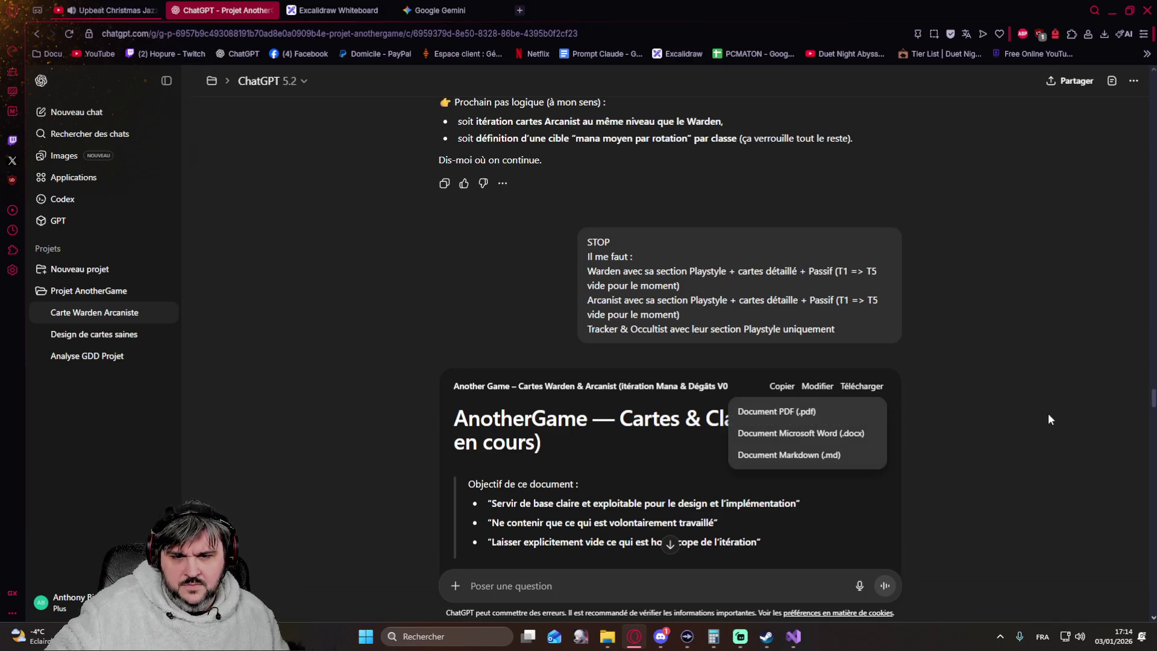
pyautogui.click(870, 455)
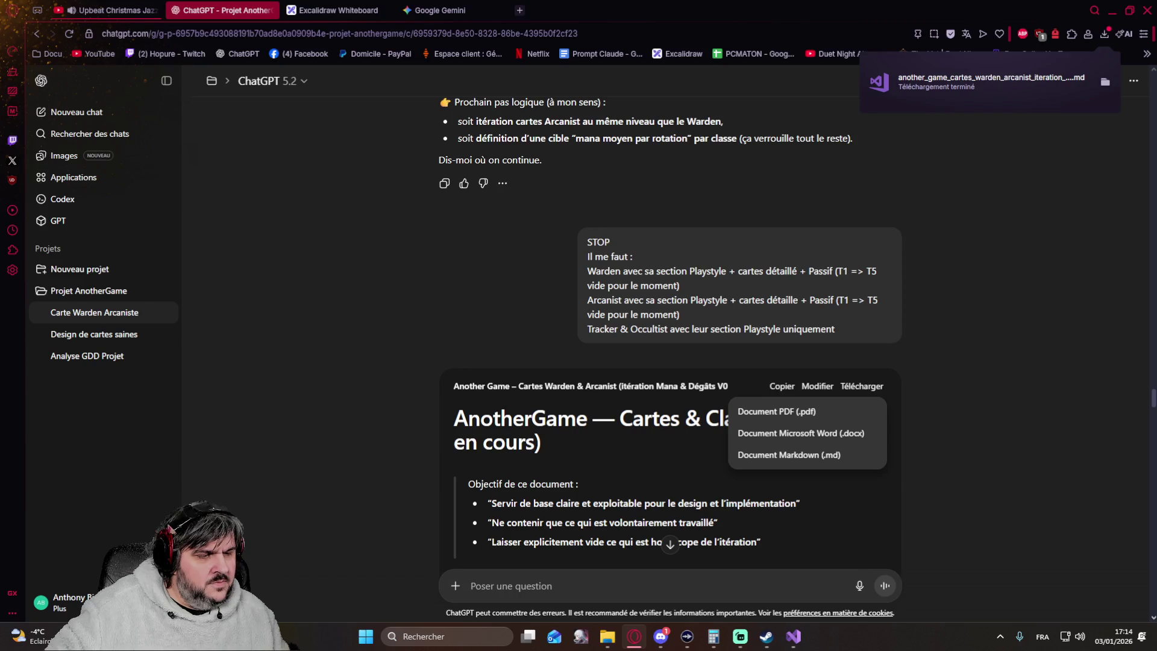
pyautogui.click(1104, 33)
pyautogui.press('Escape')
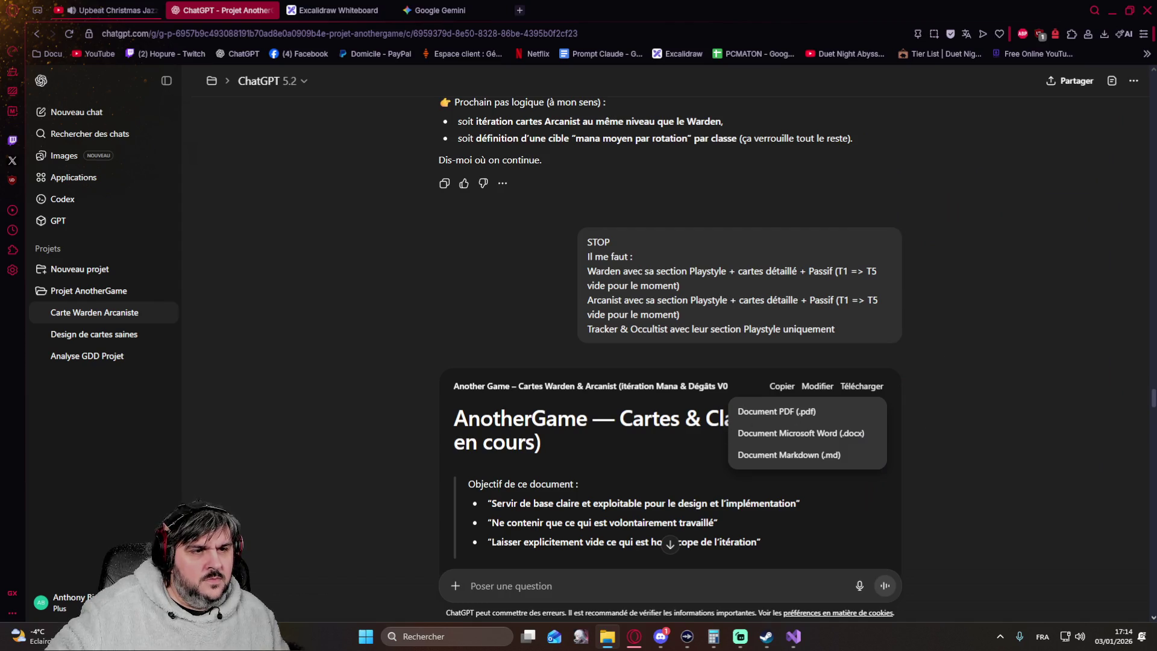
# Step: Send the request to update the canvas so it integrates the Warden
pyautogui.click(977, 490)
pyautogui.scroll(-2, 984, 476)
pyautogui.scroll(-5, 951, 491)
pyautogui.scroll(-5, 945, 473)
pyautogui.scroll(-4, 942, 465)
pyautogui.scroll(-7, 941, 465)
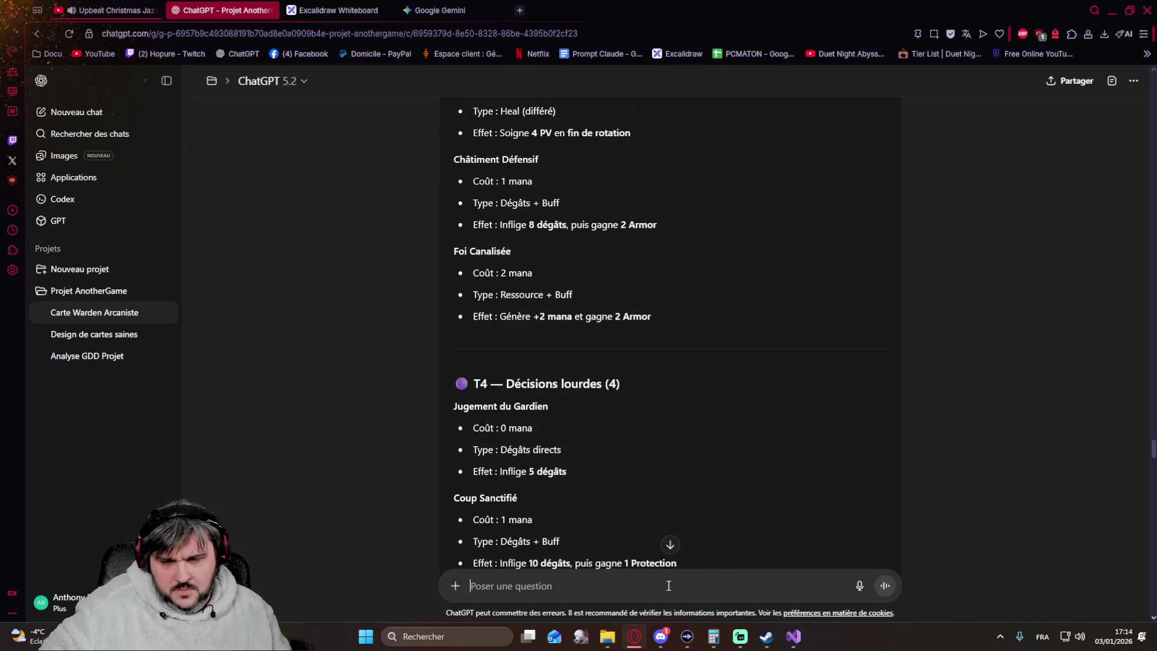
pyautogui.write('est ce que tu maintenant mettre')
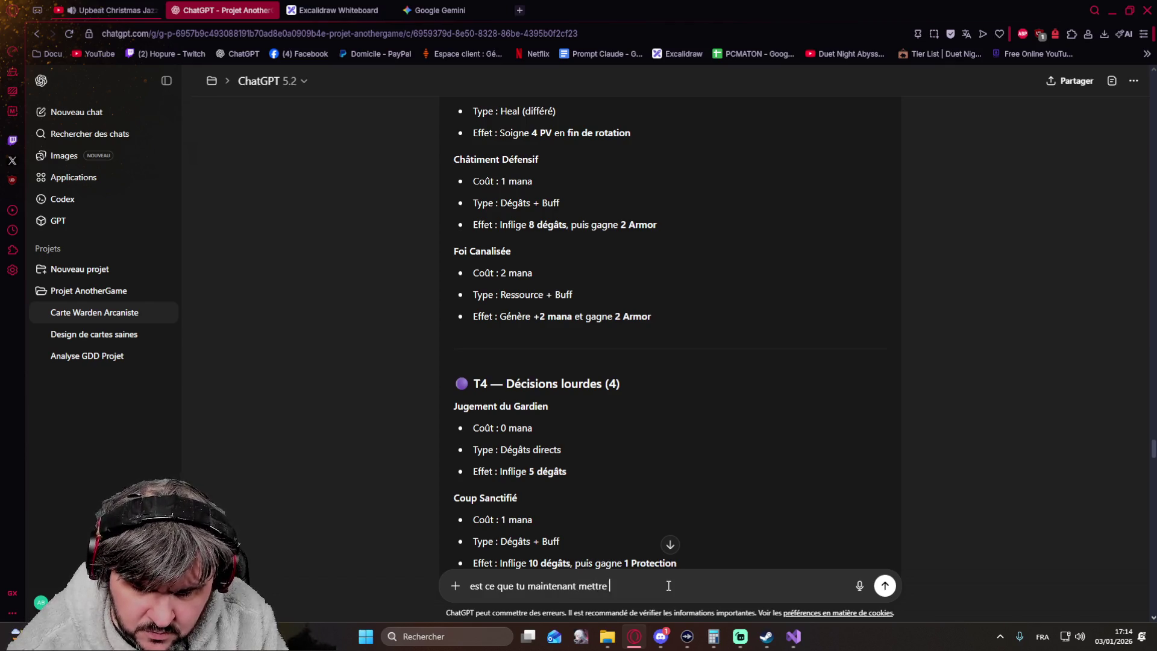
pyautogui.write(' à jour le canvans en intégrant le ward')
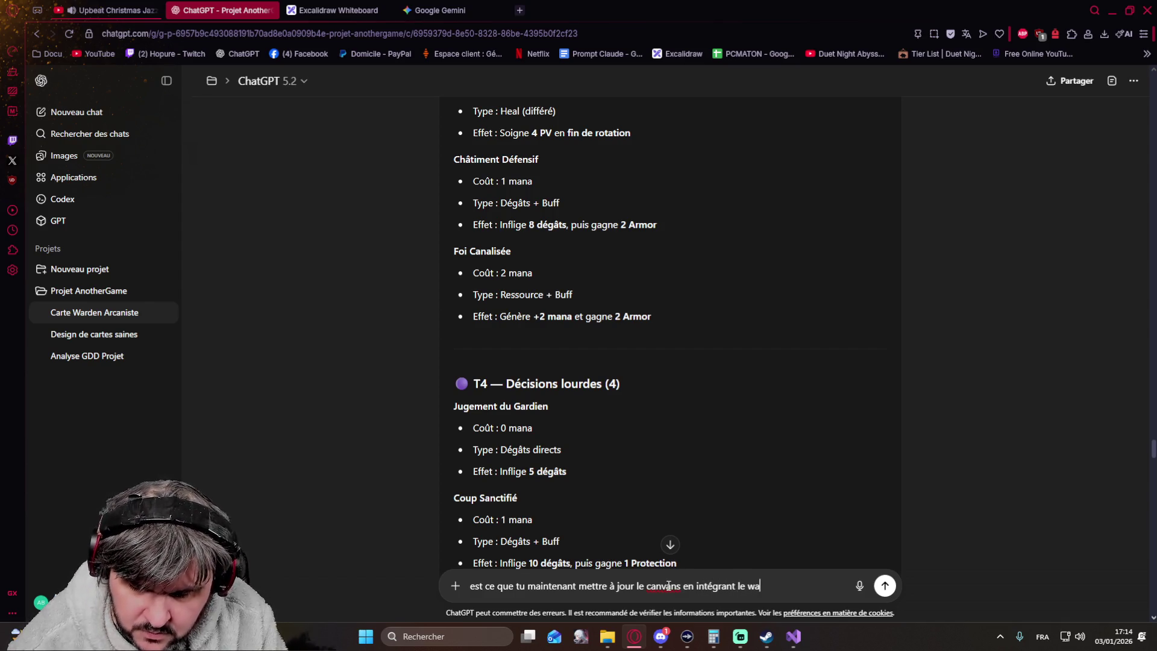
pyautogui.write('en stp')
pyautogui.press('Return')
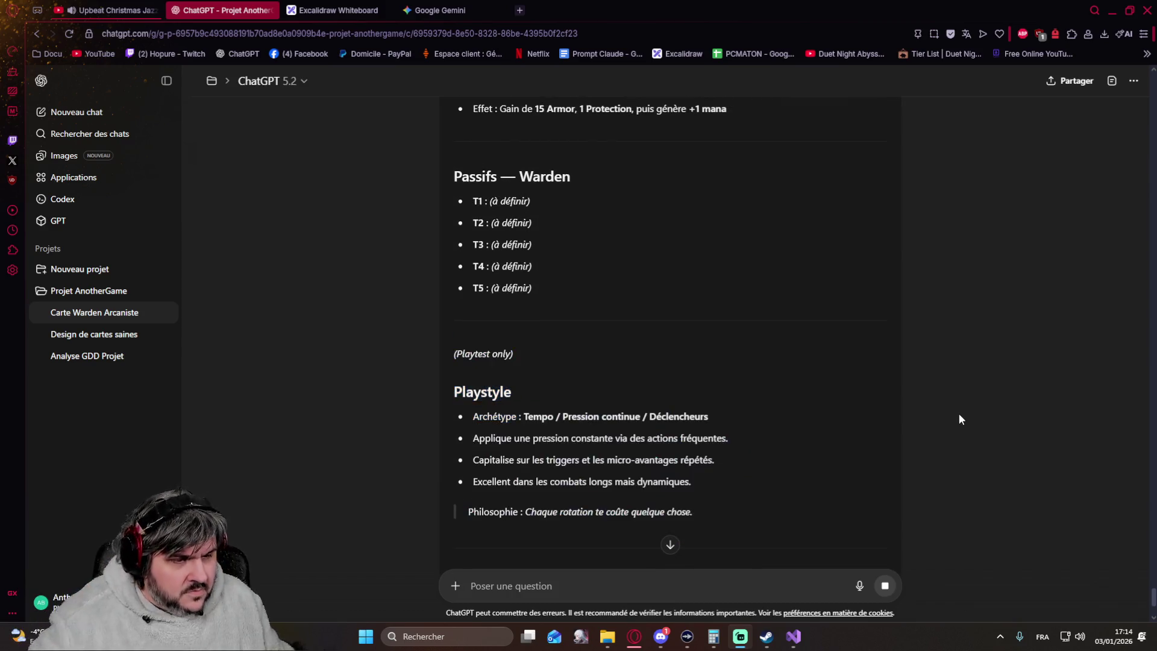
pyautogui.scroll(2, 681, 286)
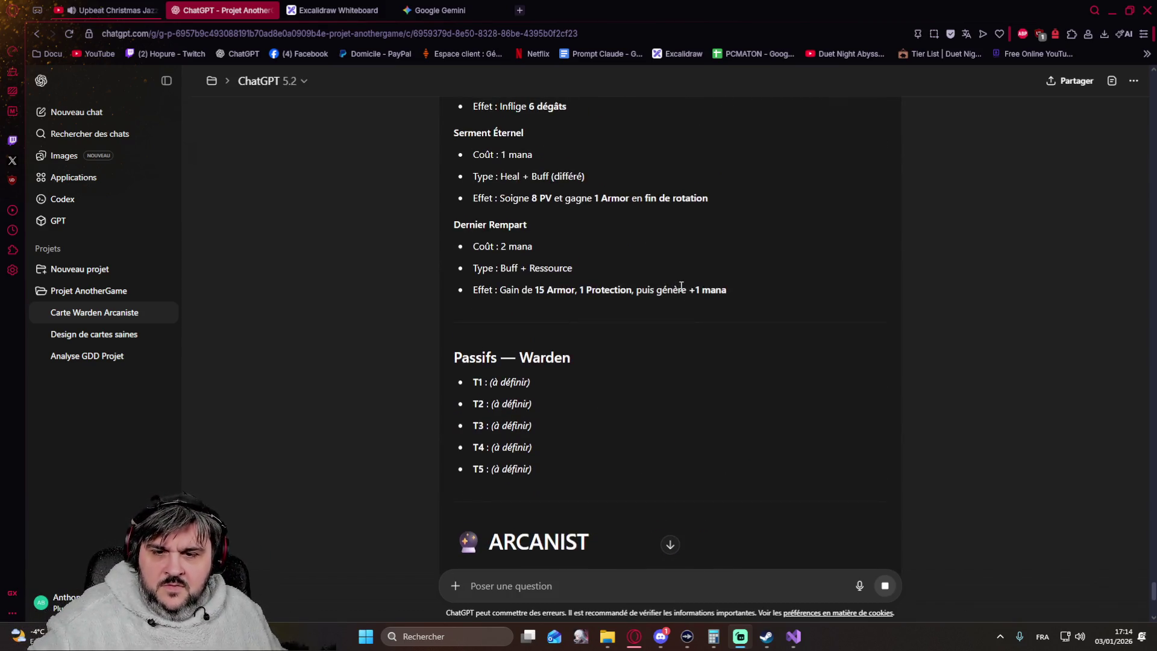
pyautogui.scroll(-3, 681, 287)
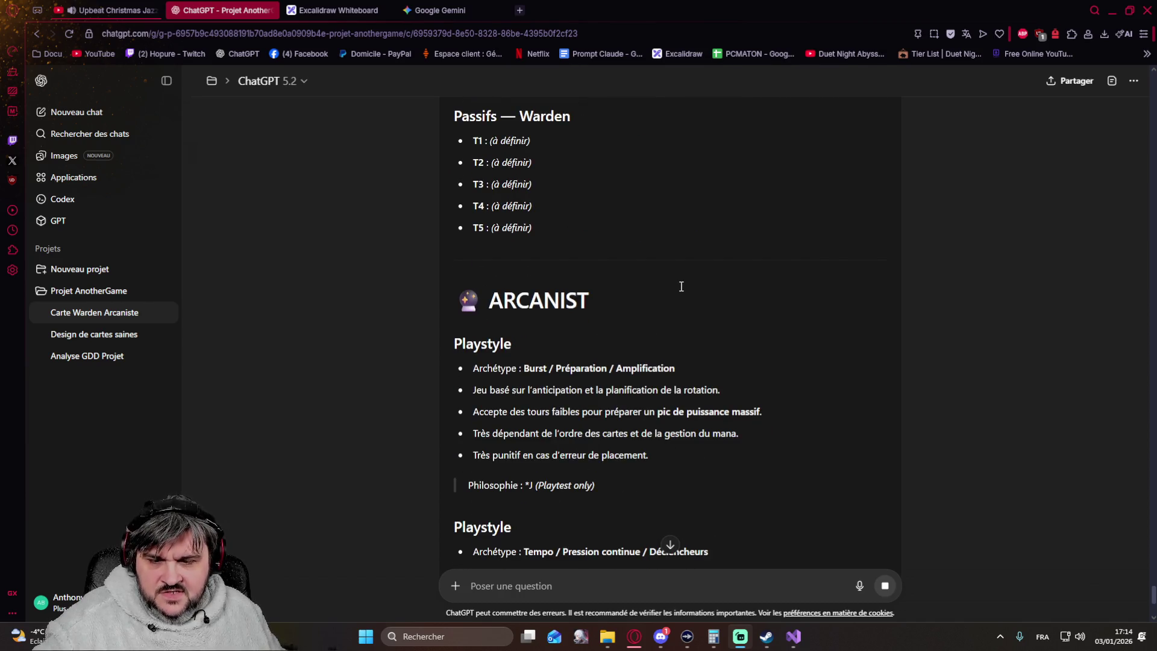
pyautogui.scroll(1, 681, 287)
pyautogui.scroll(4, 680, 286)
pyautogui.scroll(3, 681, 286)
pyautogui.scroll(3, 681, 287)
pyautogui.scroll(3, 681, 287)
pyautogui.scroll(3, 682, 287)
pyautogui.scroll(3, 678, 287)
pyautogui.scroll(2, 674, 288)
pyautogui.scroll(3, 674, 288)
pyautogui.scroll(3, 675, 287)
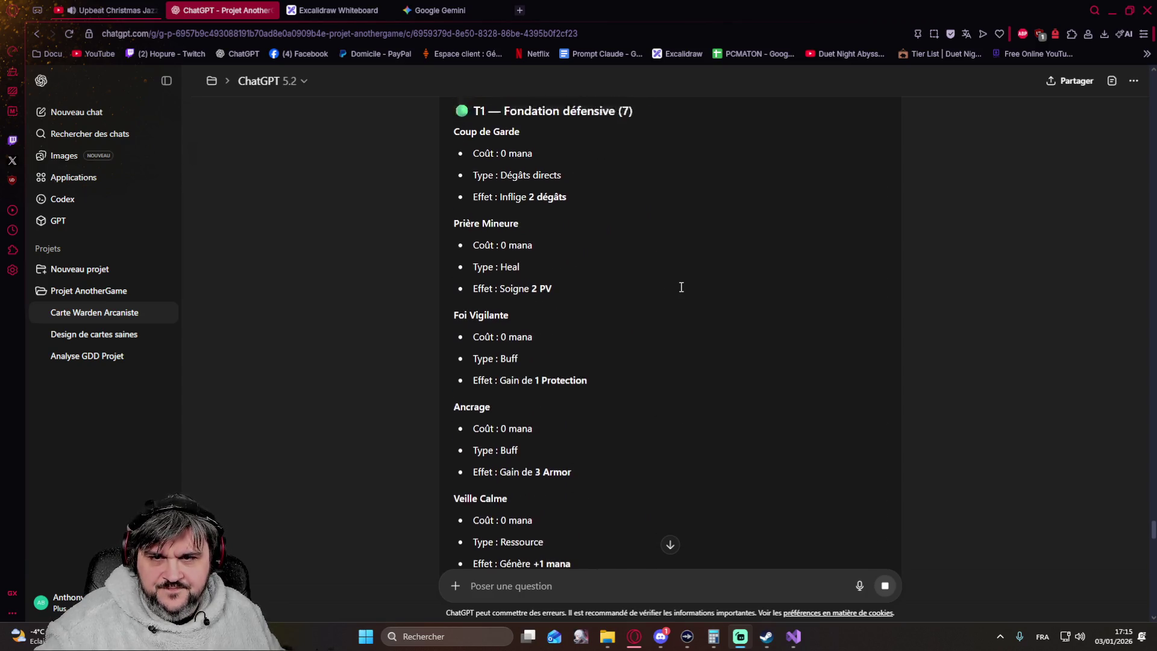
pyautogui.scroll(3, 679, 286)
pyautogui.scroll(-2, 681, 288)
pyautogui.scroll(-5, 678, 288)
pyautogui.scroll(-3, 675, 289)
pyautogui.scroll(-3, 675, 288)
pyautogui.scroll(-3, 675, 289)
pyautogui.scroll(-5, 675, 288)
pyautogui.scroll(-2, 675, 288)
pyautogui.scroll(-4, 674, 289)
pyautogui.scroll(-4, 675, 288)
pyautogui.scroll(-3, 675, 288)
pyautogui.scroll(-2, 674, 288)
pyautogui.scroll(-3, 674, 289)
pyautogui.scroll(-3, 675, 288)
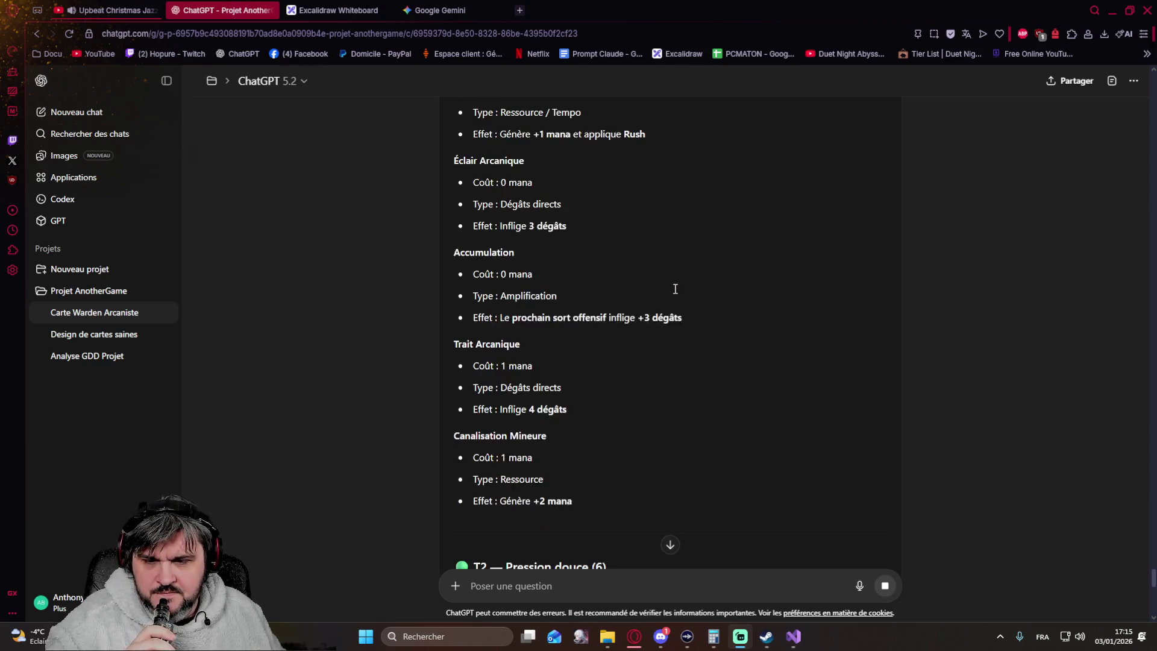
pyautogui.scroll(-3, 675, 288)
pyautogui.scroll(-3, 674, 288)
pyautogui.scroll(-3, 675, 288)
pyautogui.scroll(-3, 675, 288)
pyautogui.scroll(-3, 675, 289)
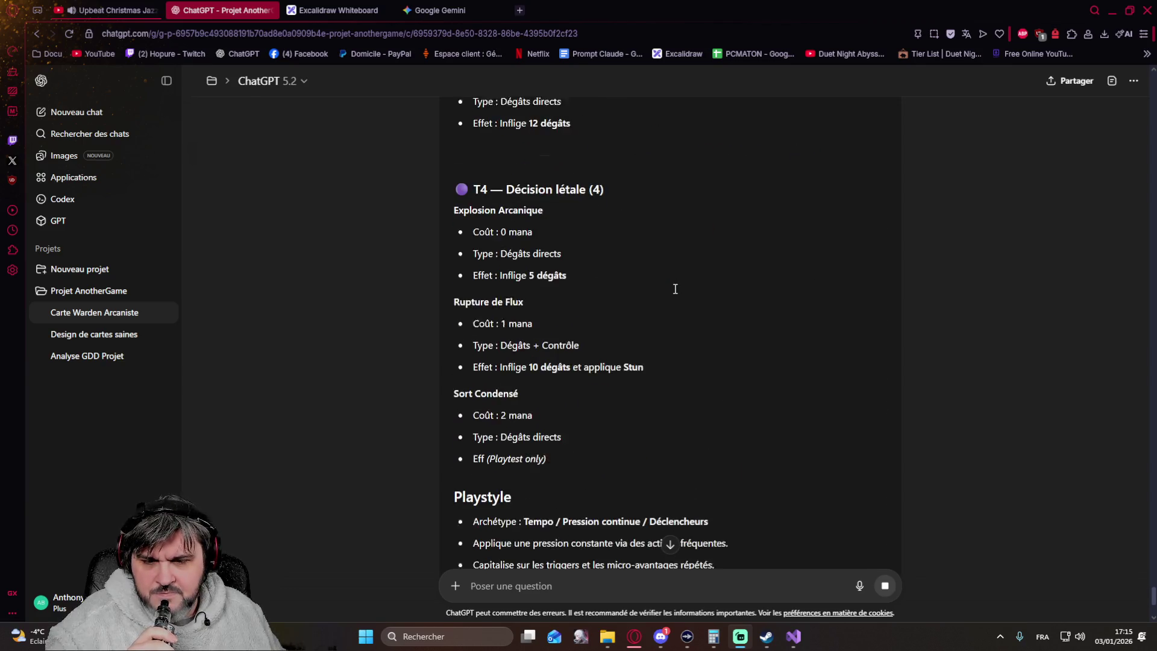
pyautogui.scroll(-3, 675, 288)
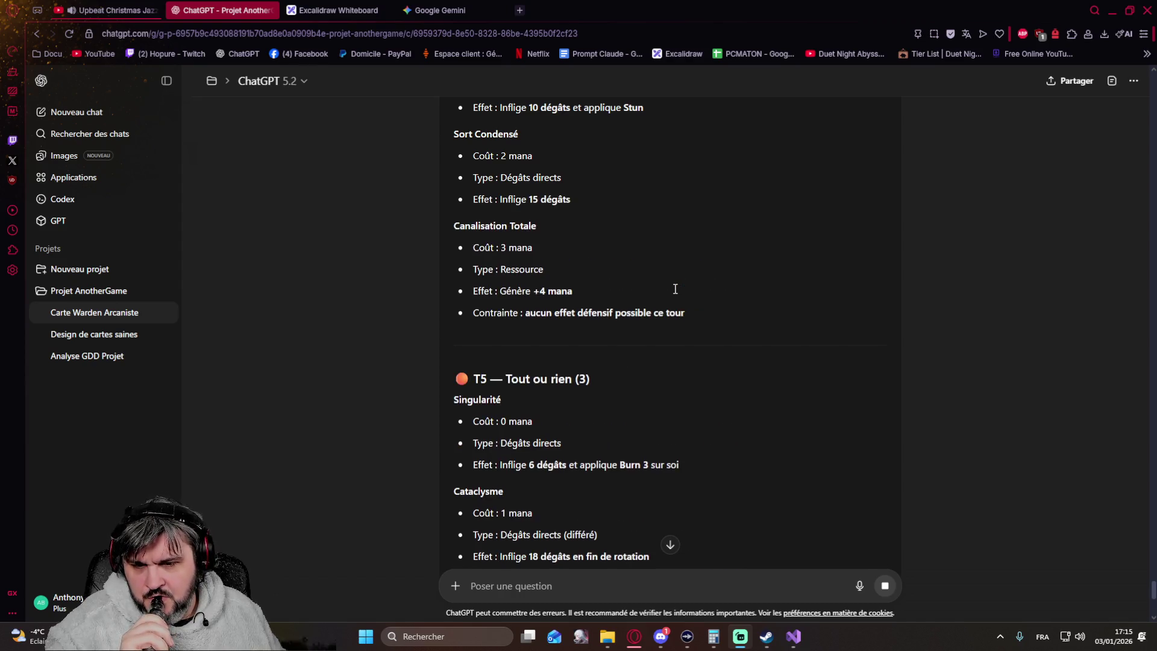
pyautogui.scroll(-2, 674, 289)
pyautogui.scroll(-2, 674, 289)
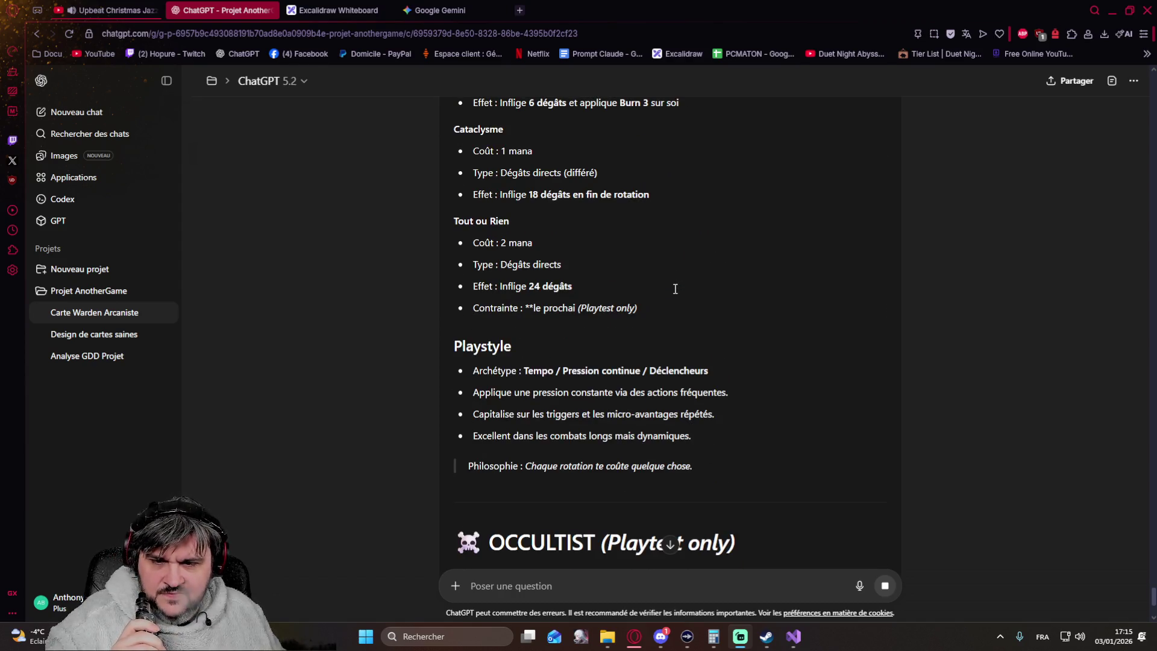
pyautogui.scroll(3, 675, 288)
pyautogui.scroll(3, 674, 289)
pyautogui.scroll(4, 674, 288)
pyautogui.scroll(3, 675, 289)
pyautogui.scroll(3, 674, 289)
pyautogui.scroll(3, 675, 289)
pyautogui.scroll(3, 674, 289)
pyautogui.scroll(3, 675, 289)
pyautogui.scroll(3, 675, 289)
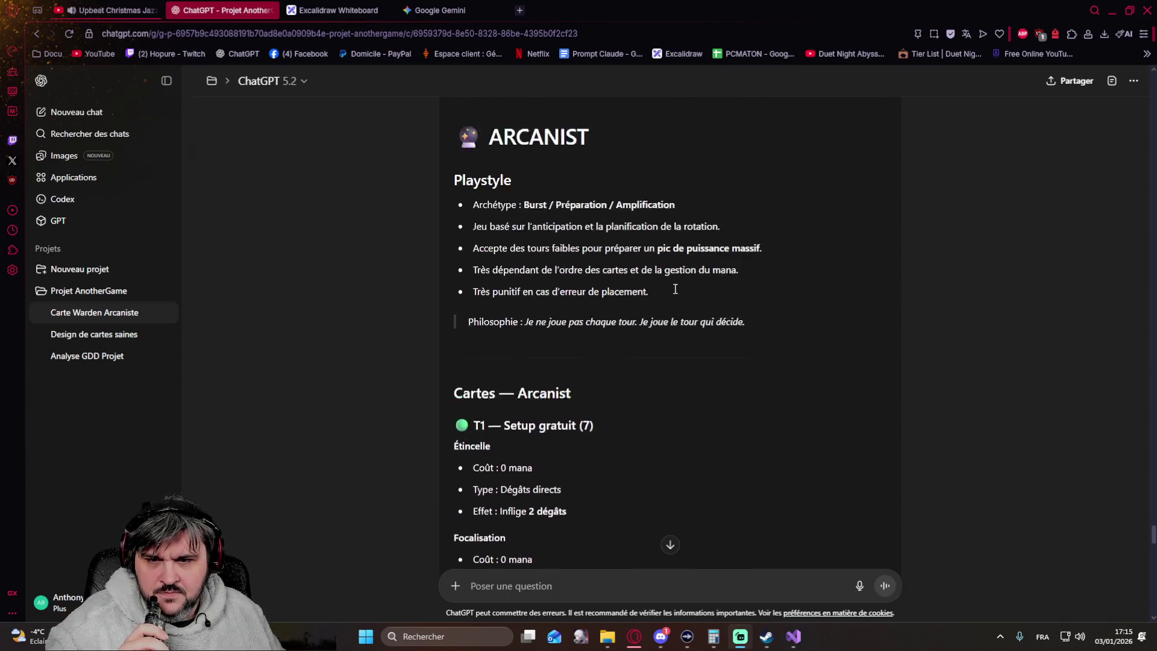
pyautogui.scroll(-3, 675, 289)
pyautogui.scroll(-3, 674, 289)
pyautogui.scroll(-3, 675, 288)
pyautogui.scroll(-3, 675, 289)
pyautogui.scroll(-3, 675, 289)
pyautogui.scroll(-3, 674, 288)
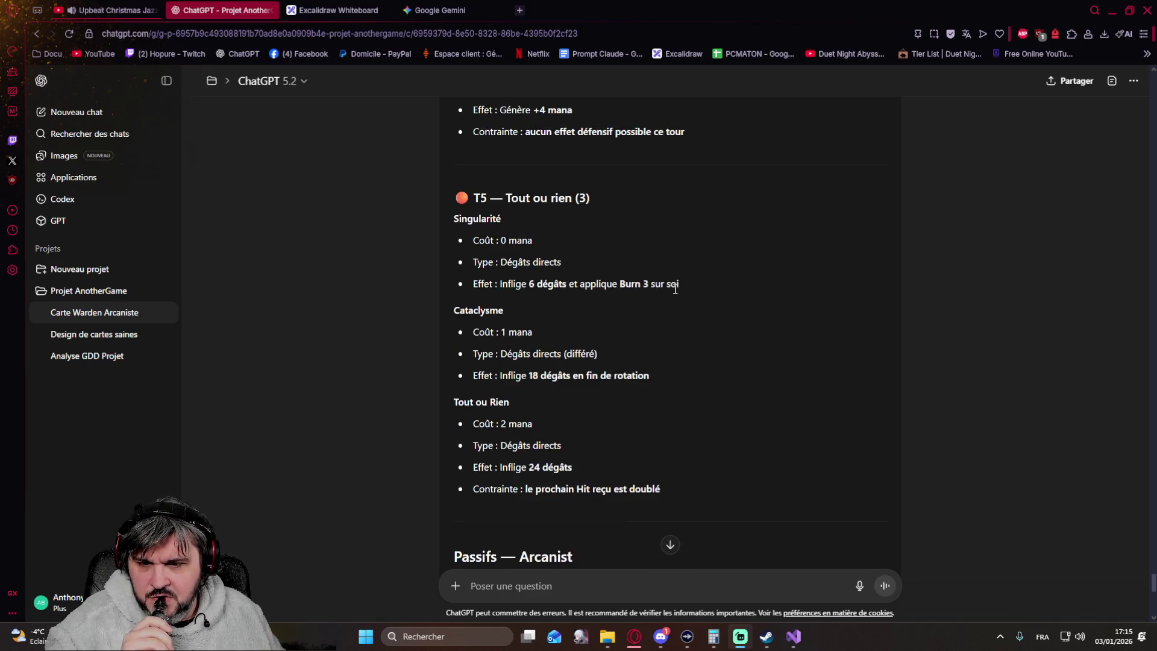
pyautogui.scroll(-3, 675, 289)
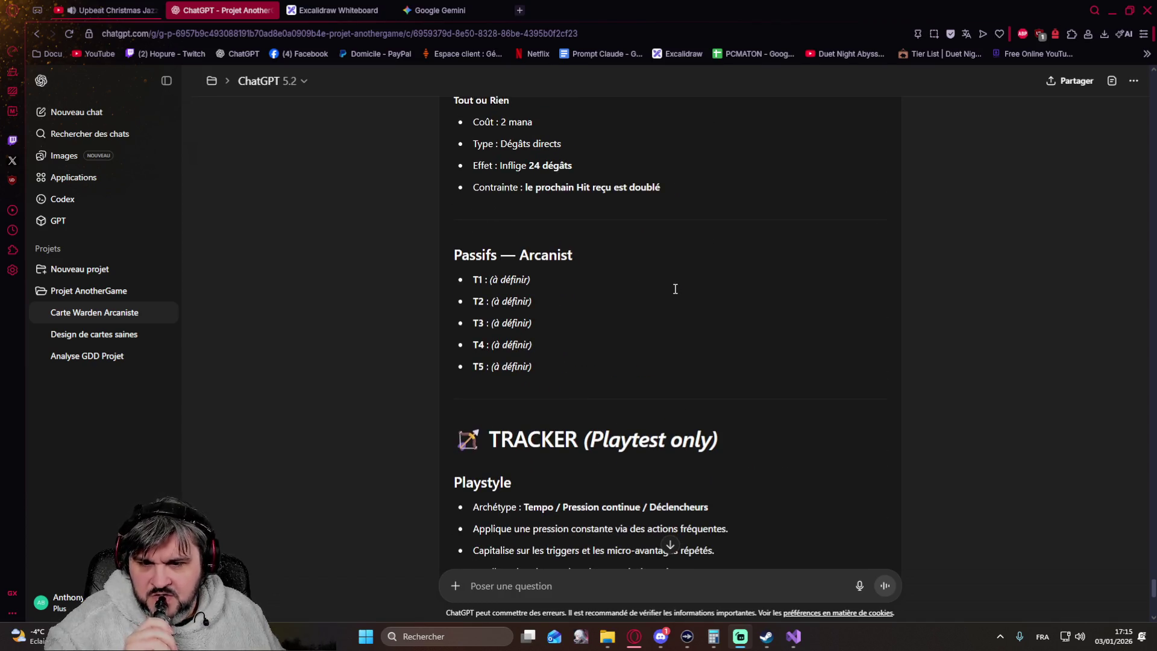
pyautogui.scroll(2, 675, 289)
pyautogui.scroll(2, 675, 288)
pyautogui.scroll(-1, 674, 288)
pyautogui.scroll(-4, 675, 288)
pyautogui.scroll(-1, 674, 288)
pyautogui.scroll(-4, 674, 288)
pyautogui.scroll(4, 674, 288)
pyautogui.scroll(4, 674, 289)
pyautogui.scroll(5, 674, 288)
pyautogui.scroll(5, 674, 288)
pyautogui.scroll(5, 674, 288)
pyautogui.scroll(5, 675, 288)
pyautogui.scroll(5, 675, 289)
pyautogui.scroll(4, 674, 288)
pyautogui.scroll(-2, 674, 288)
pyautogui.scroll(5, 675, 288)
pyautogui.scroll(5, 675, 289)
pyautogui.scroll(5, 674, 289)
pyautogui.scroll(5, 675, 288)
pyautogui.scroll(5, 675, 289)
pyautogui.scroll(3, 675, 289)
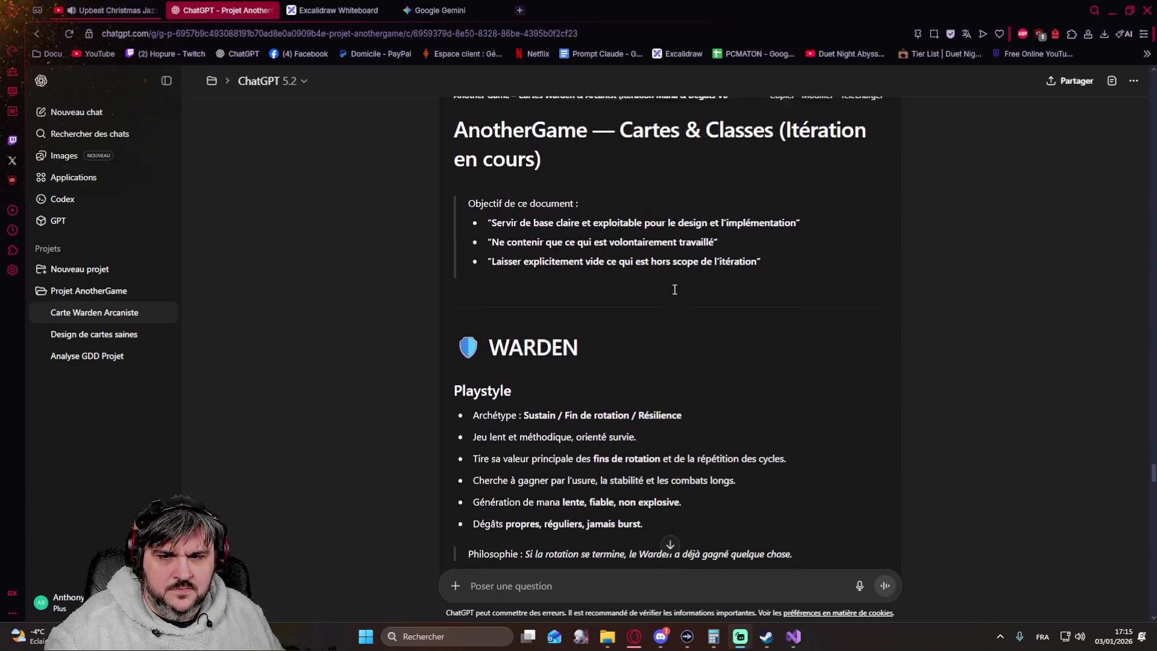
pyautogui.scroll(3, 817, 281)
# Step: Review the regenerated document's complete Warden and Arcanist T1–T5 card lists
pyautogui.click(908, 301)
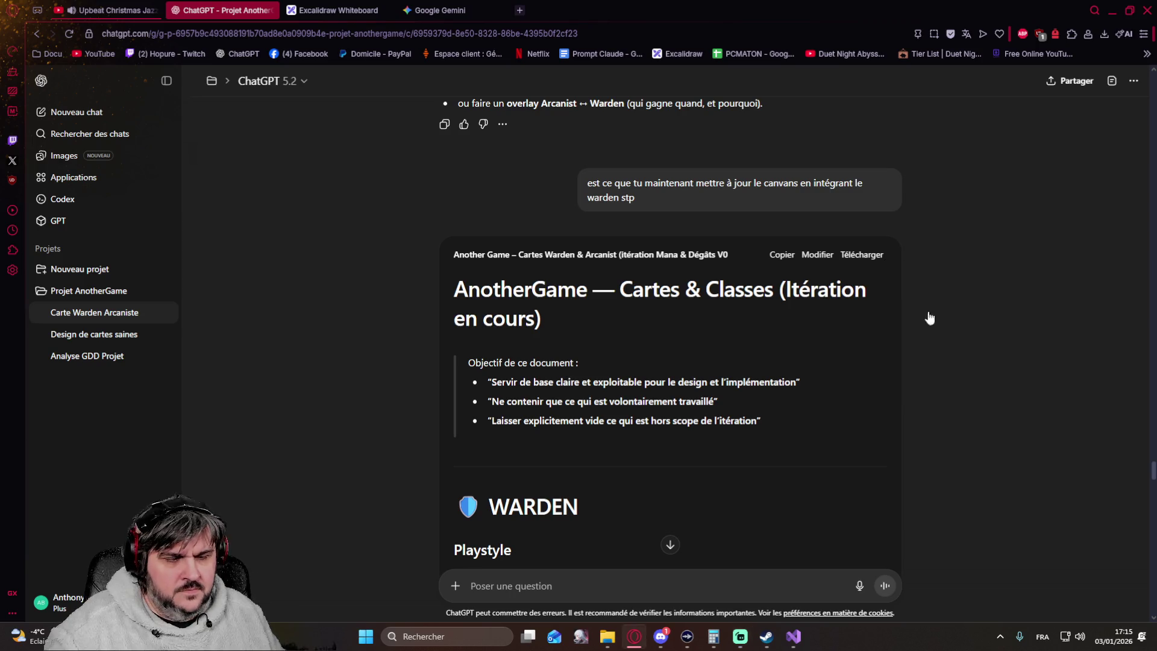
# Step: Download the Warden & Arcanist document as Markdown (.md) and reveal it in the Downloads folder
pyautogui.click(862, 254)
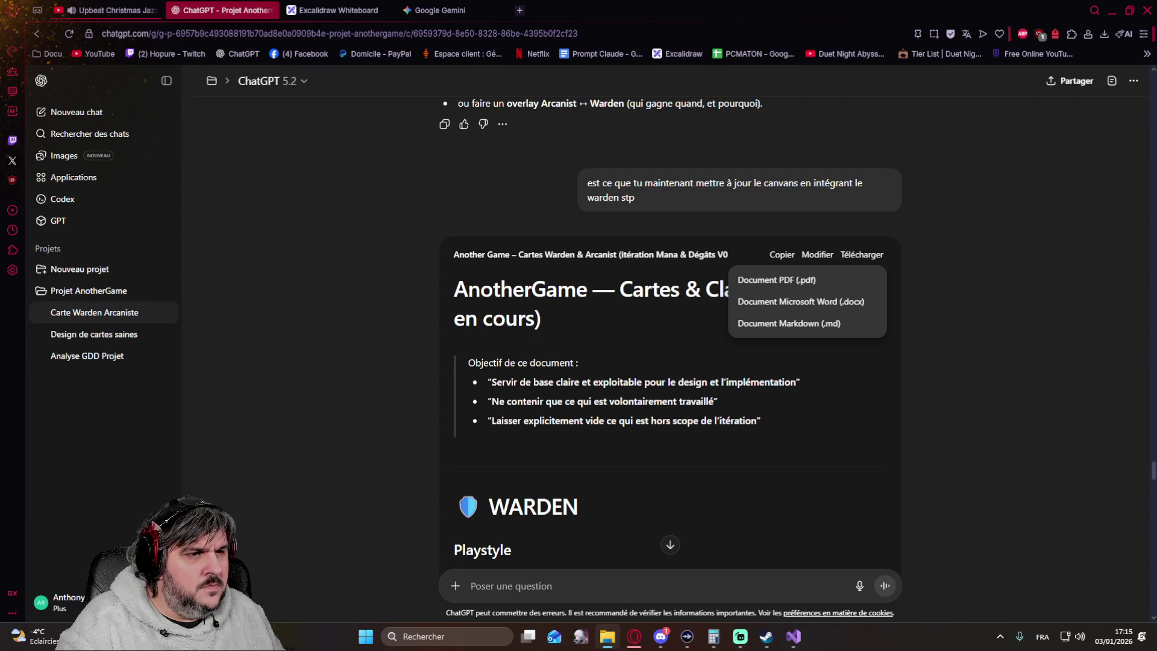
pyautogui.click(811, 324)
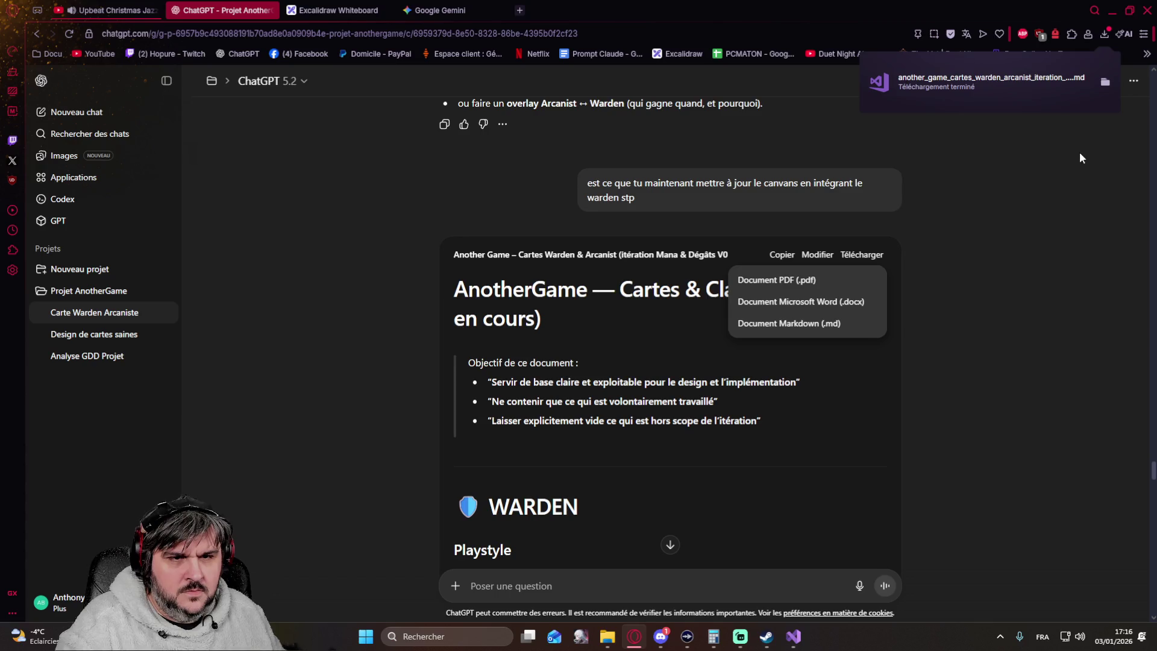
pyautogui.click(1105, 81)
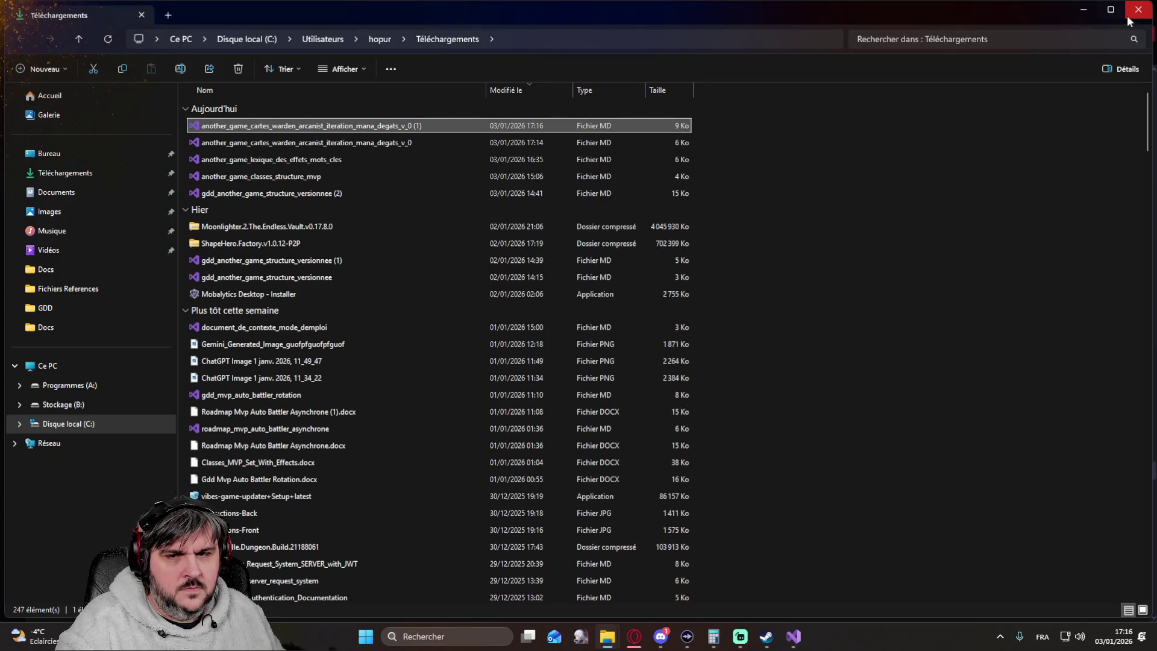
pyautogui.doubleClick(311, 127)
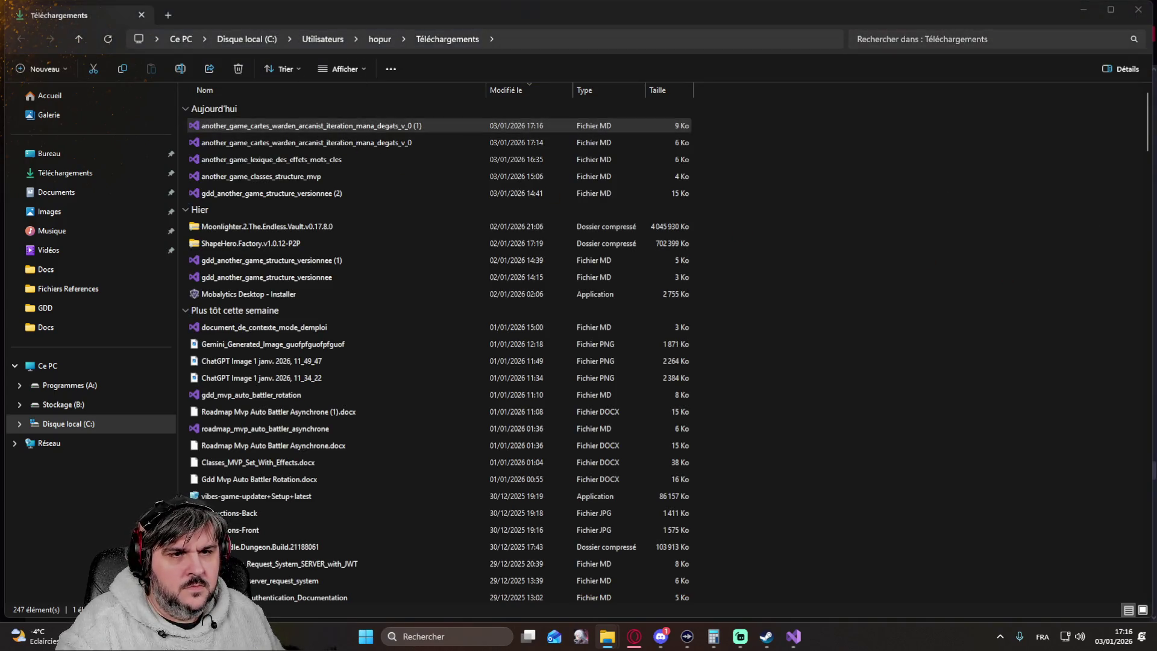
pyautogui.click(1137, 9)
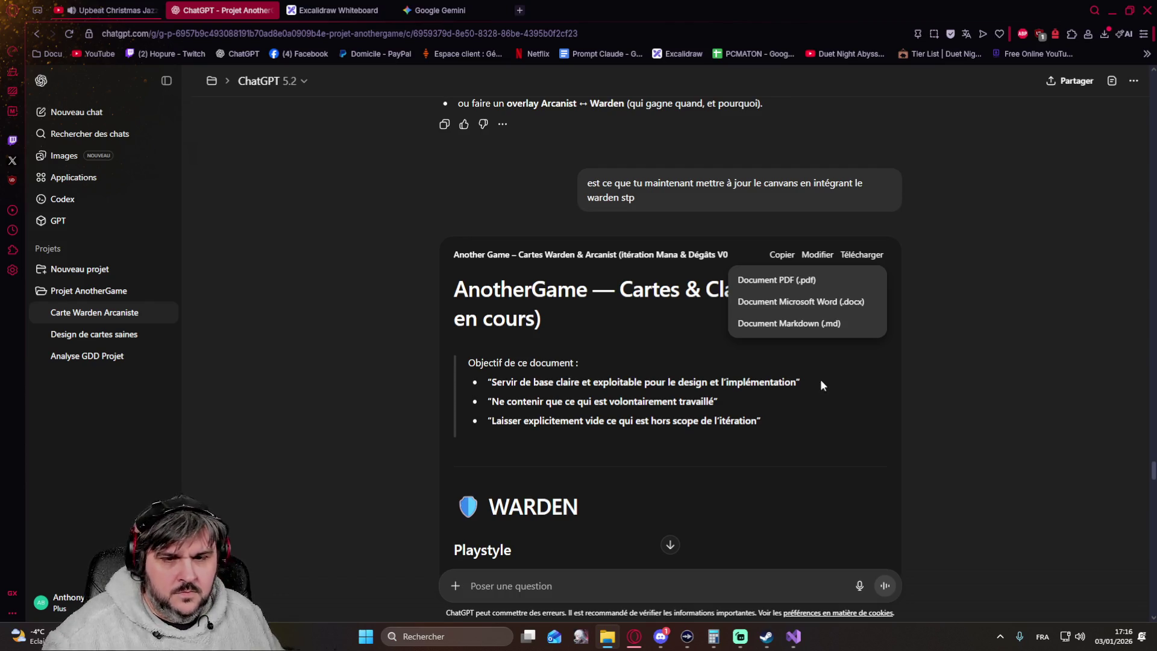
# Step: Send the message "passif Warden / Arcanist" asking for both classes' passives
pyautogui.click(676, 546)
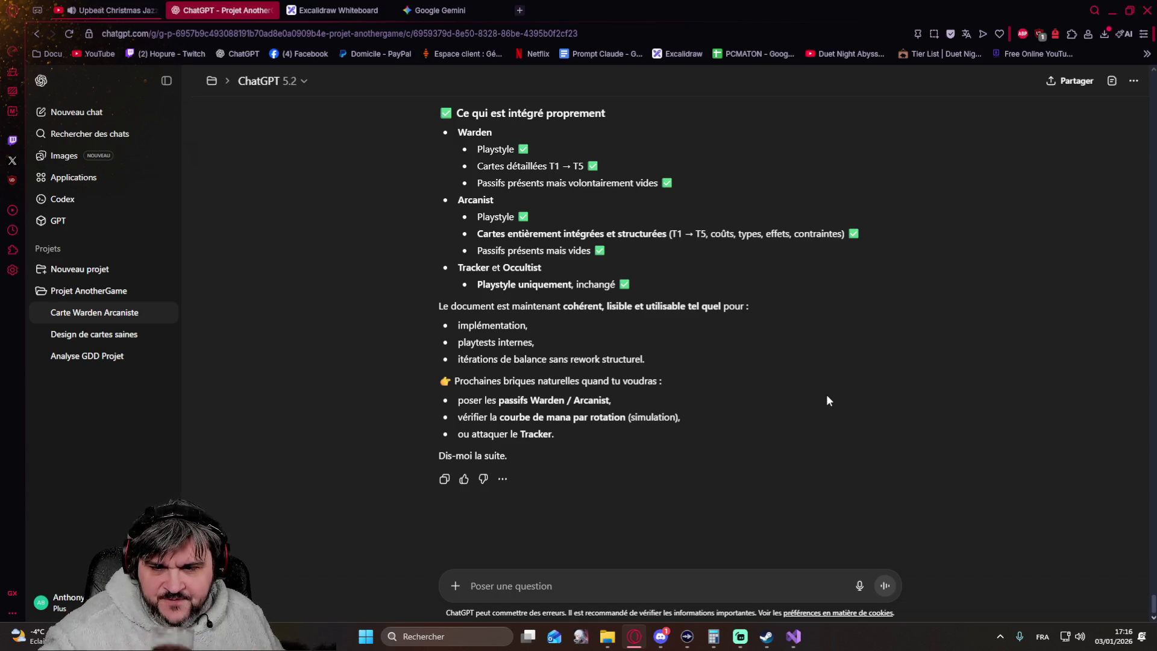
pyautogui.click(541, 581)
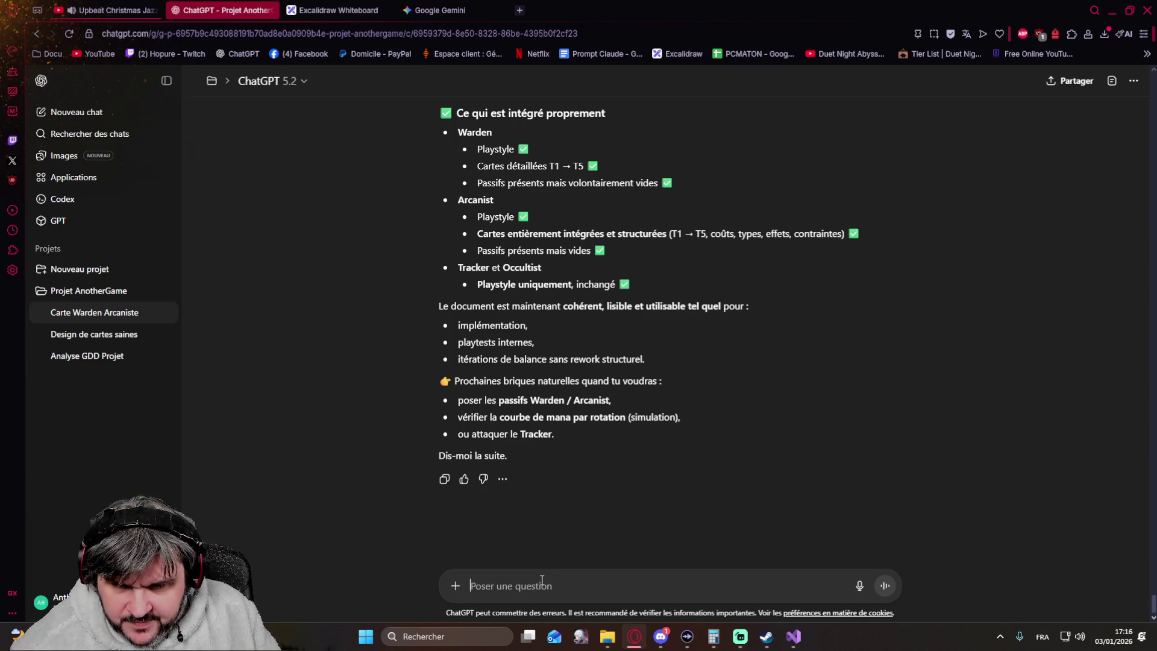
pyautogui.write('passif ')
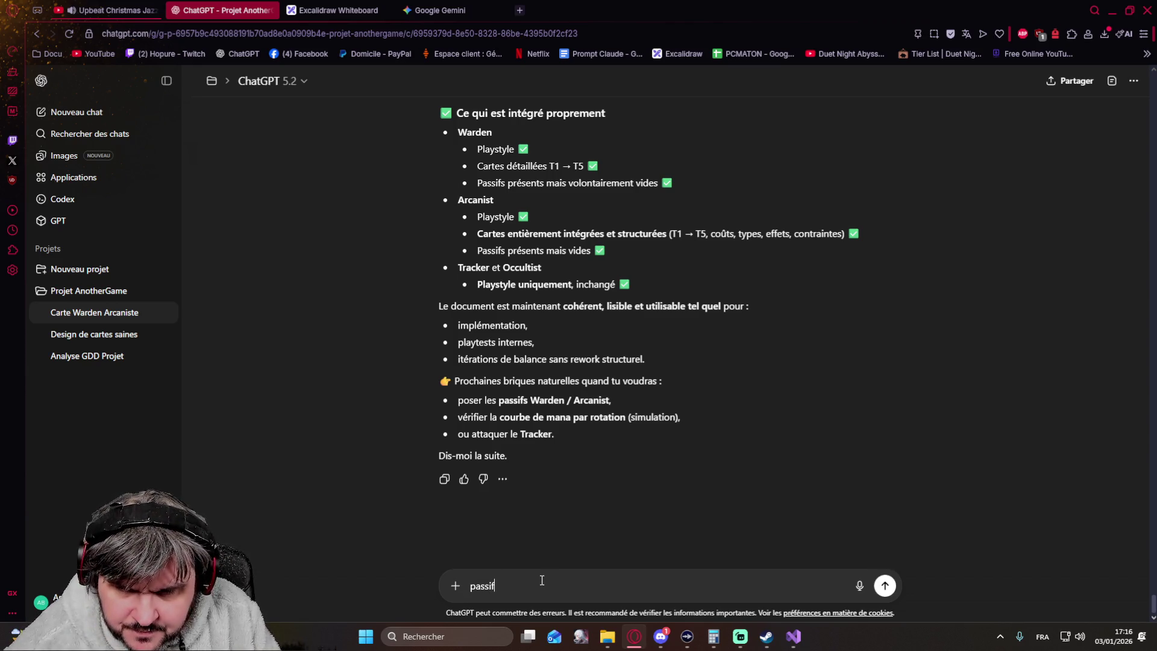
pyautogui.write('Warden / Arcanist')
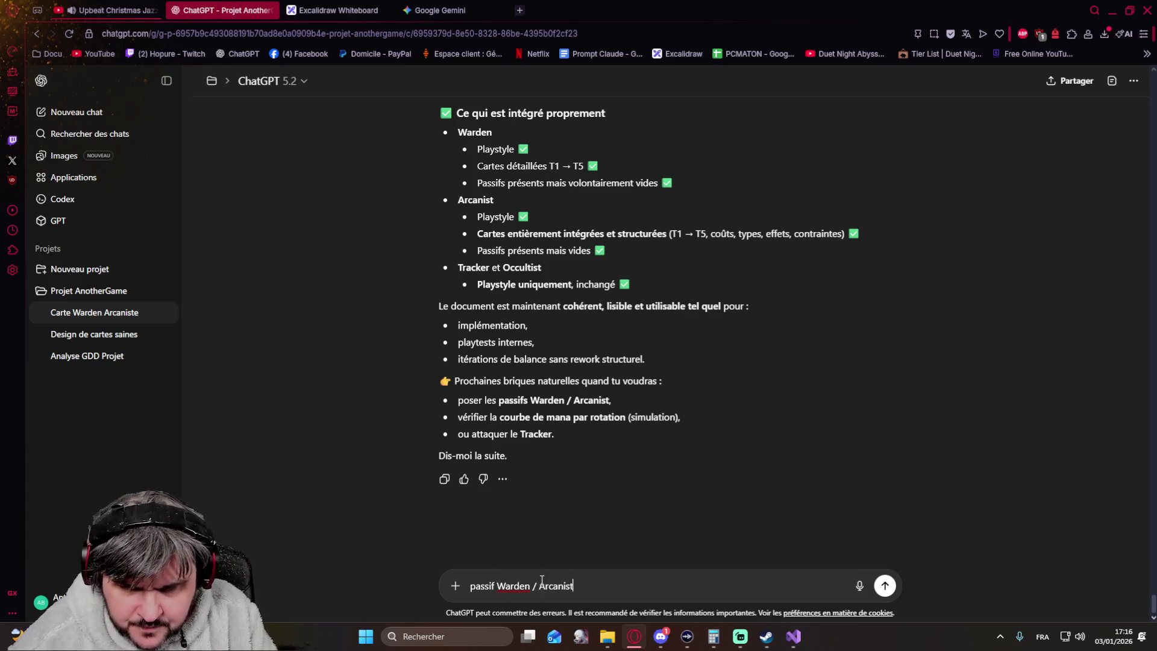
pyautogui.press('Return')
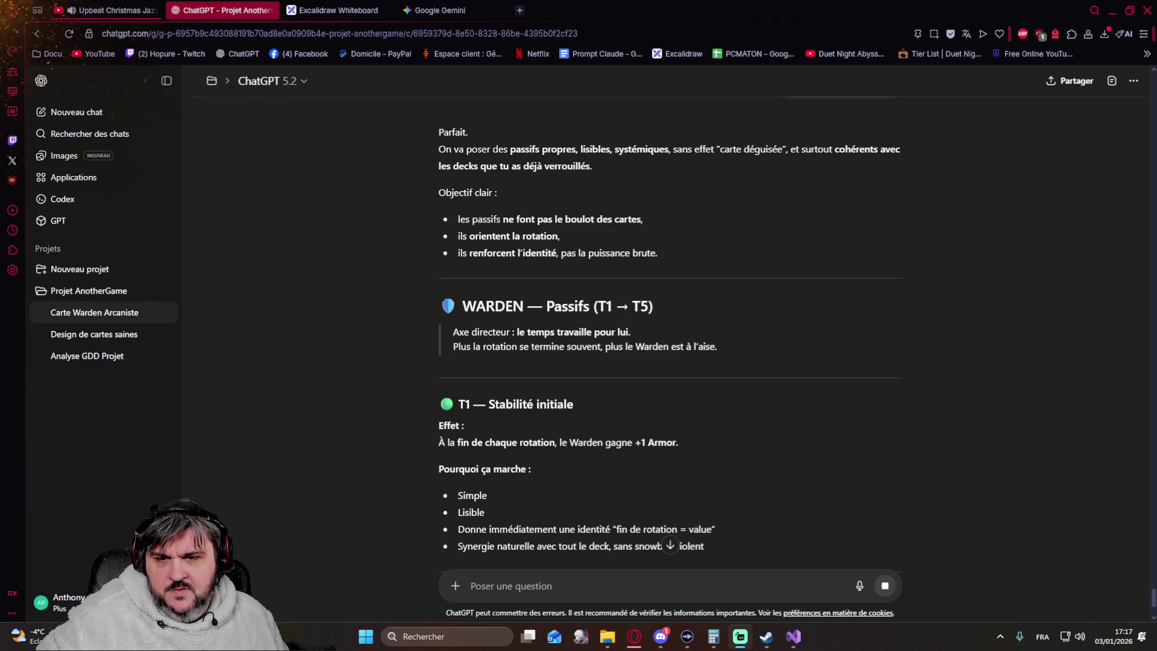
pyautogui.scroll(-2, 994, 334)
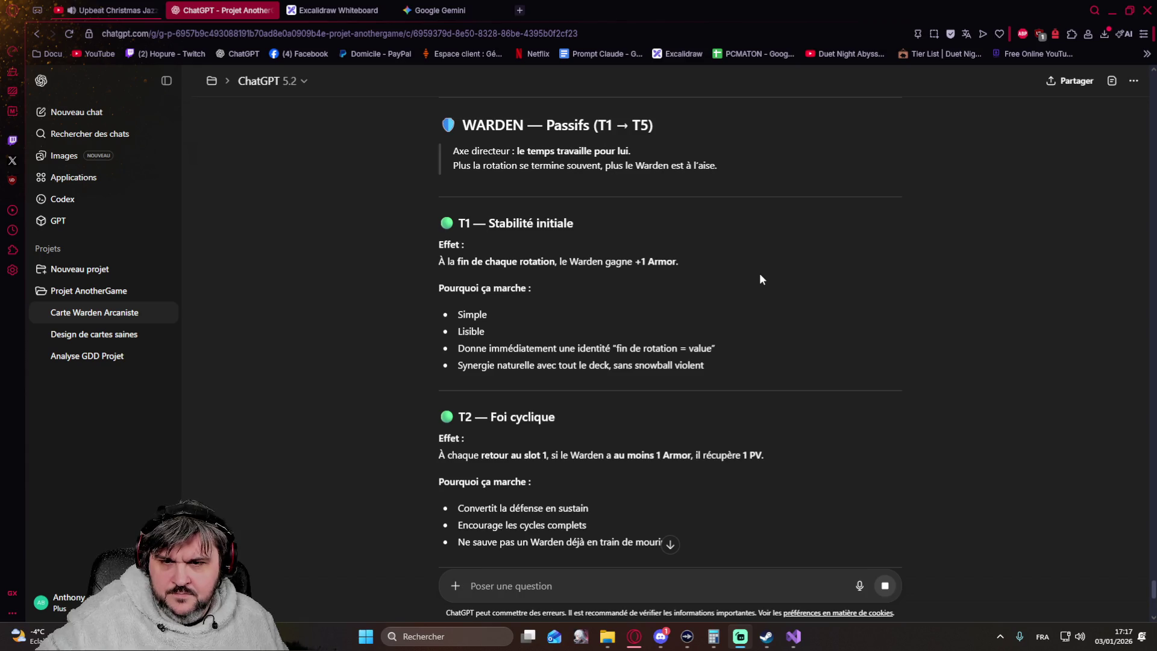
pyautogui.scroll(-2, 759, 279)
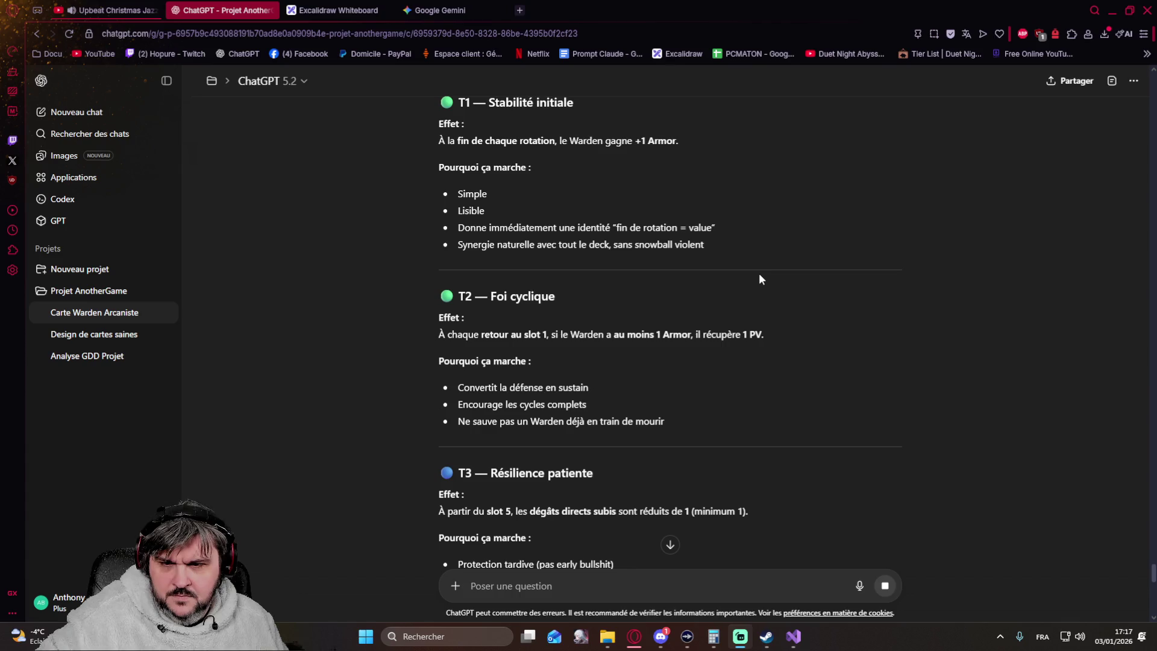
pyautogui.scroll(-2, 760, 275)
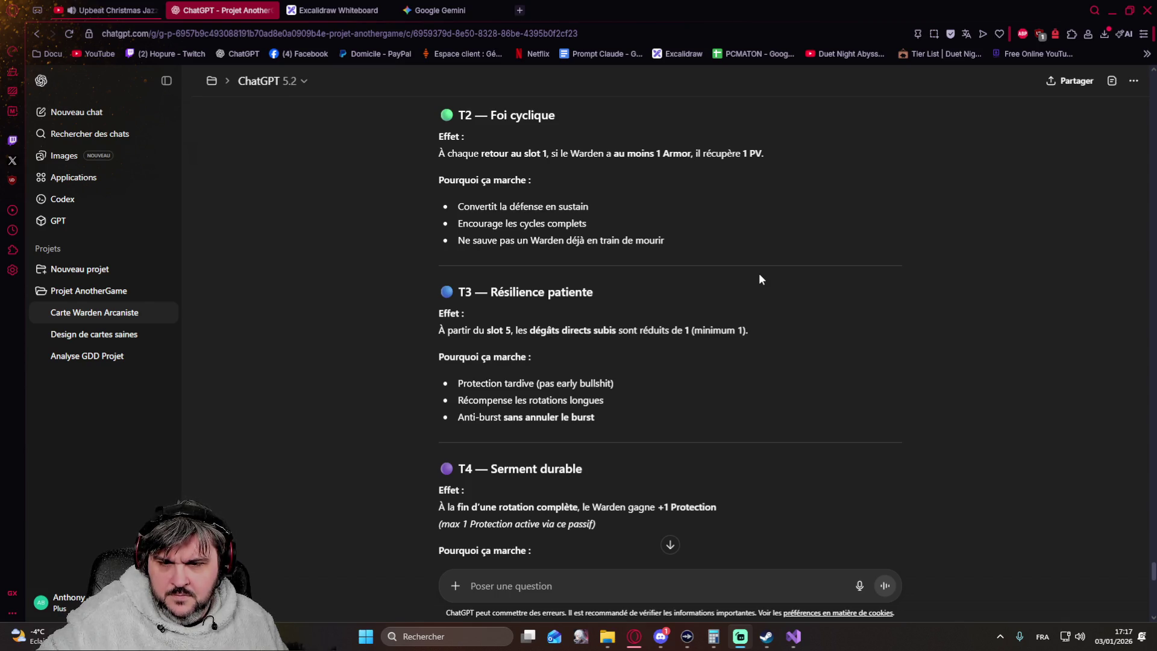
pyautogui.scroll(-2, 759, 278)
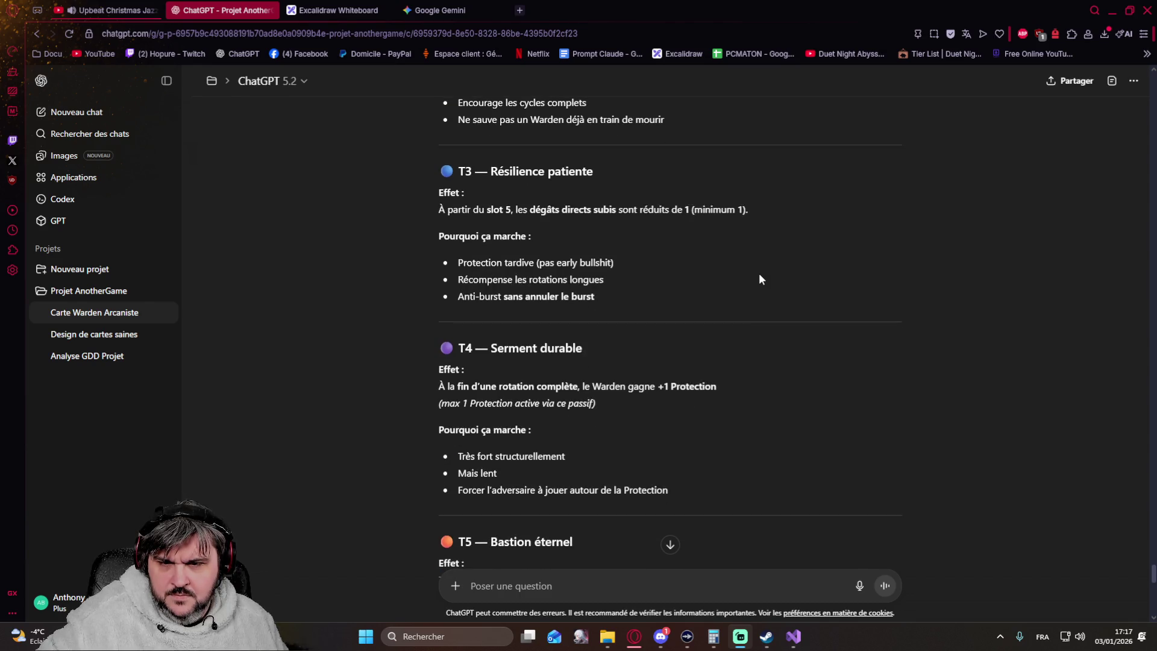
pyautogui.scroll(-2, 760, 279)
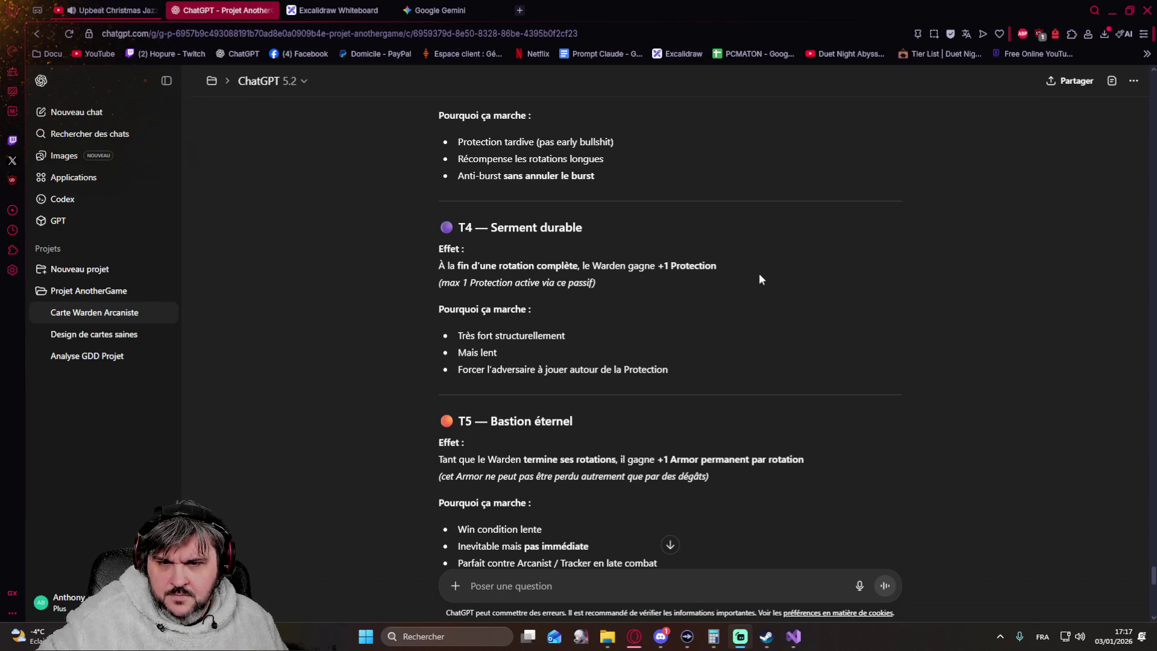
pyautogui.scroll(-2, 759, 274)
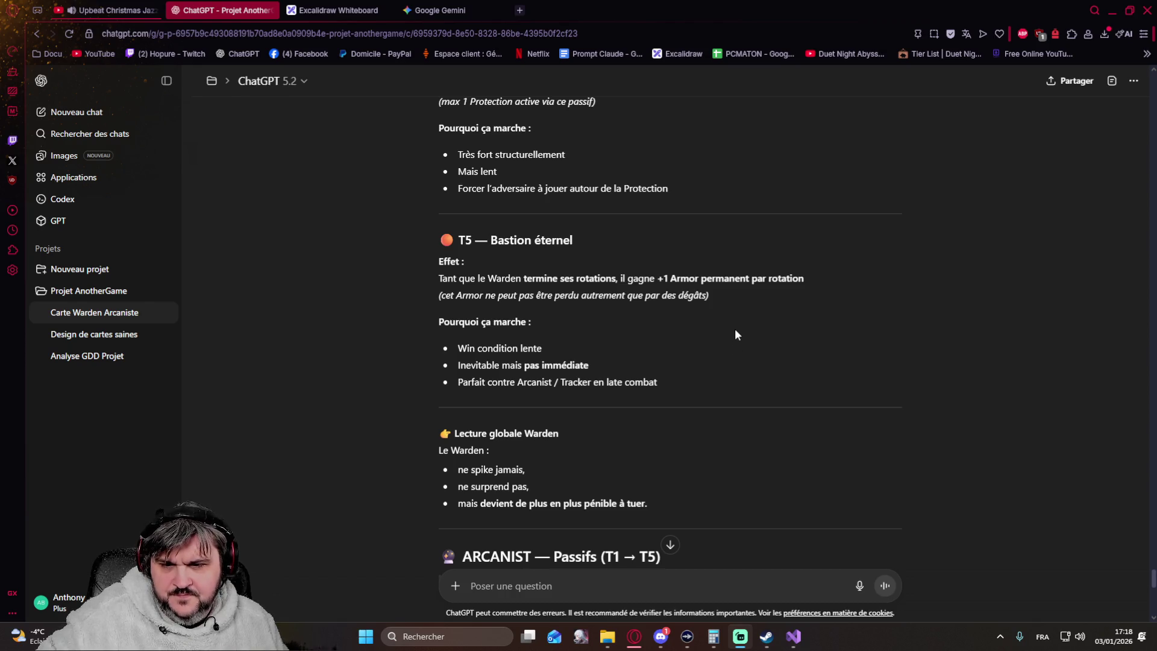
pyautogui.scroll(-2, 735, 333)
pyautogui.scroll(-3, 735, 333)
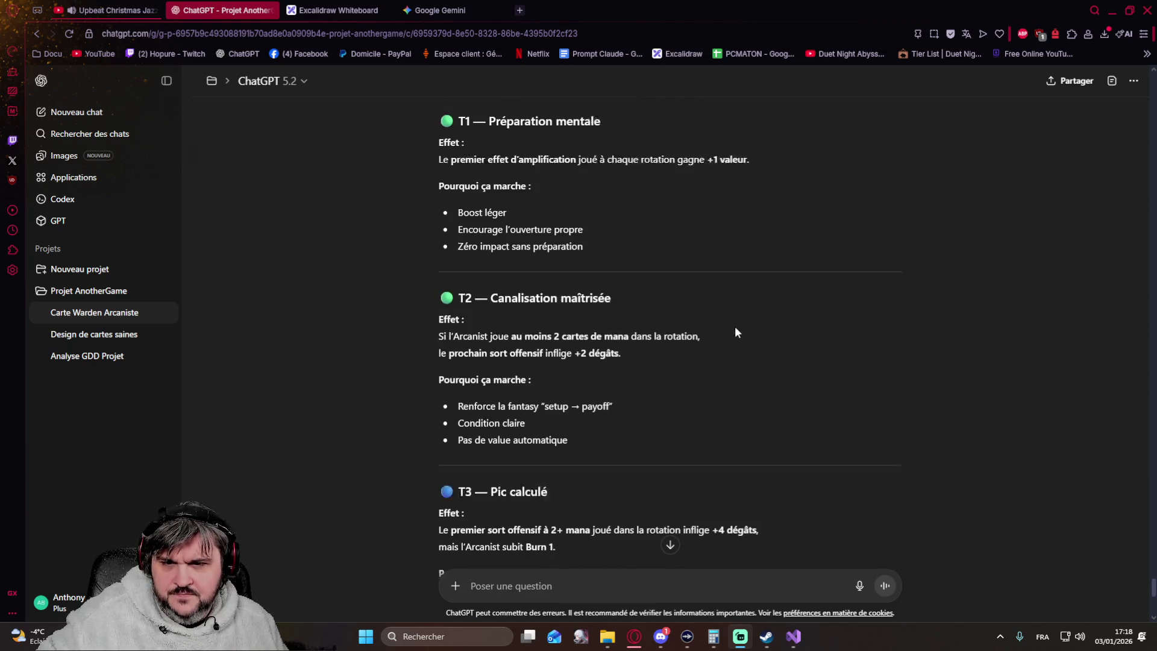
pyautogui.scroll(-1, 735, 333)
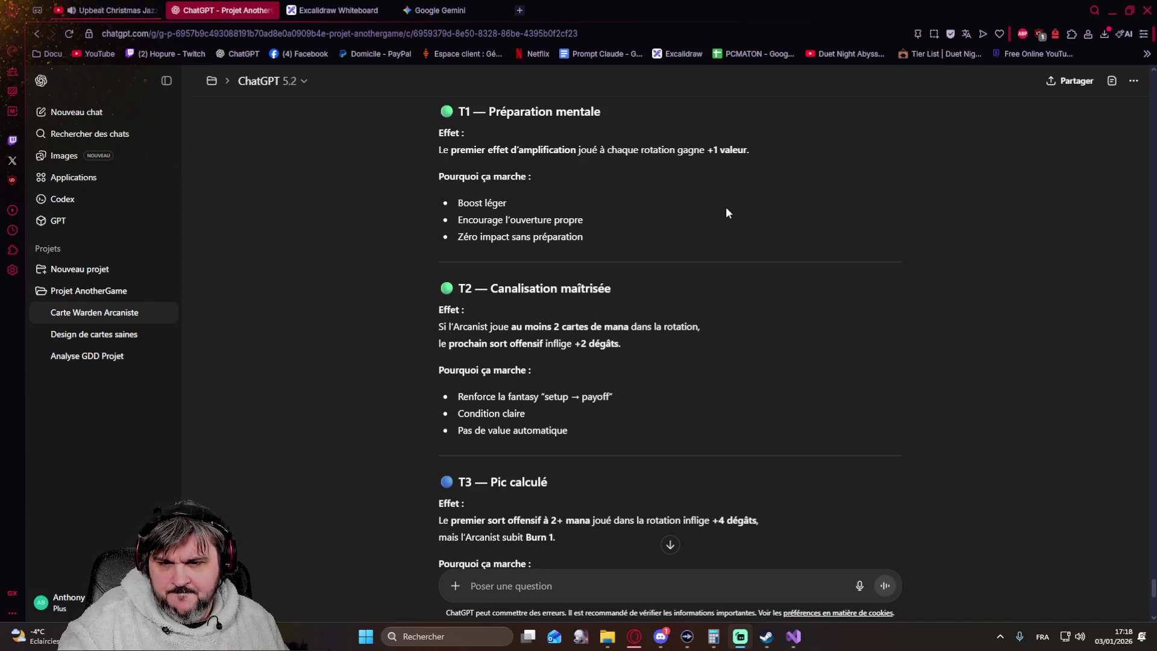
pyautogui.scroll(-2, 726, 213)
pyautogui.scroll(-1, 726, 213)
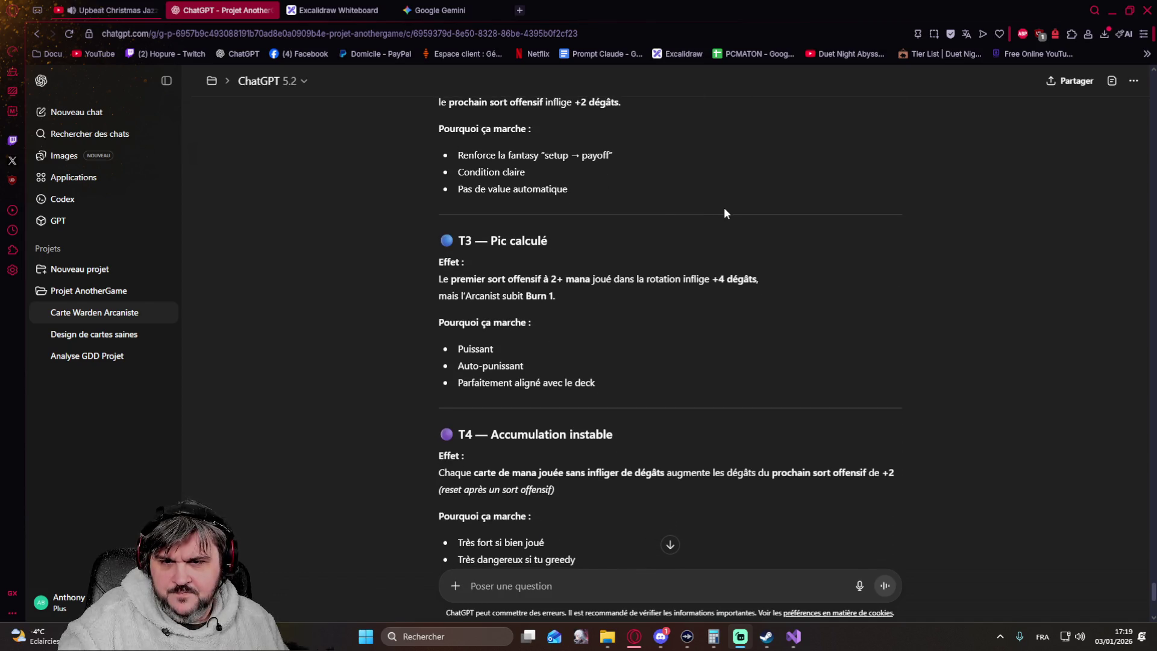
pyautogui.scroll(-3, 664, 215)
pyautogui.scroll(-3, 663, 215)
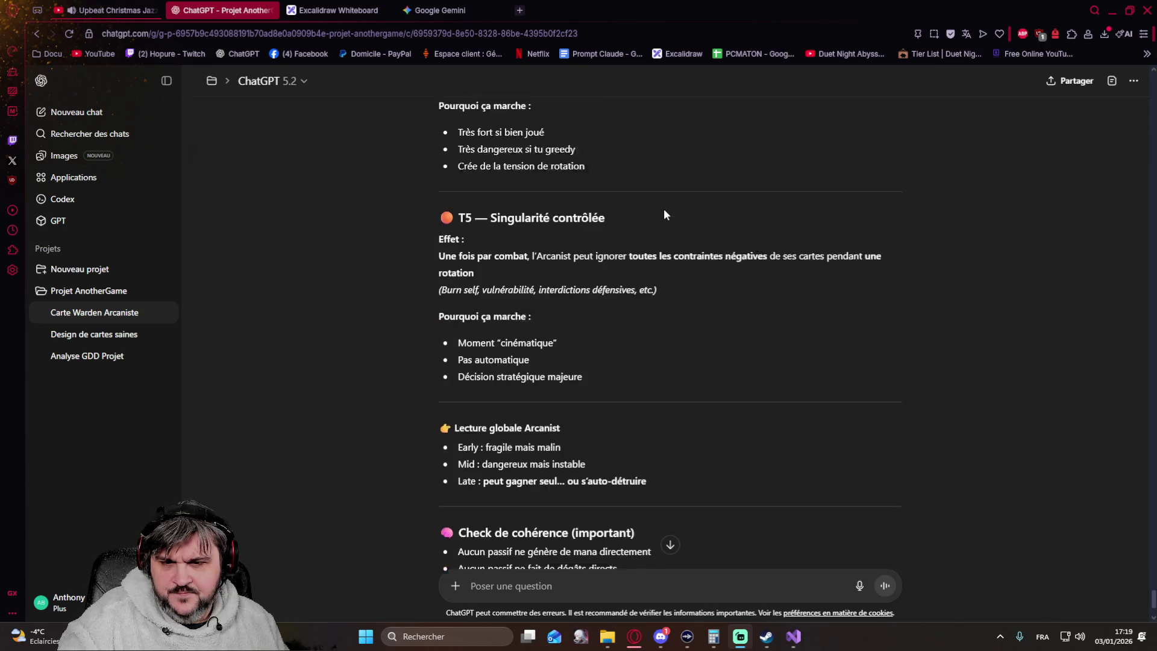
pyautogui.scroll(-1, 663, 215)
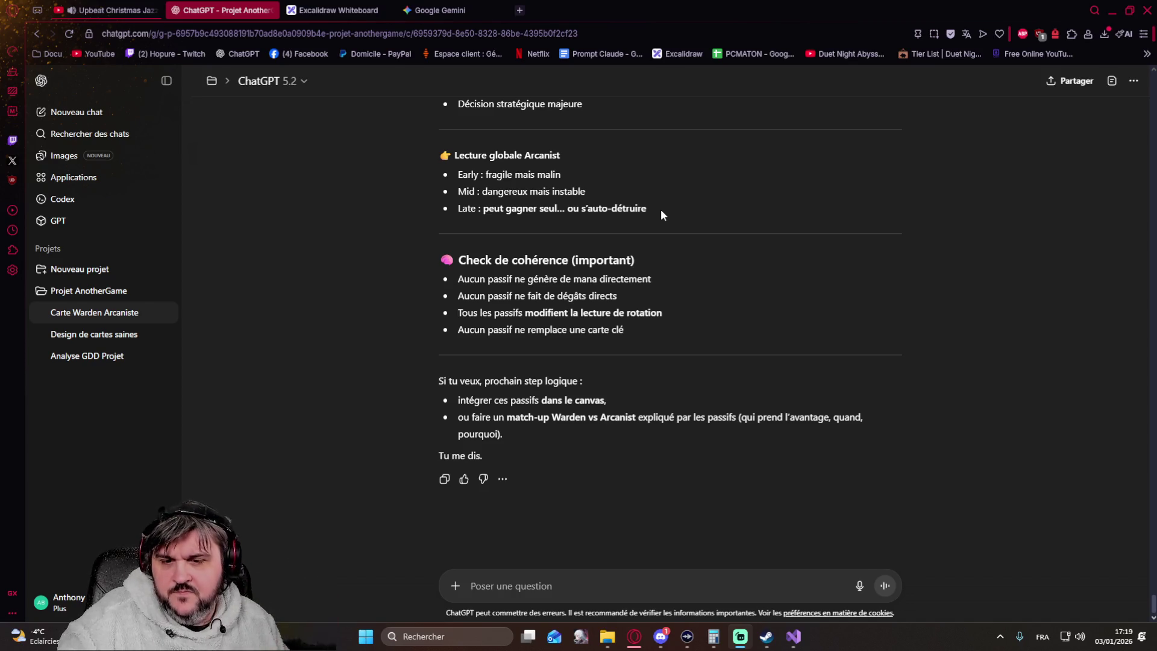
pyautogui.scroll(3, 661, 215)
pyautogui.scroll(3, 671, 201)
pyautogui.scroll(5, 672, 201)
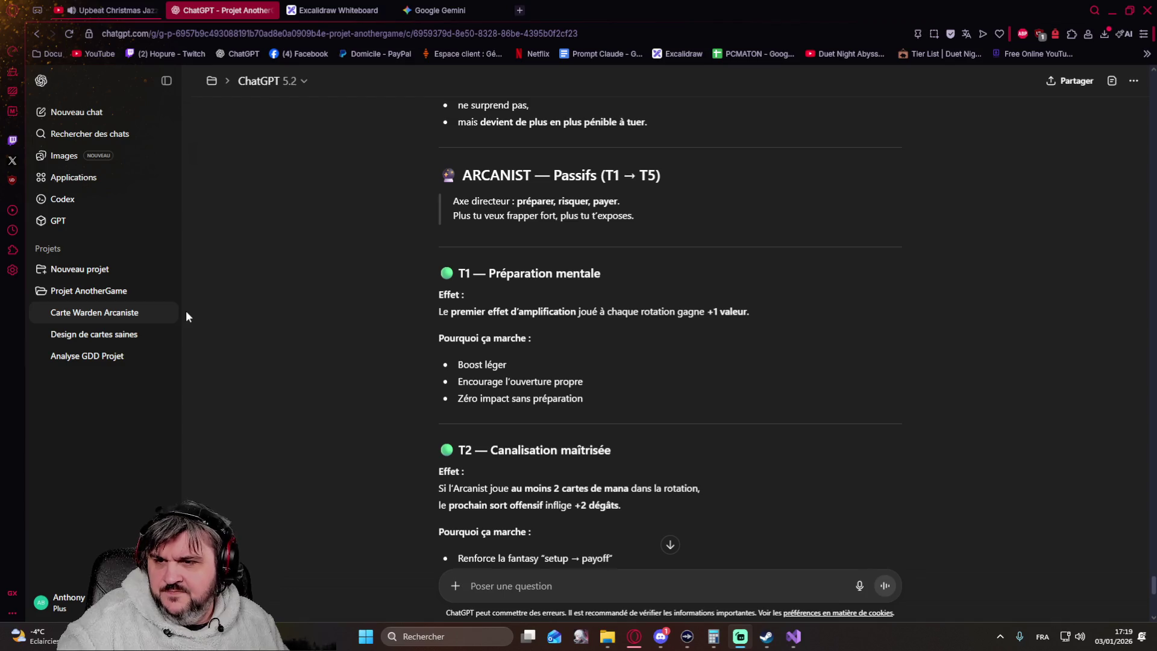
# Step: Open the Projet AnotherGame page from the sidebar
pyautogui.click(105, 294)
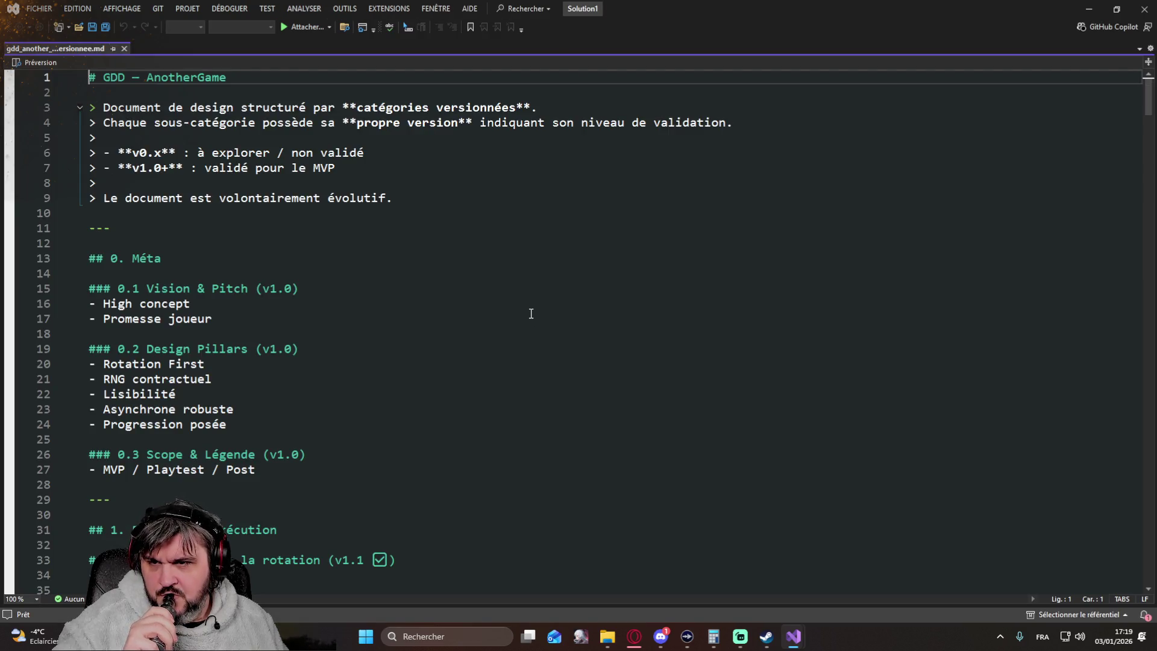
pyautogui.scroll(-3, 533, 318)
pyautogui.scroll(-3, 527, 312)
pyautogui.scroll(-5, 527, 311)
pyautogui.scroll(-3, 528, 312)
pyautogui.scroll(-3, 527, 311)
pyautogui.scroll(-9, 518, 311)
pyautogui.scroll(-4, 517, 310)
pyautogui.scroll(-8, 515, 311)
pyautogui.scroll(-4, 510, 310)
pyautogui.scroll(-9, 503, 310)
pyautogui.scroll(-6, 503, 310)
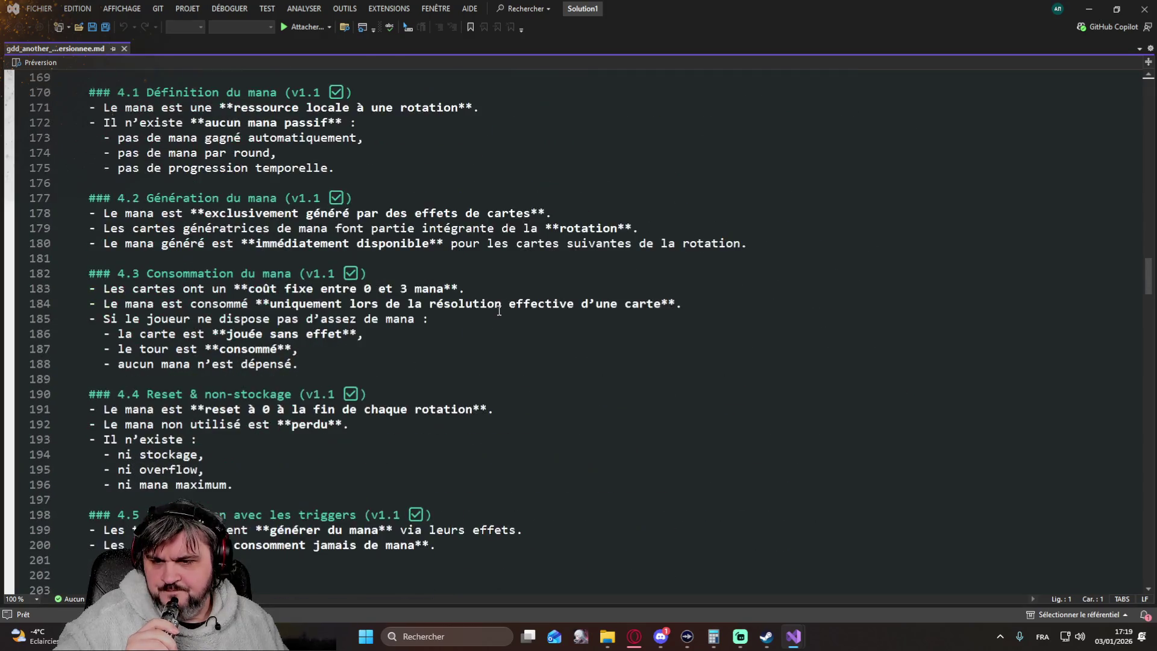
pyautogui.scroll(-6, 500, 309)
pyautogui.scroll(1, 497, 310)
pyautogui.scroll(-7, 498, 311)
pyautogui.scroll(-4, 496, 310)
pyautogui.scroll(-6, 495, 310)
pyautogui.scroll(-6, 496, 310)
pyautogui.scroll(-4, 495, 310)
pyautogui.scroll(-3, 496, 310)
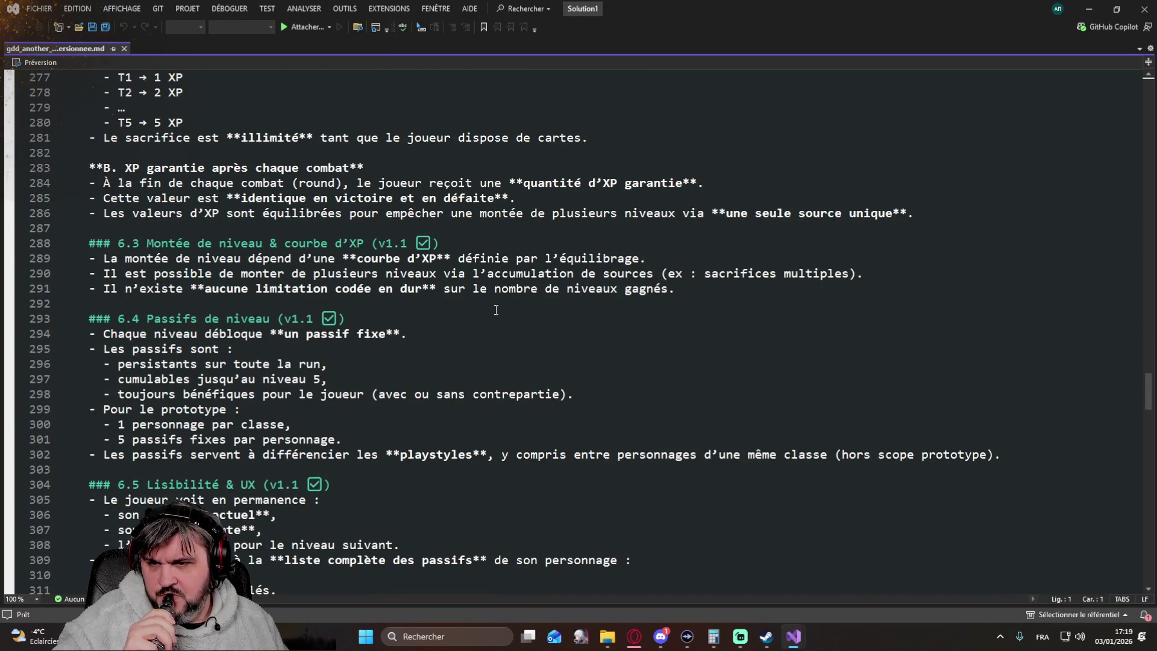
pyautogui.scroll(-4, 496, 310)
pyautogui.scroll(-4, 495, 311)
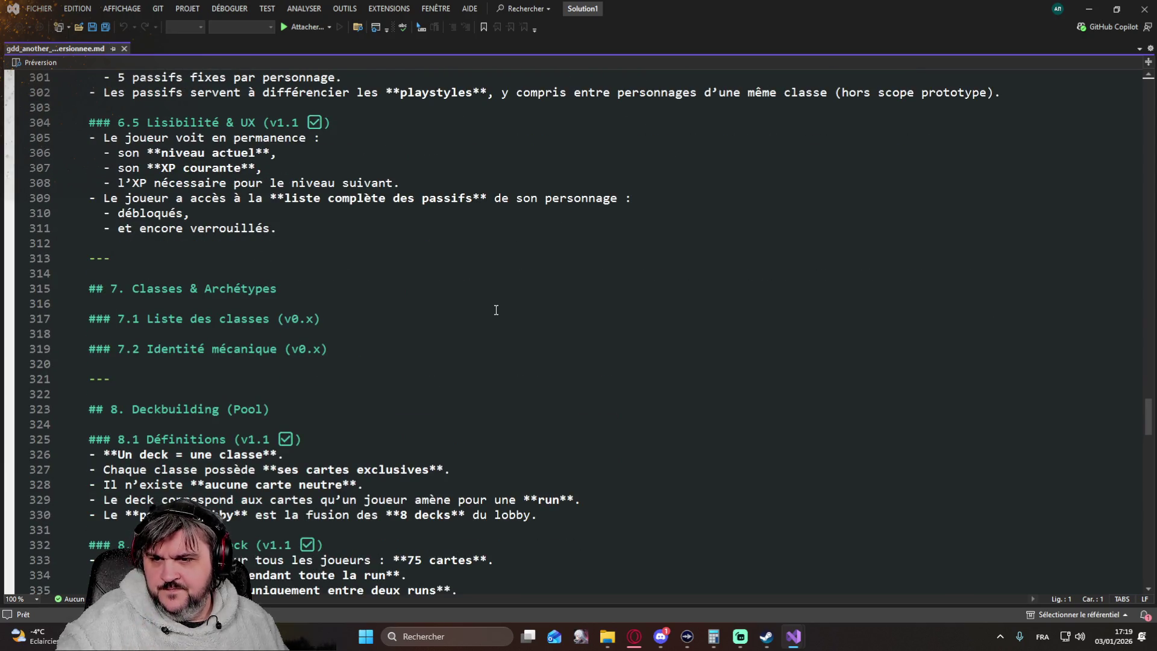
pyautogui.scroll(-1, 495, 309)
pyautogui.scroll(-3, 496, 310)
pyautogui.scroll(-3, 495, 310)
pyautogui.scroll(-7, 496, 310)
pyautogui.scroll(-2, 496, 309)
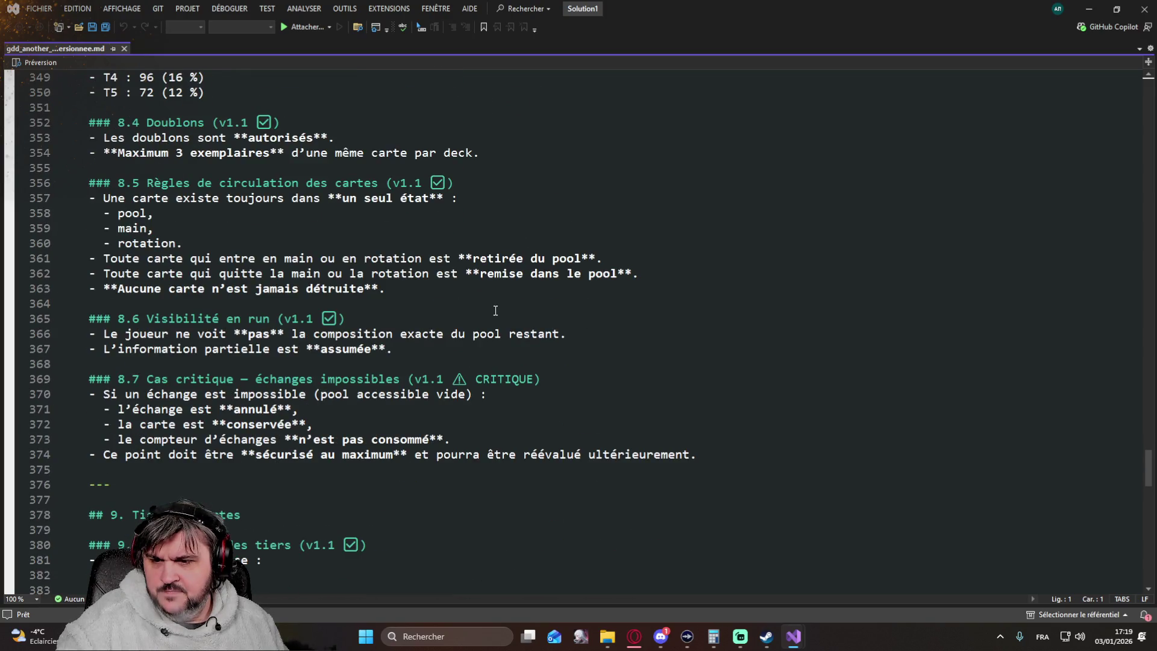
pyautogui.scroll(-6, 496, 311)
pyautogui.scroll(-6, 496, 310)
pyautogui.scroll(-4, 496, 310)
pyautogui.scroll(4, 481, 306)
pyautogui.scroll(5, 481, 306)
pyautogui.scroll(5, 480, 305)
pyautogui.scroll(7, 480, 305)
pyautogui.scroll(4, 473, 306)
pyautogui.scroll(3, 473, 306)
pyautogui.scroll(3, 474, 307)
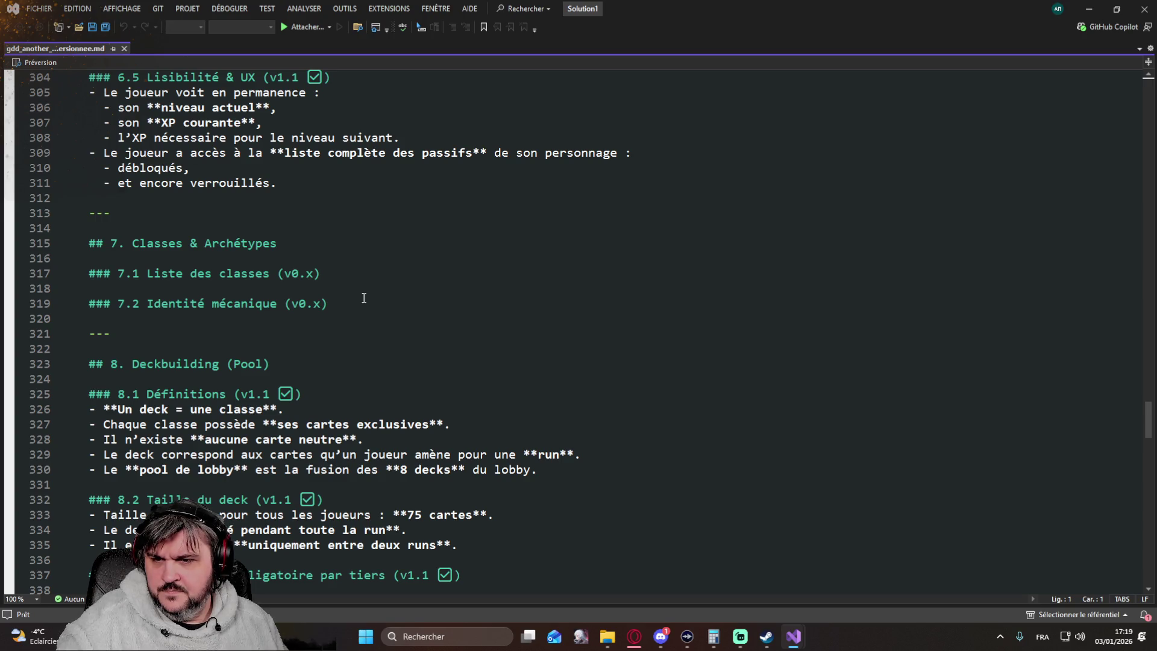
# Step: Delete the empty 7.1 and 7.2 subsections under Classes & Archétypes, leaving a fresh line
pyautogui.click(213, 288)
pyautogui.click(113, 261)
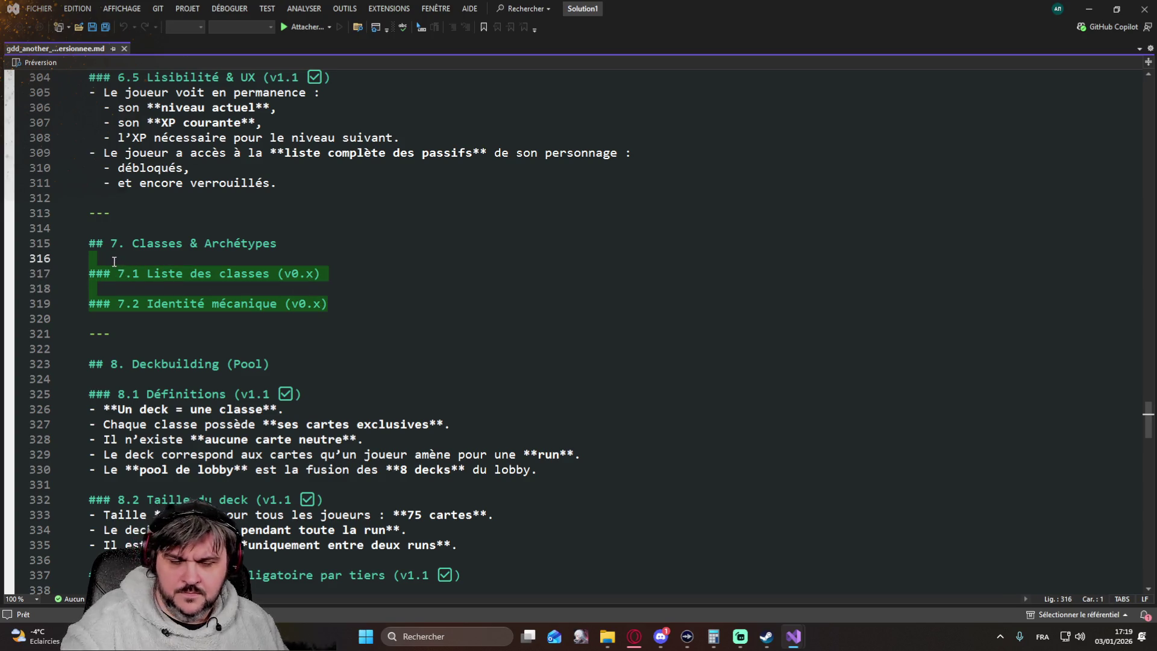
pyautogui.press('Delete')
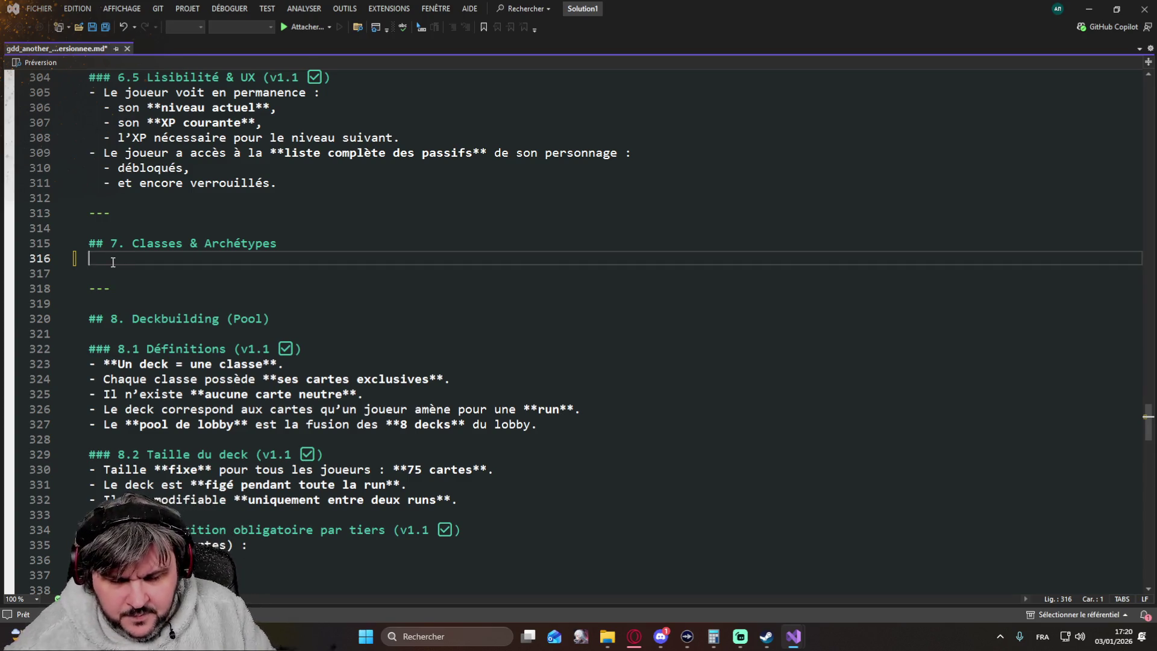
pyautogui.press('Return')
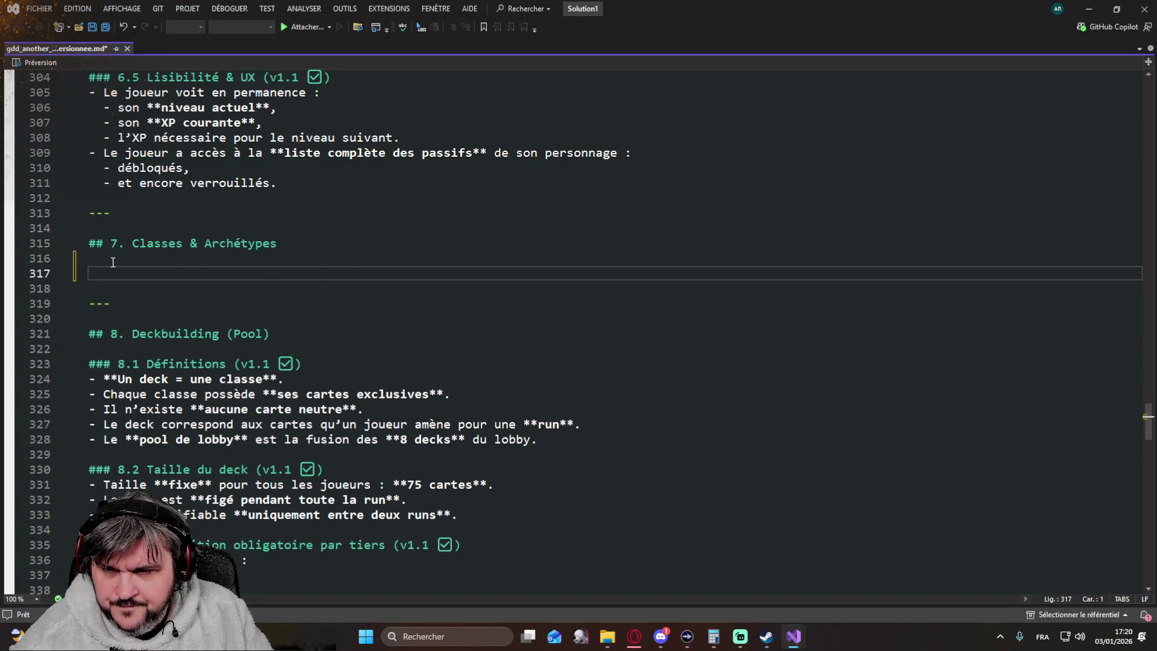
pyautogui.write('**')
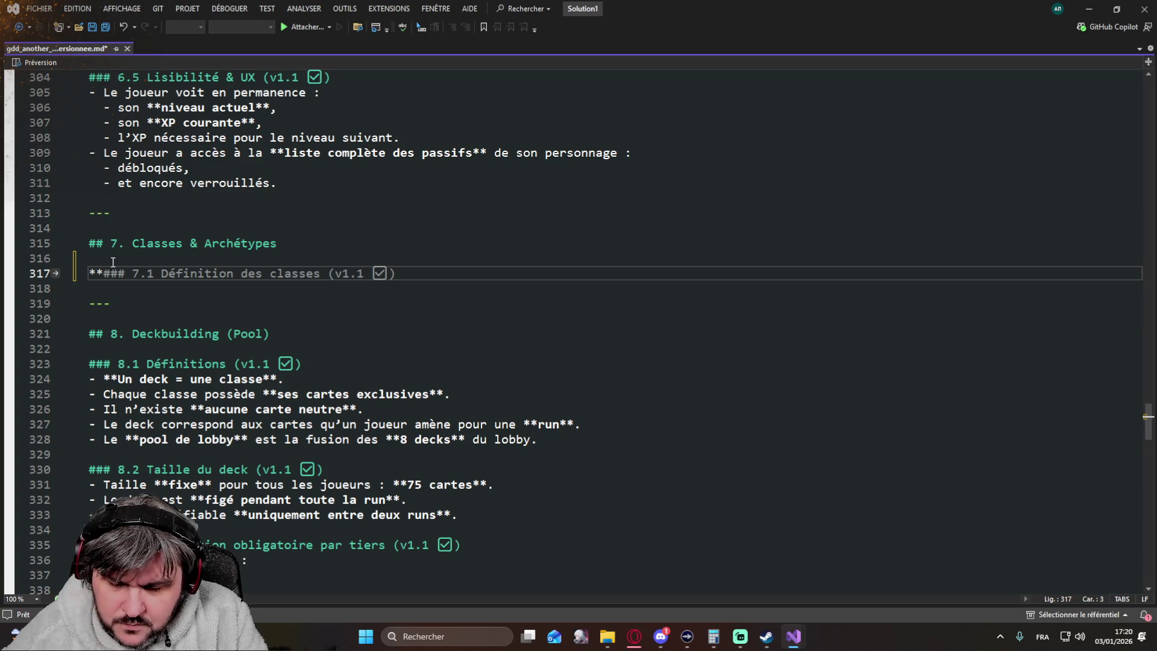
pyautogui.write('Voir le ')
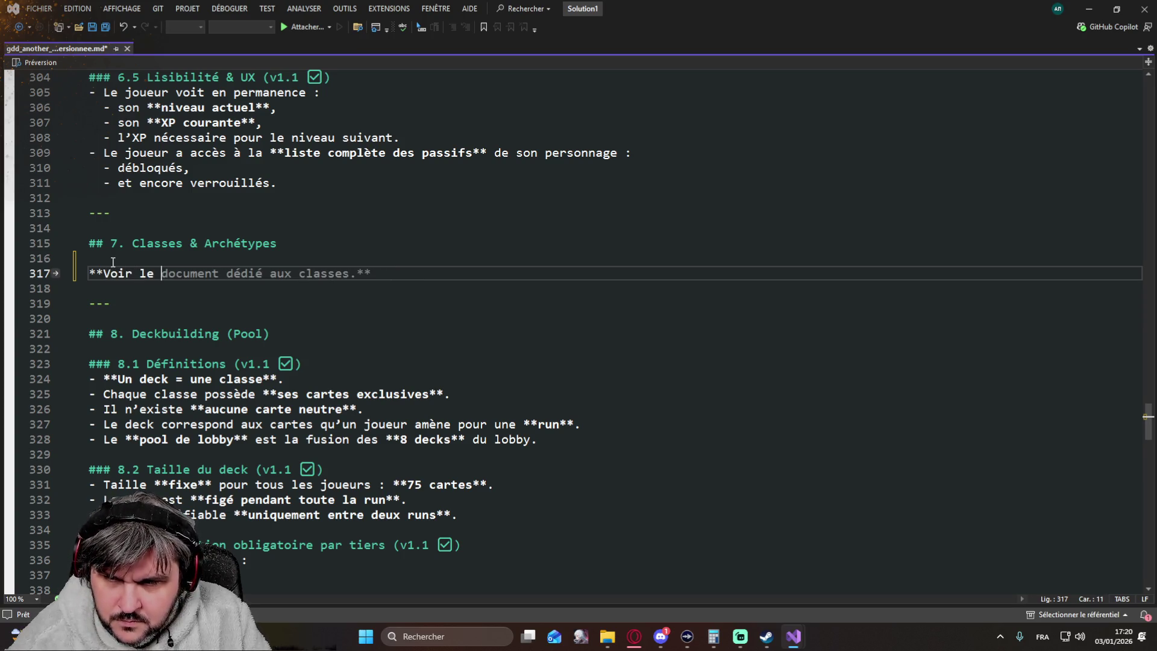
pyautogui.write('document :')
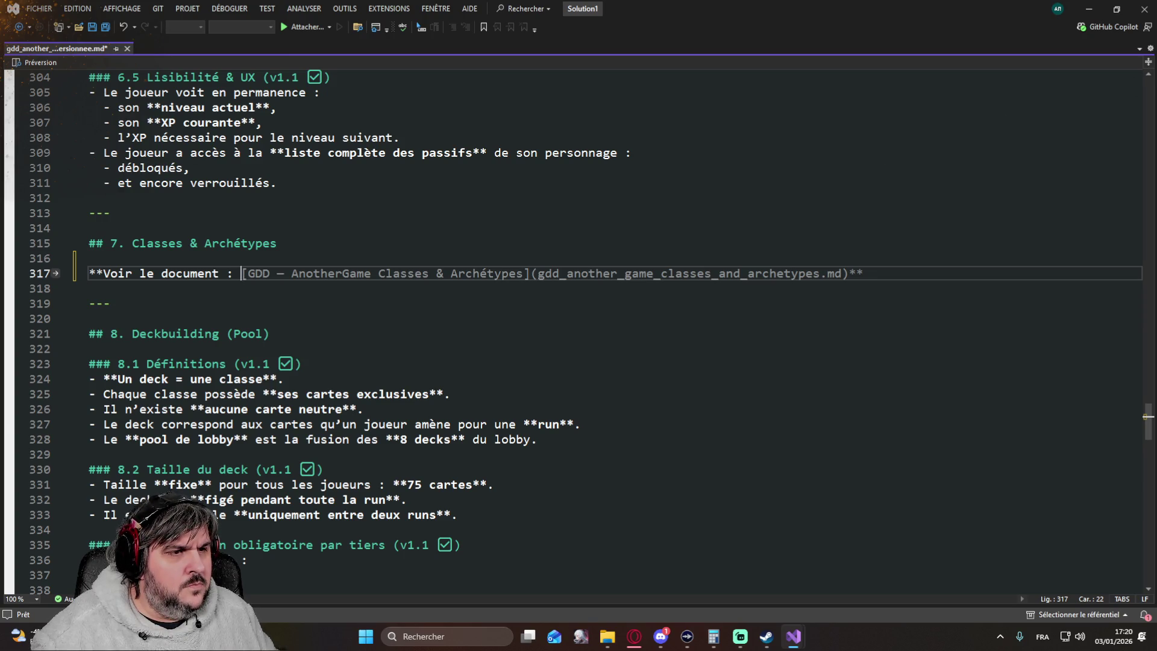
# Step: Write the bold reference line **Voir le document : another_game_classes.md**, fixing the extra dot
pyautogui.hotkey('alt', 'Tab')
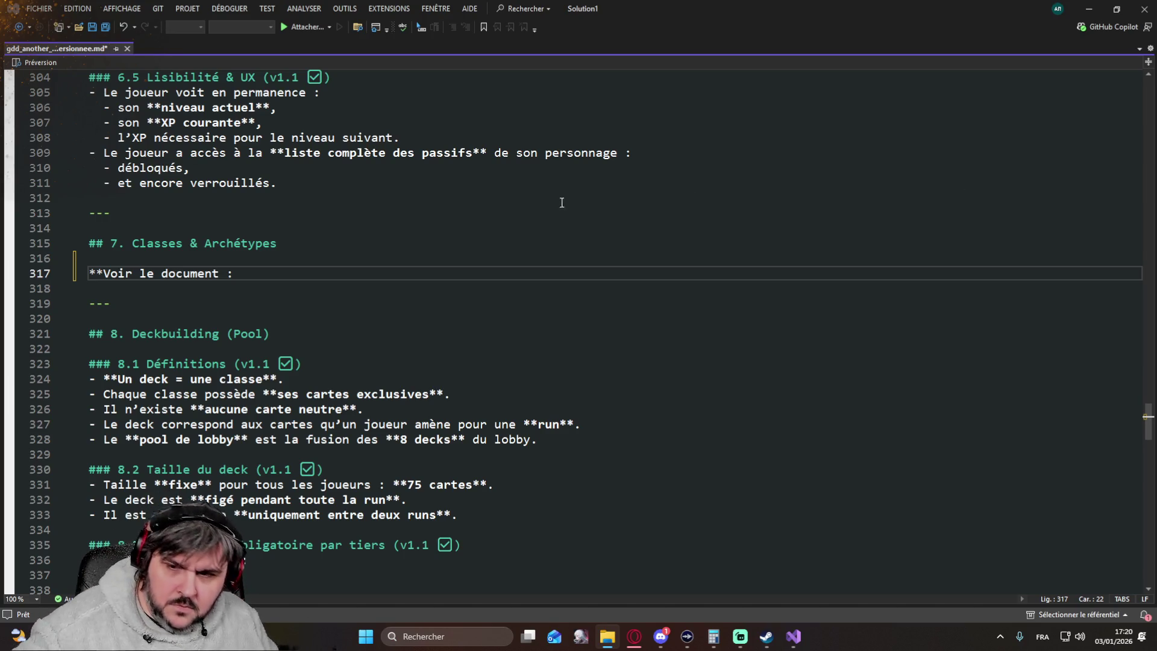
pyautogui.click(243, 273)
pyautogui.write('another_game_classes')
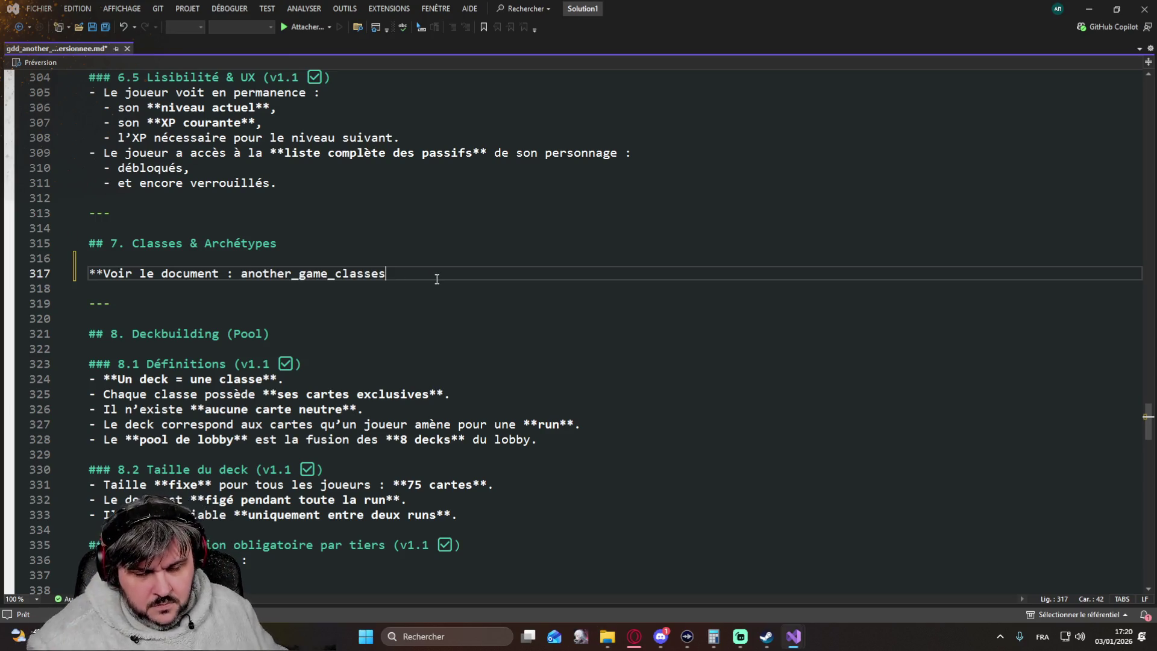
pyautogui.write('..md')
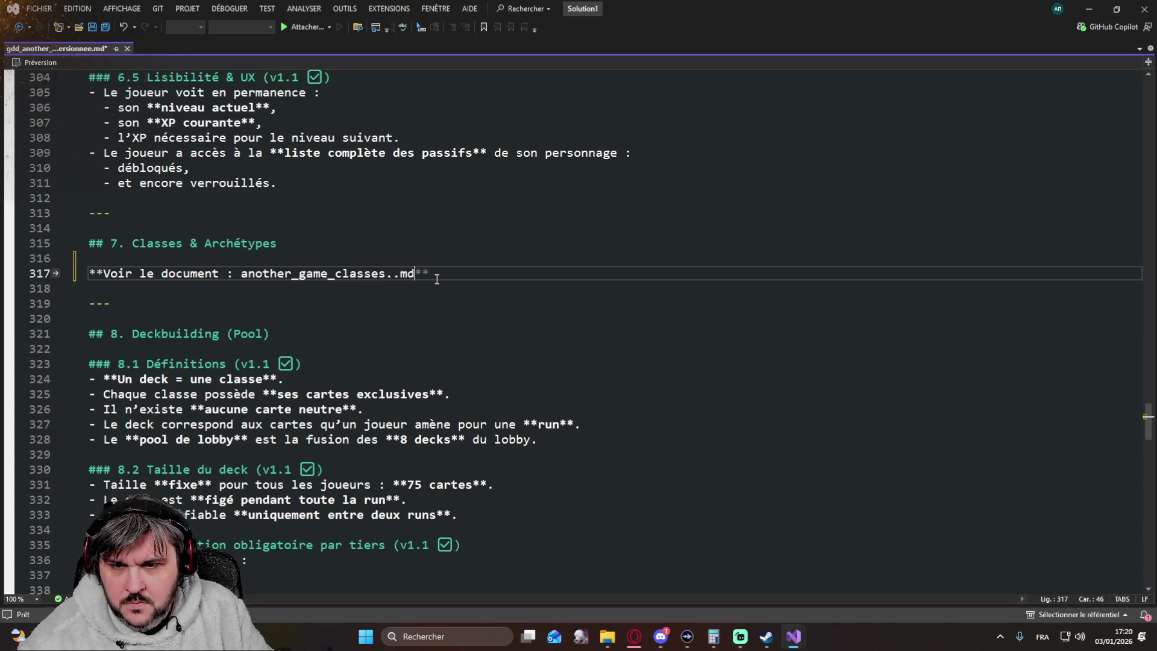
pyautogui.press('Tab')
pyautogui.press('Left')
pyautogui.press('Left')
pyautogui.press('Left')
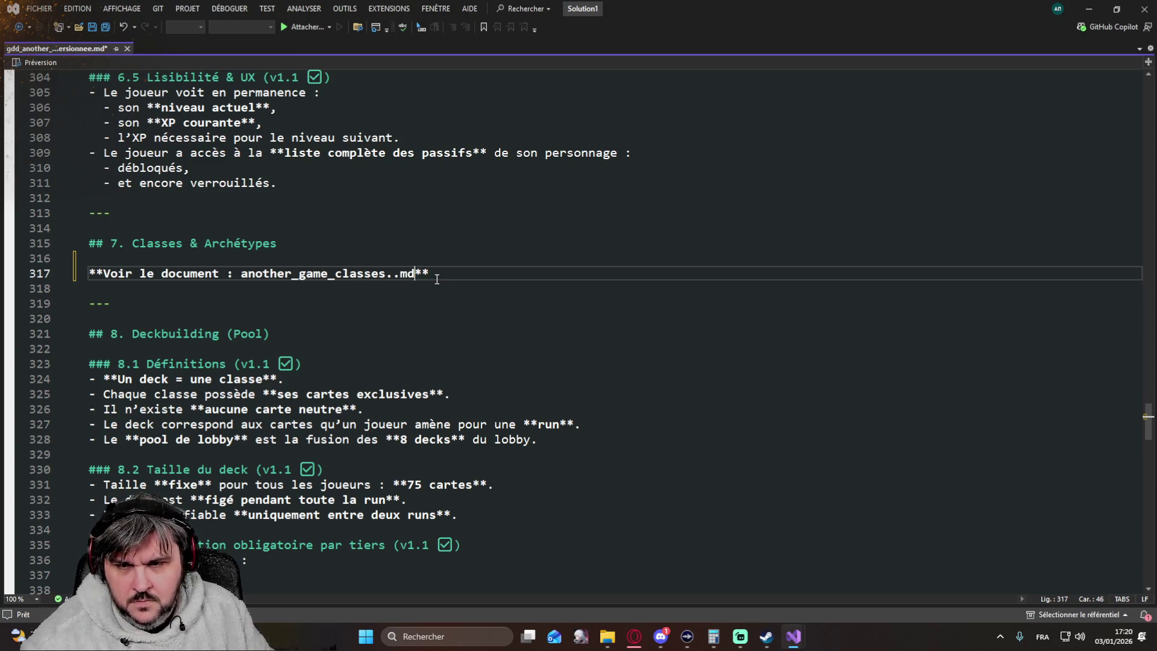
pyautogui.press('BackSpace')
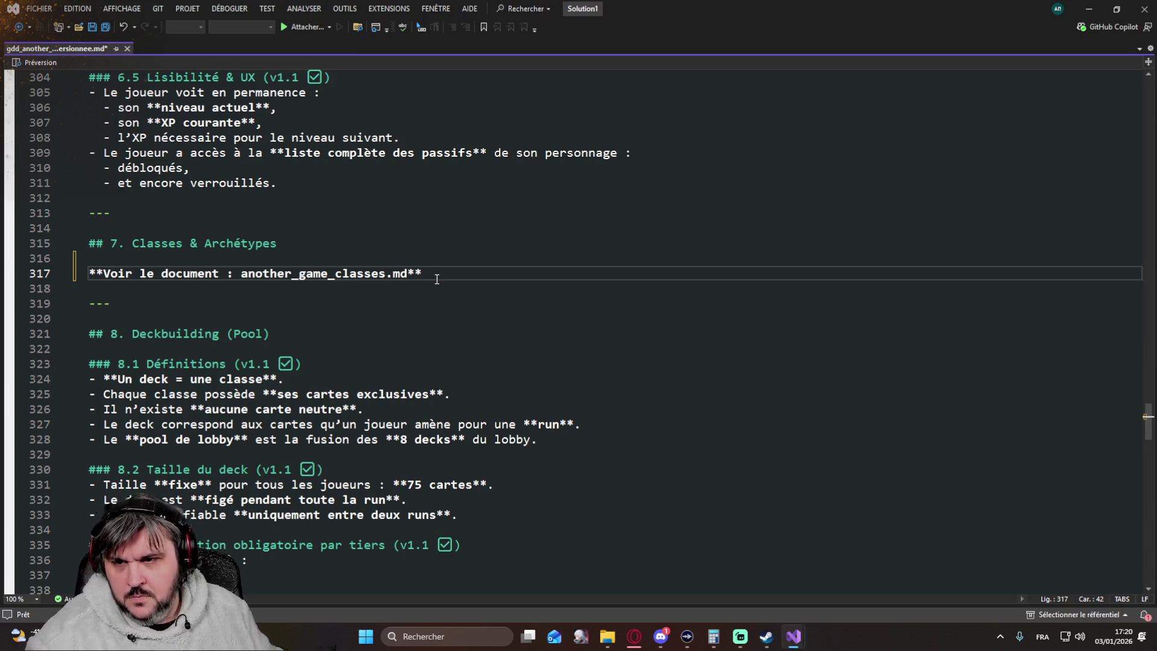
# Step: Save the GDD and return to the ChatGPT project page
pyautogui.click(103, 29)
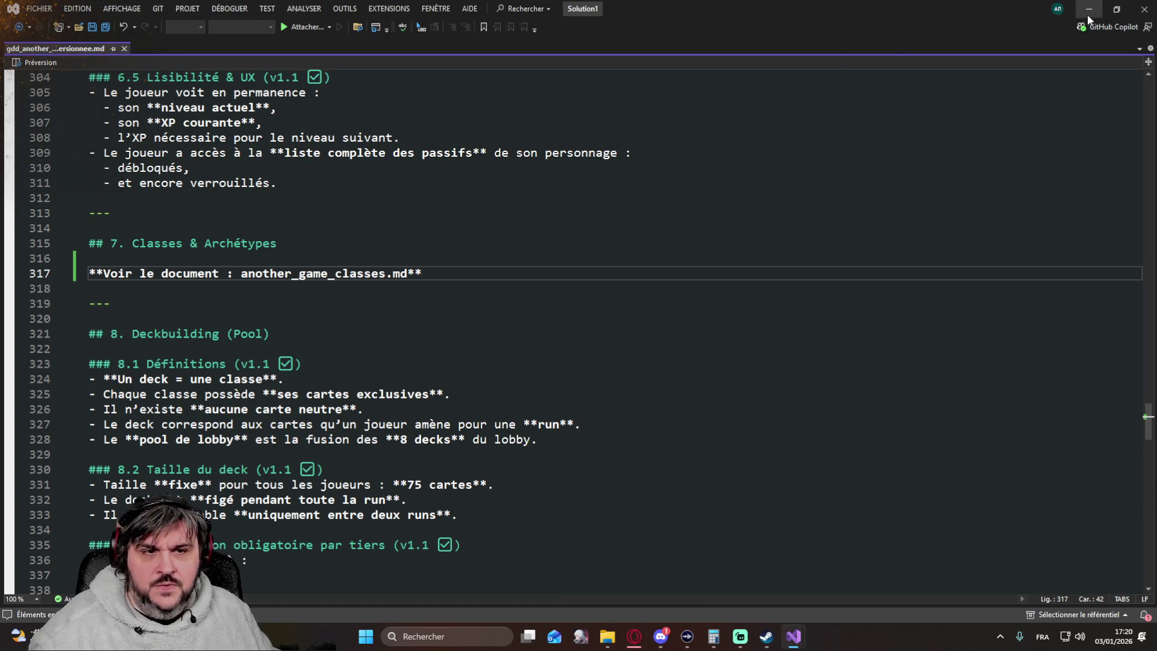
pyautogui.click(621, 602)
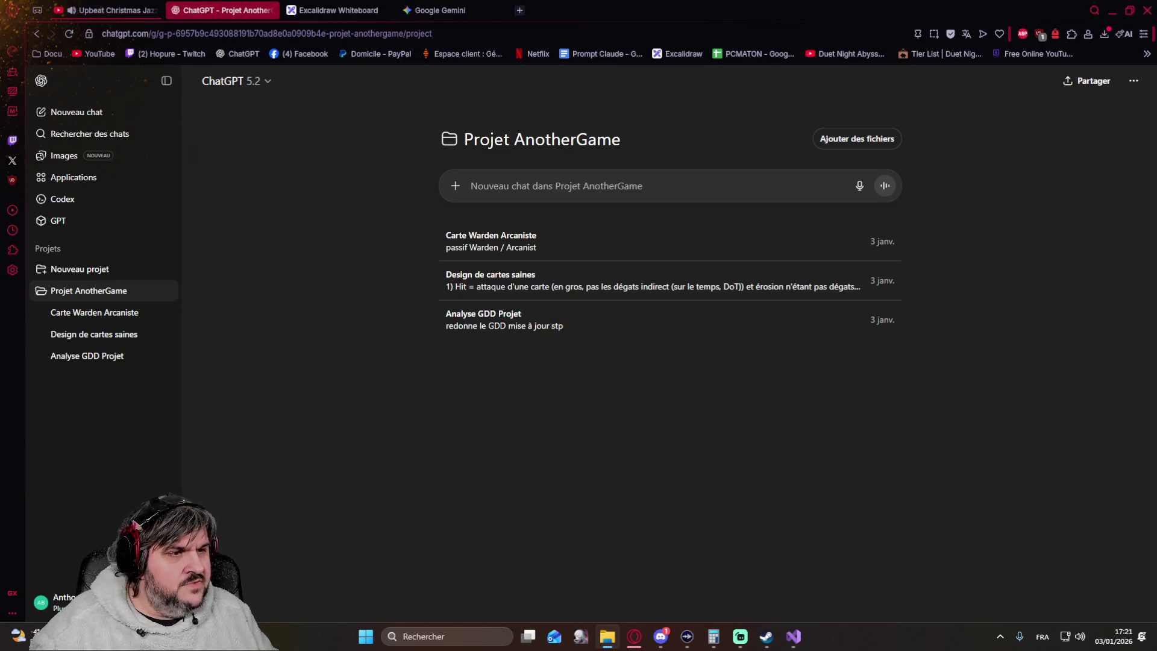
# Step: Drag the GDD, effects lexicon and classes .md files onto the new project chat as attachments
pyautogui.moveTo(1057, 192); pyautogui.dragTo(709, 206)
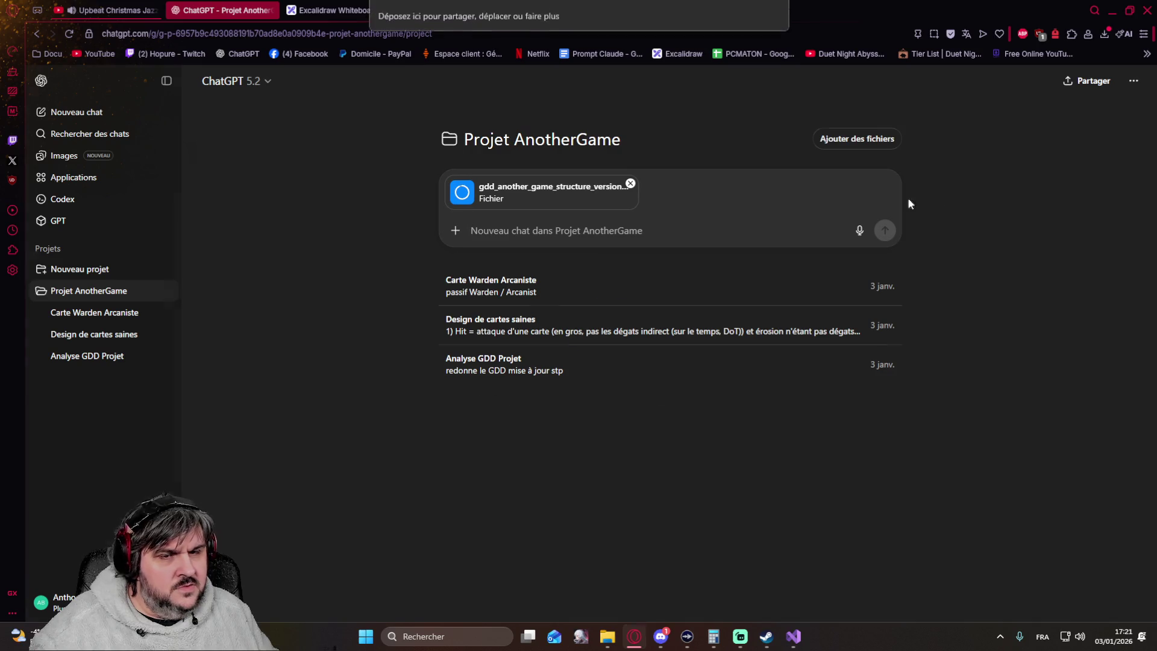
pyautogui.moveTo(1057, 192); pyautogui.dragTo(710, 206)
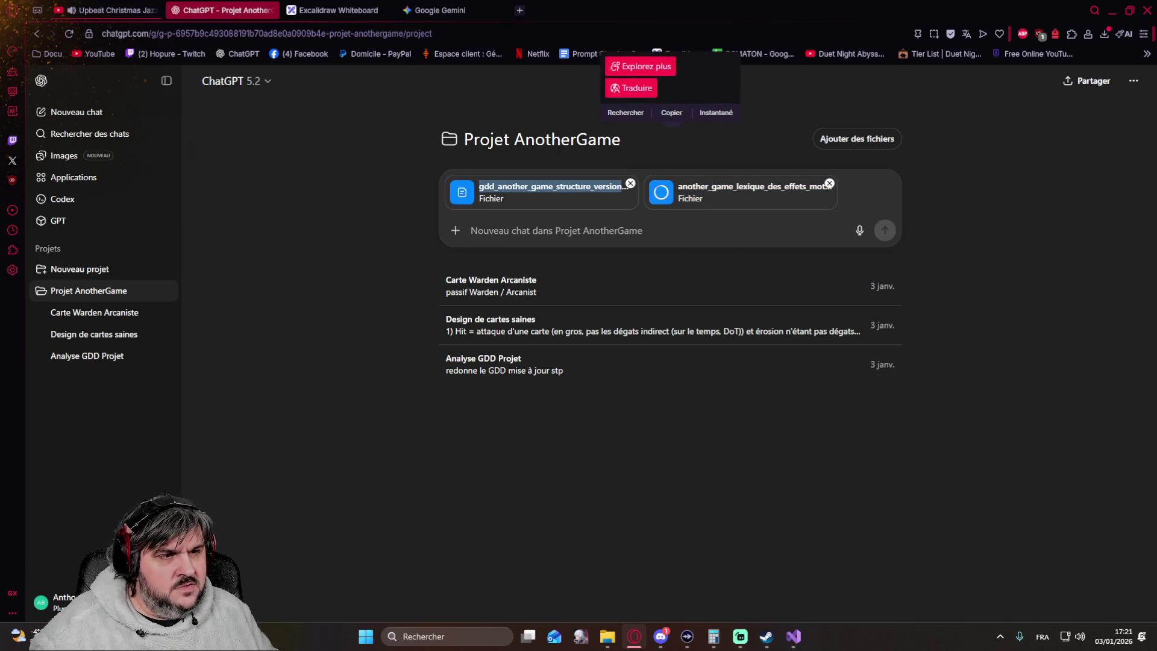
pyautogui.moveTo(1057, 192); pyautogui.dragTo(802, 248)
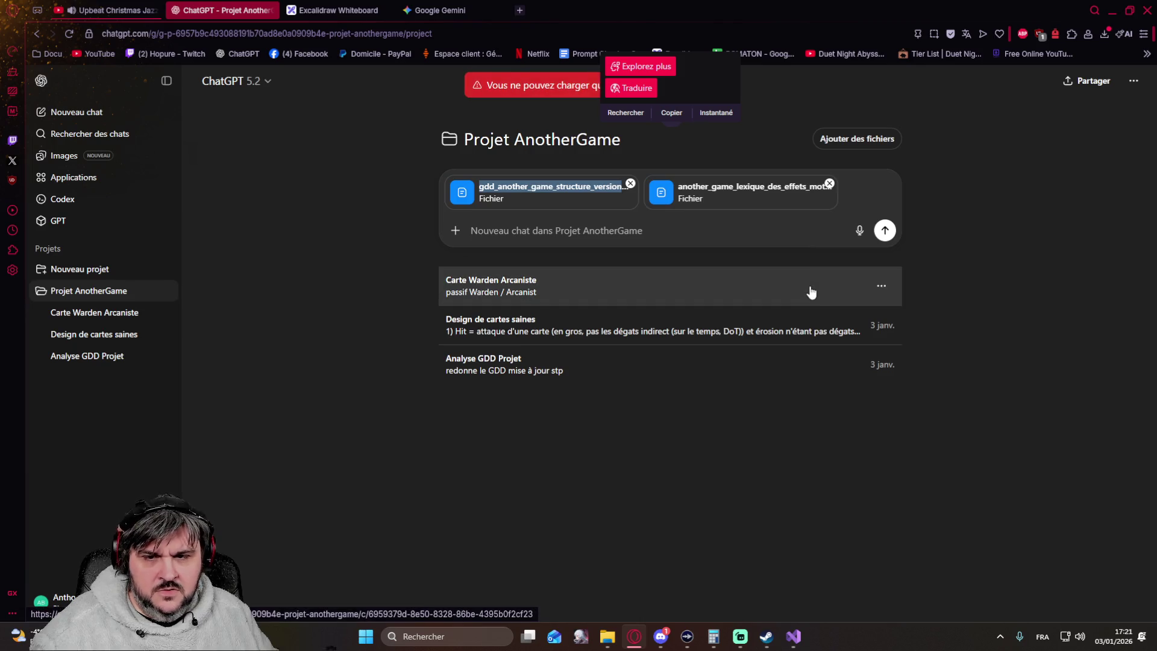
pyautogui.click(995, 301)
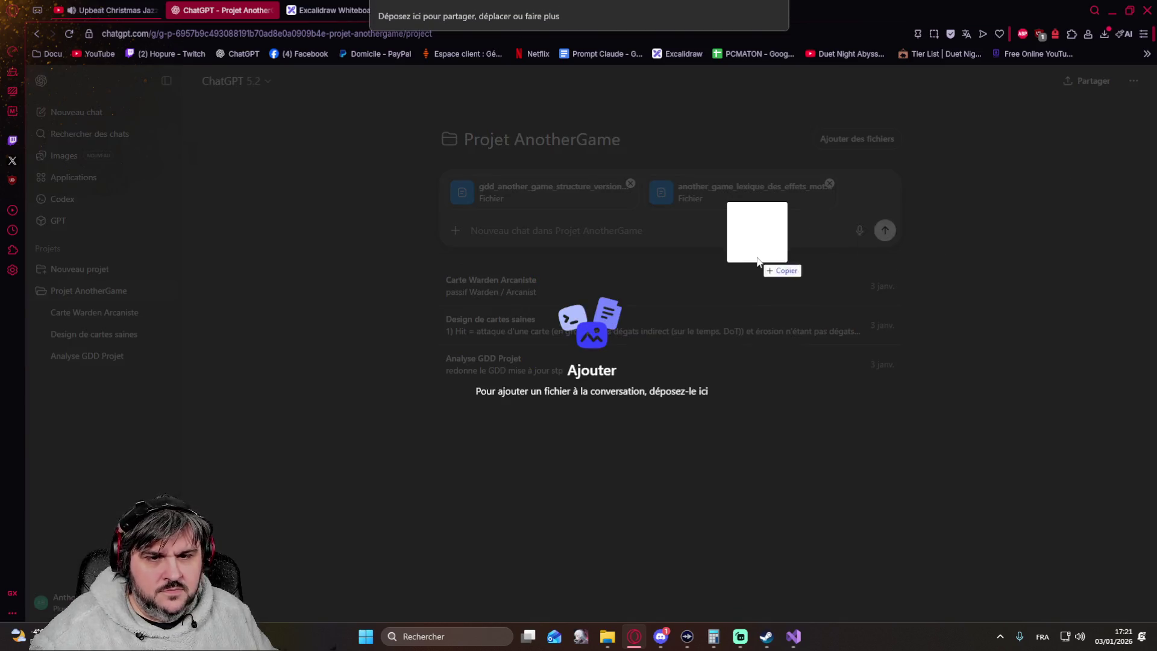
pyautogui.moveTo(757, 232); pyautogui.dragTo(756, 257)
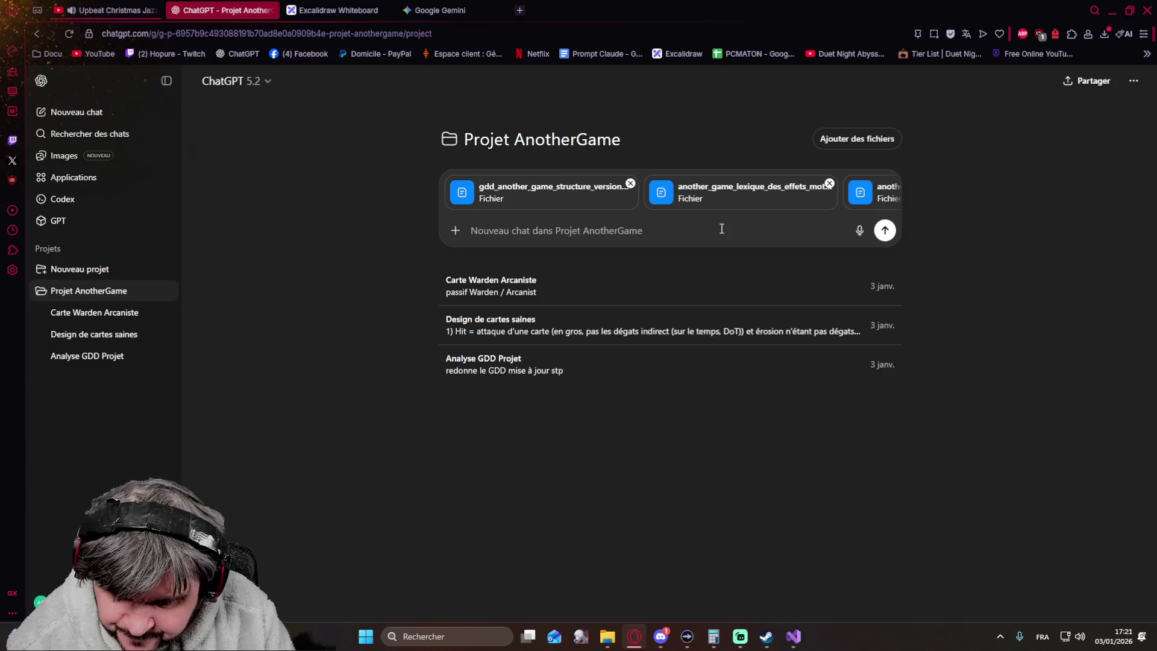
pyautogui.write('Avant')
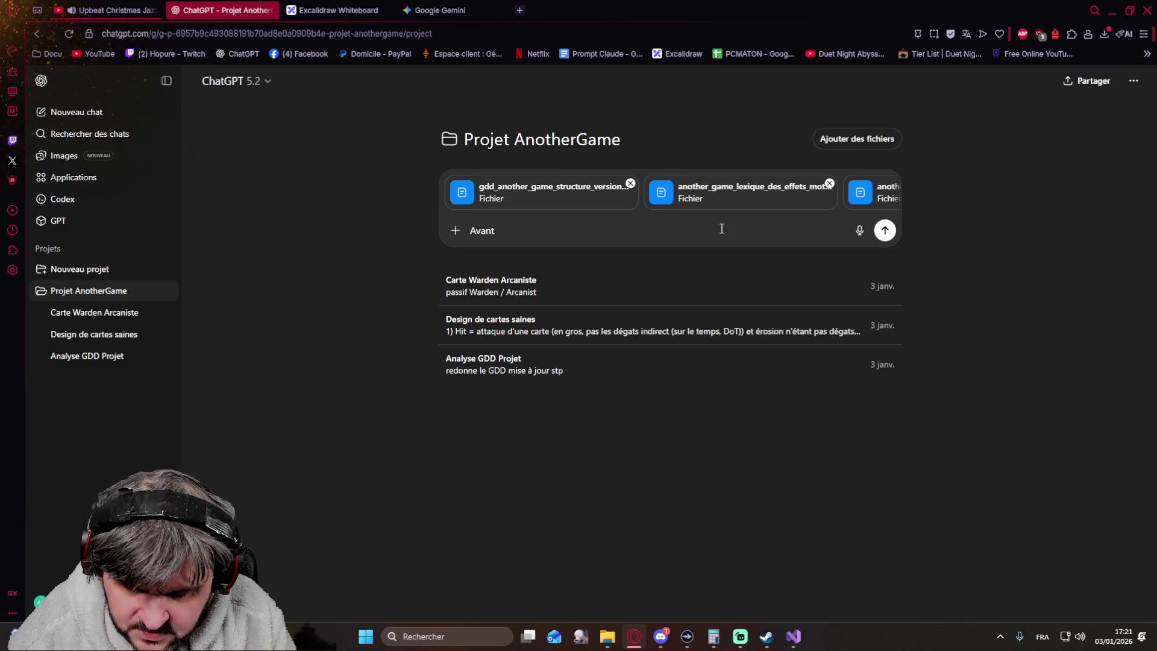
# Step: Send a request asking which points need deepening before splitting into prioritised technical blocks
pyautogui.press('BackSpace')
pyautogui.press('BackSpace')
pyautogui.press('BackSpace')
pyautogui.press('BackSpace')
pyautogui.press('BackSpace')
pyautogui.write('On est sur le point de')
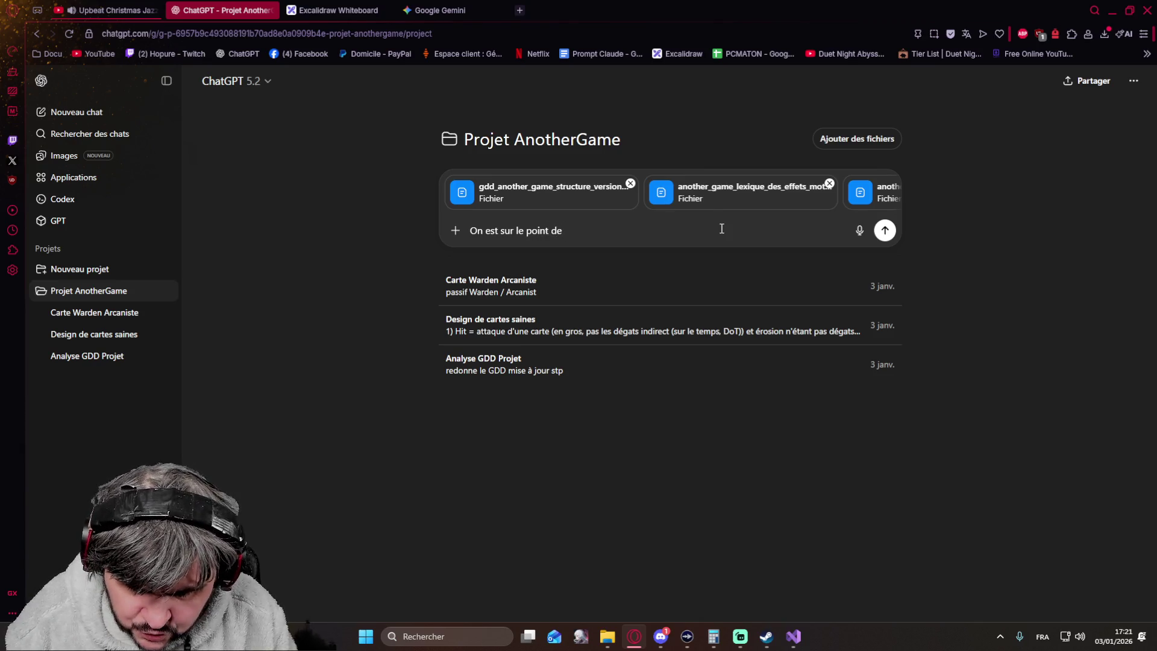
pyautogui.write(' découper ')
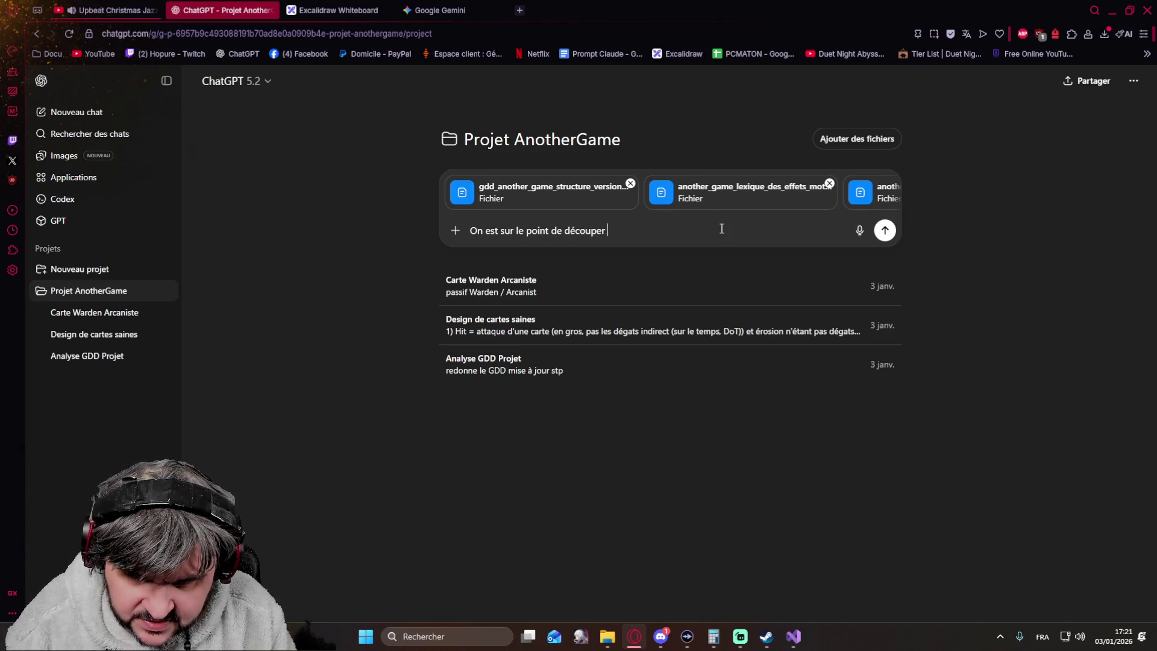
pyautogui.write('le projet e')
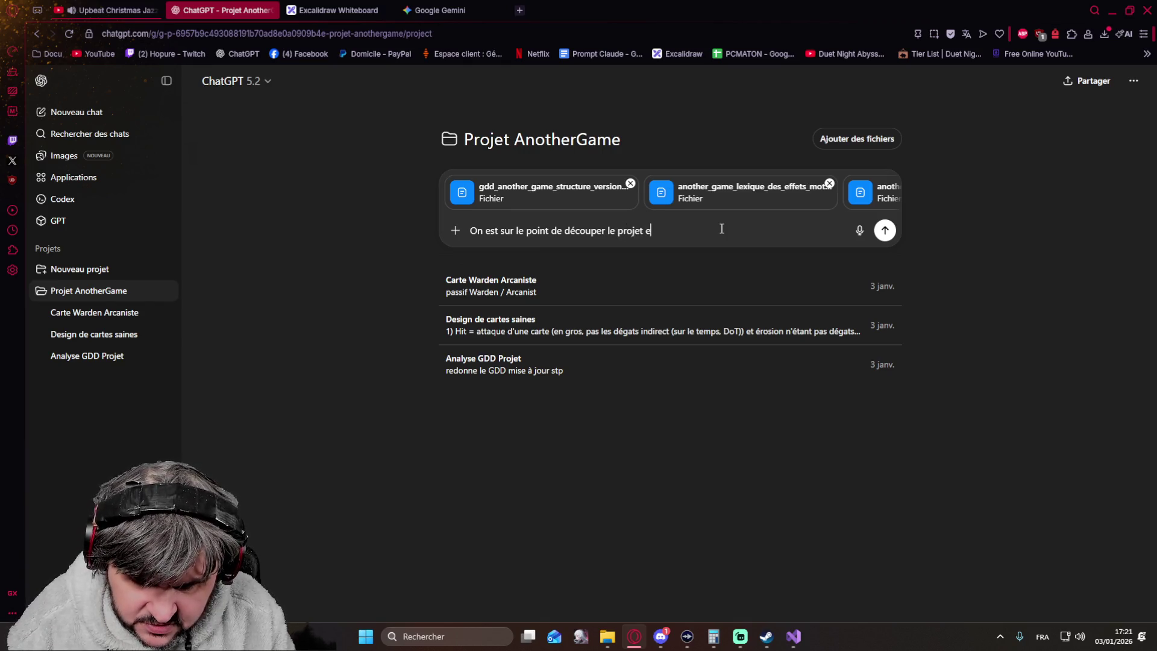
pyautogui.write('n ')
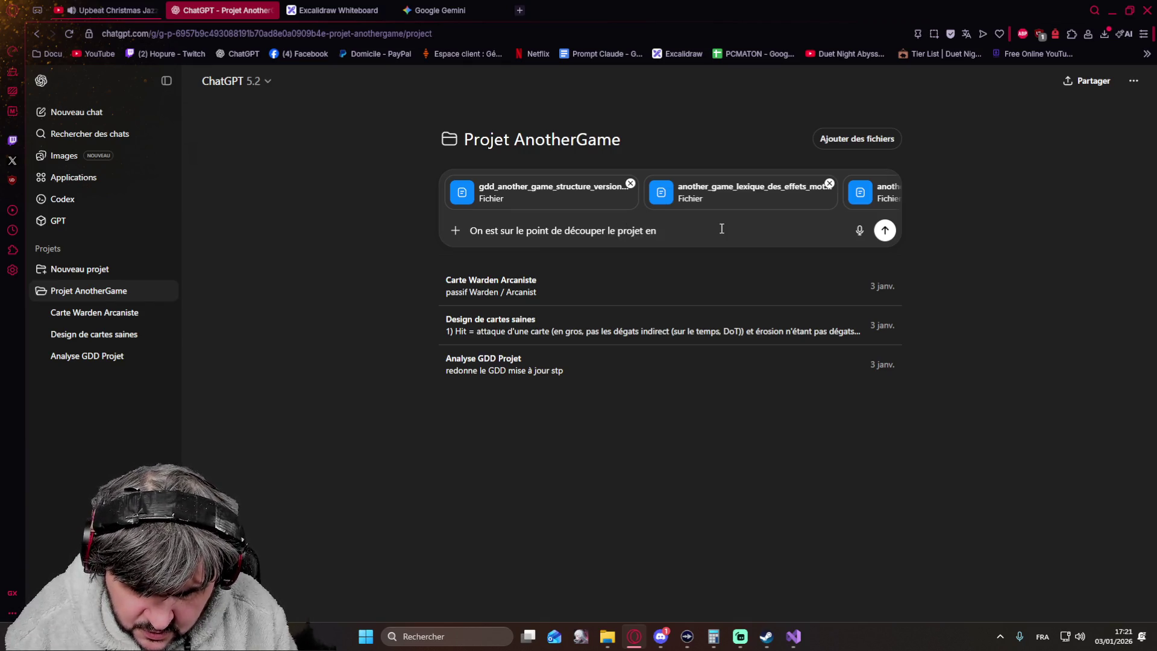
pyautogui.write('bloc')
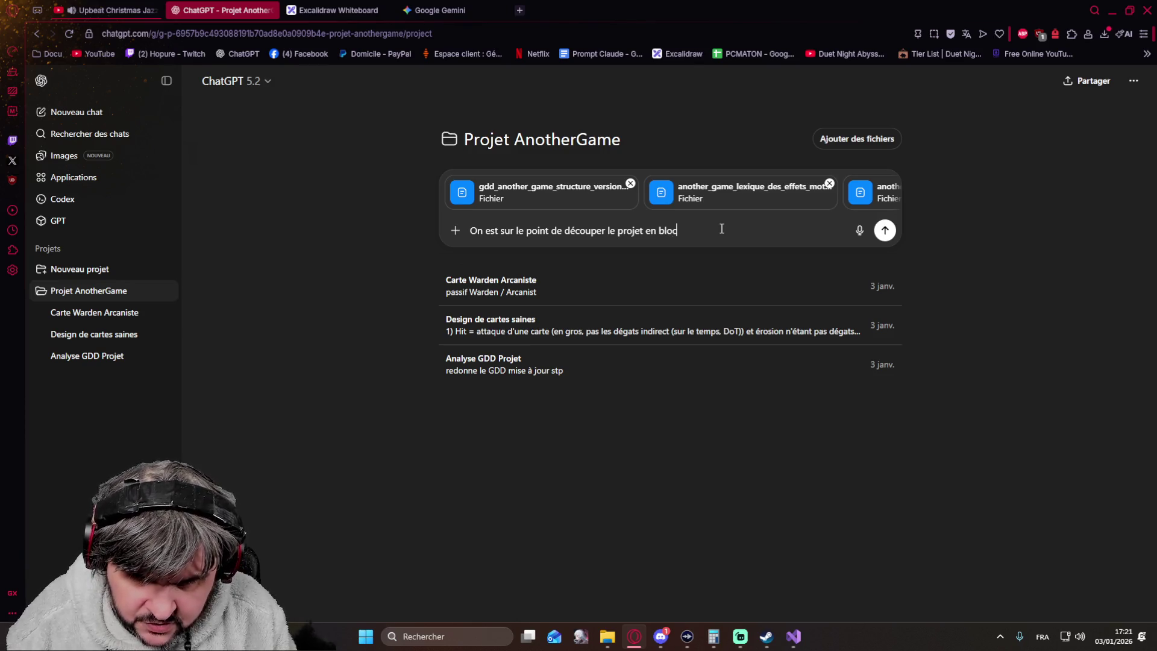
pyautogui.write(' et mettre enplac')
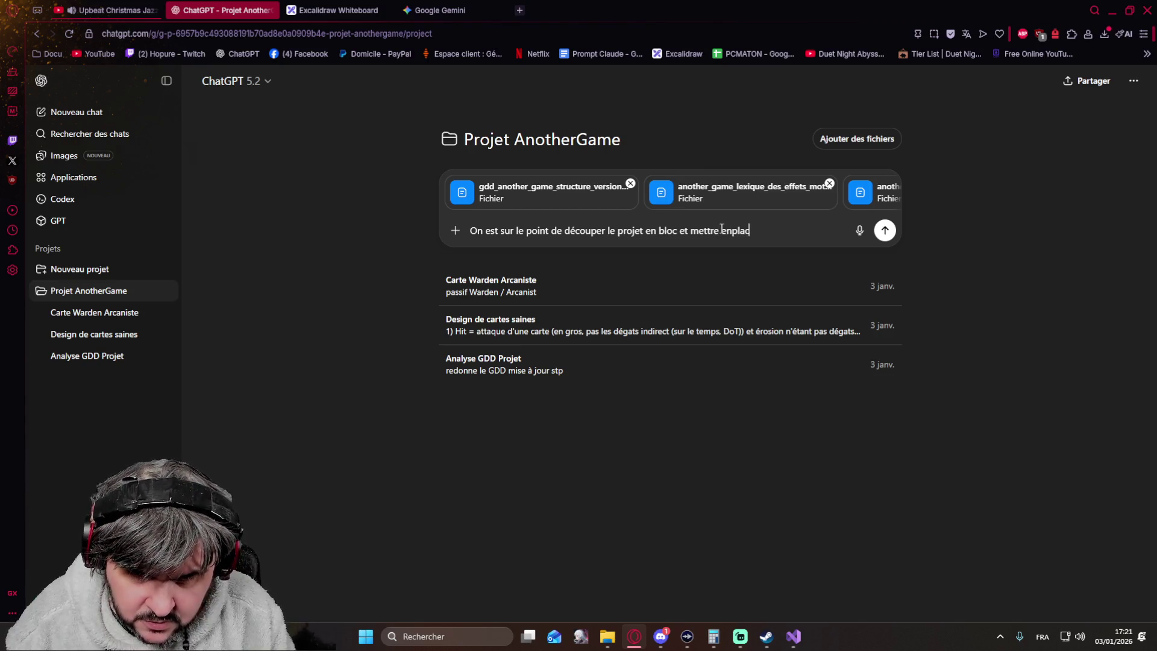
pyautogui.press('BackSpace')
pyautogui.press('BackSpace')
pyautogui.press('BackSpace')
pyautogui.press('BackSpace')
pyautogui.press('BackSpace')
pyautogui.write('place')
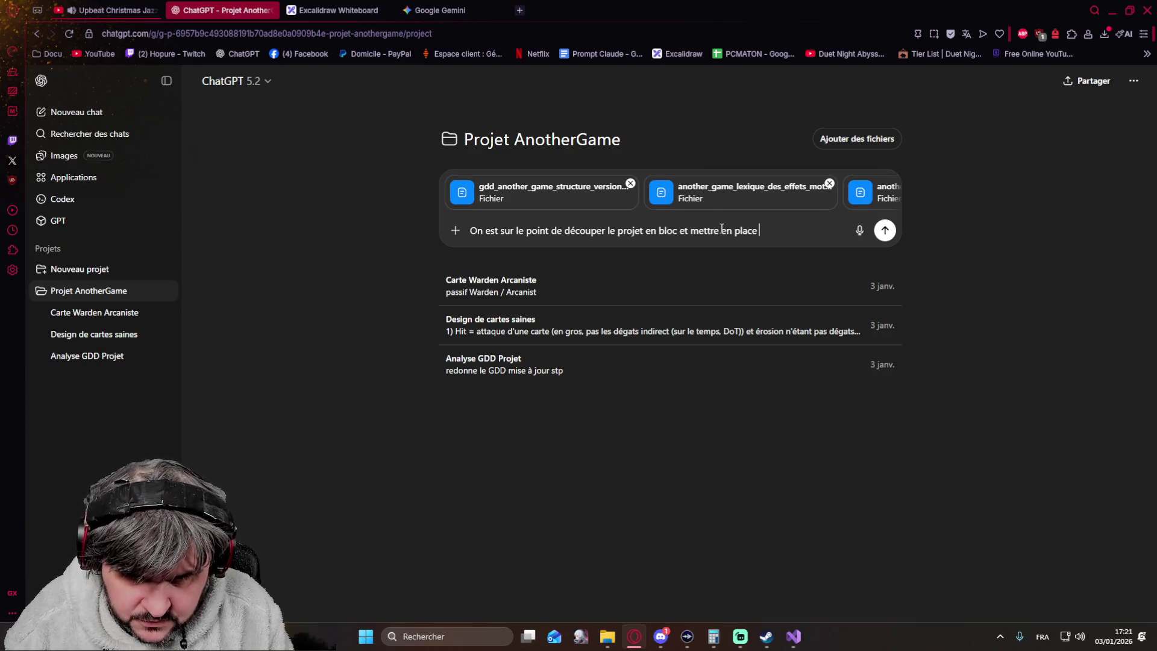
pyautogui.write(' une ')
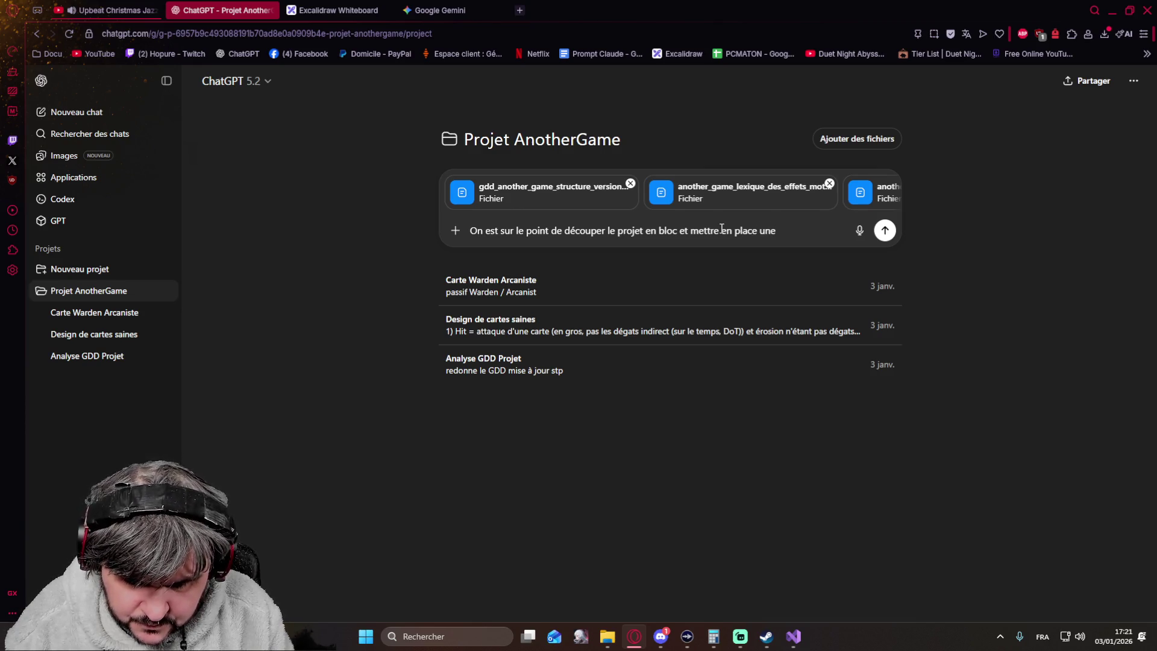
pyautogui.write('liste de priorité')
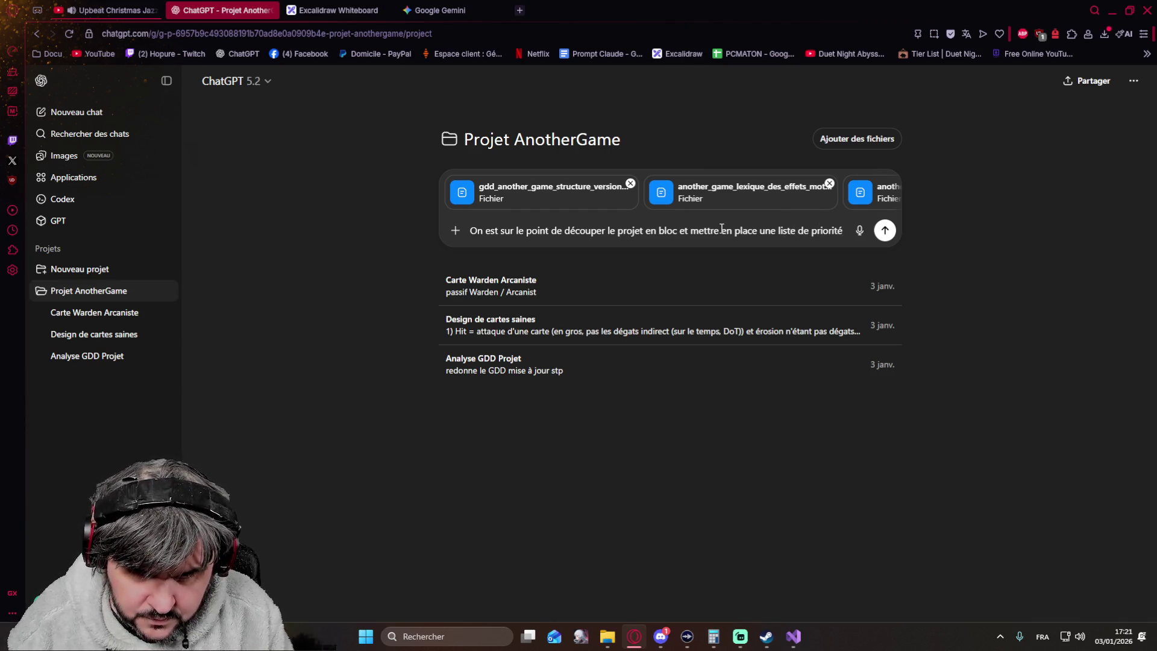
pyautogui.write(' avant')
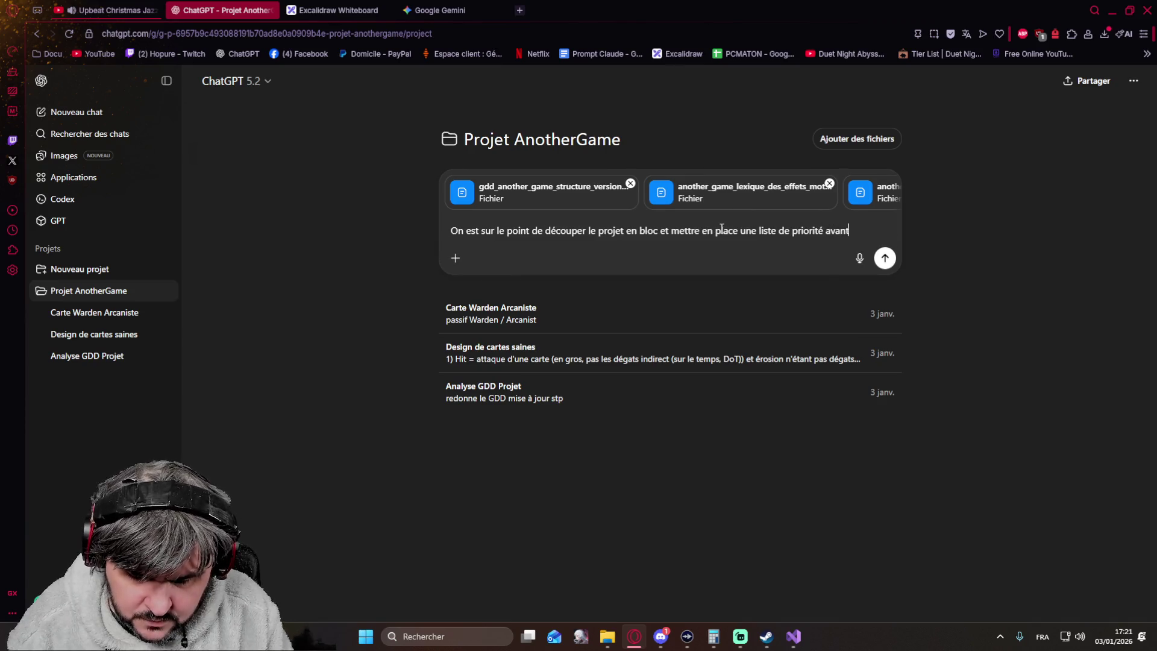
pyautogui.write(' de dé')
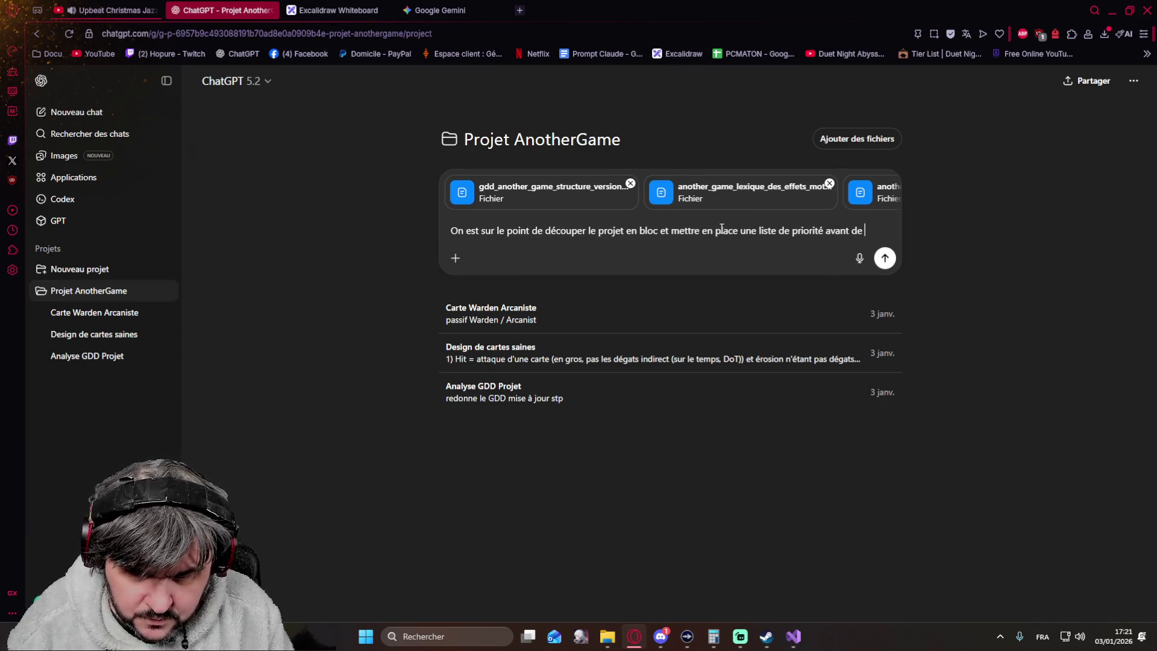
pyautogui.write('ransforme')
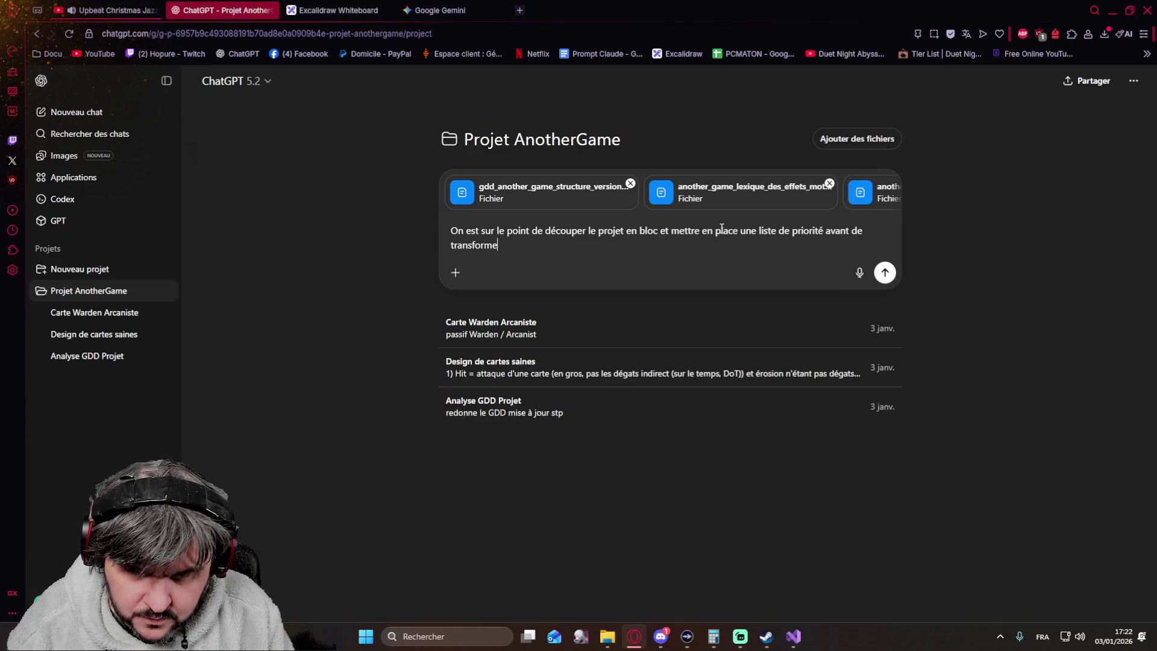
pyautogui.write('r ces bloc e')
pyautogui.write('n bloc')
pyautogui.write(' tech')
pyautogui.write('que.')
pyautogui.write(' est ce que')
pyautogui.write('peux regarder ')
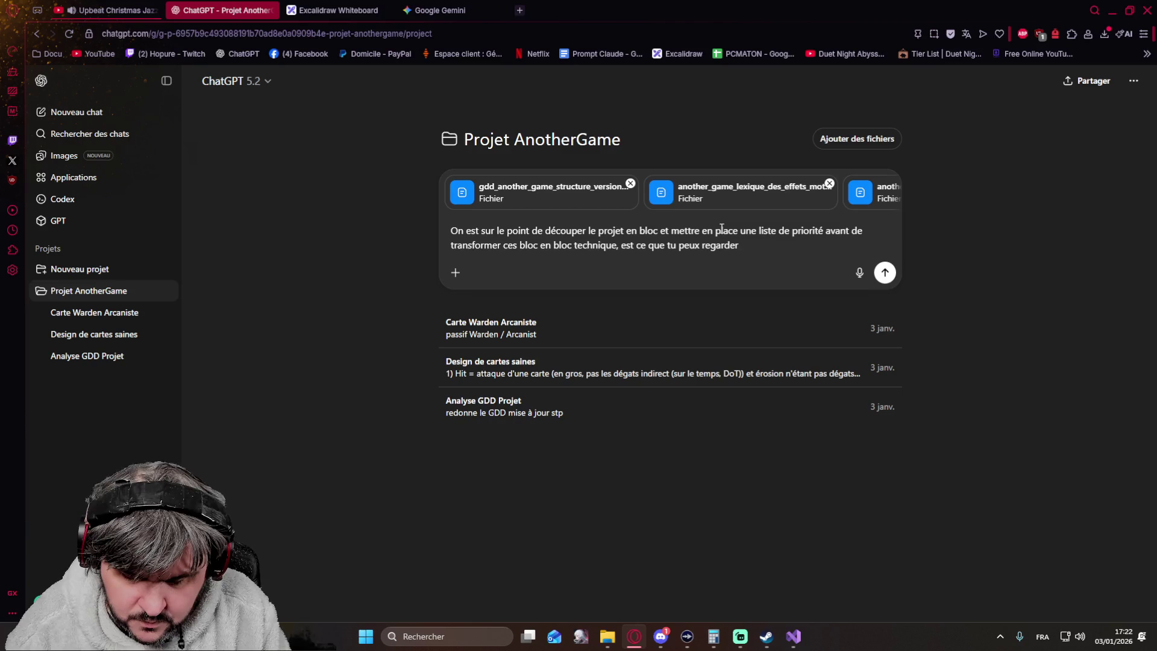
pyautogui.write("s'il")
pyautogui.write('este des point à approfondir')
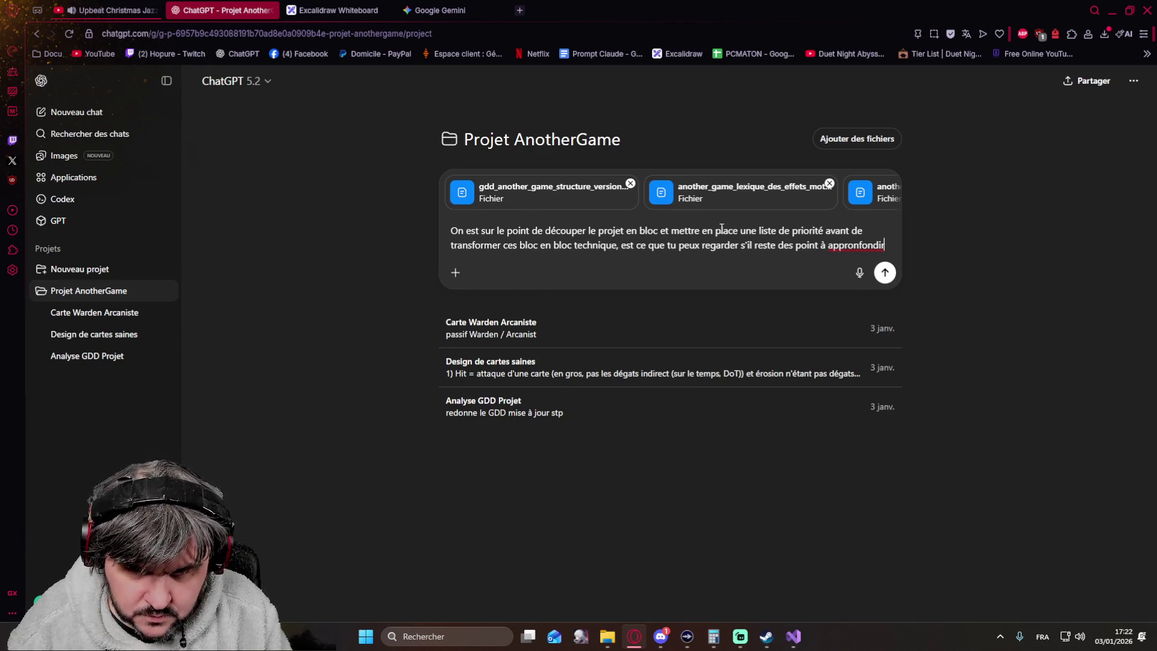
pyautogui.press('BackSpace')
pyautogui.press('BackSpace')
pyautogui.press('BackSpace')
pyautogui.press('BackSpace')
pyautogui.press('BackSpace')
pyautogui.press('BackSpace')
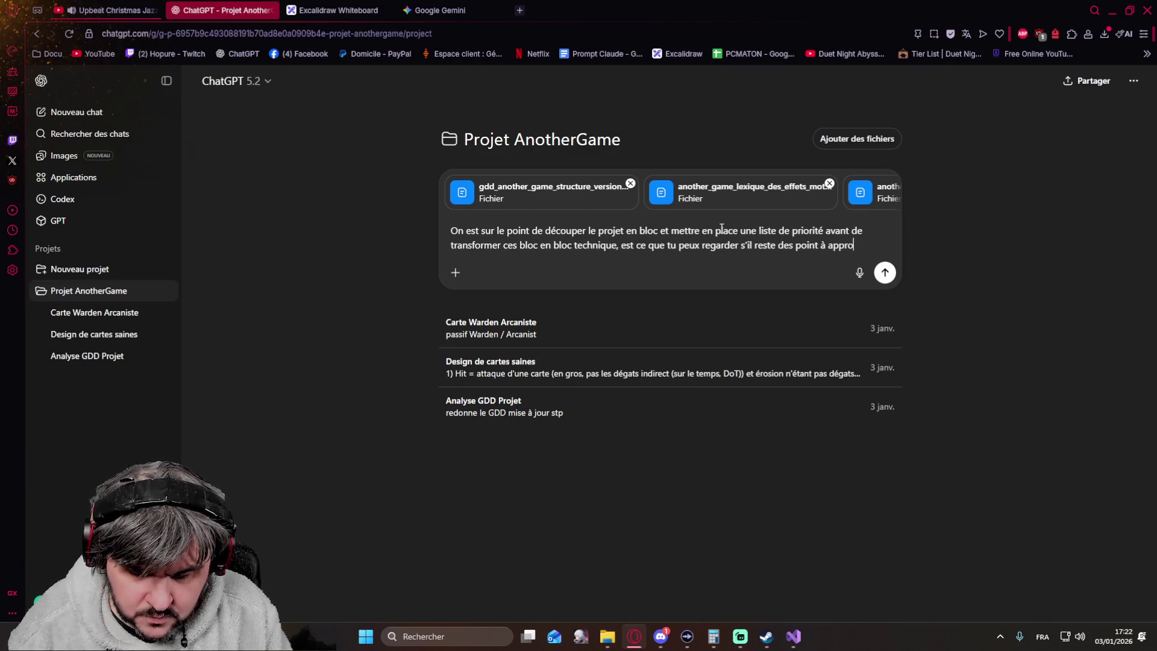
pyautogui.write('fondir p')
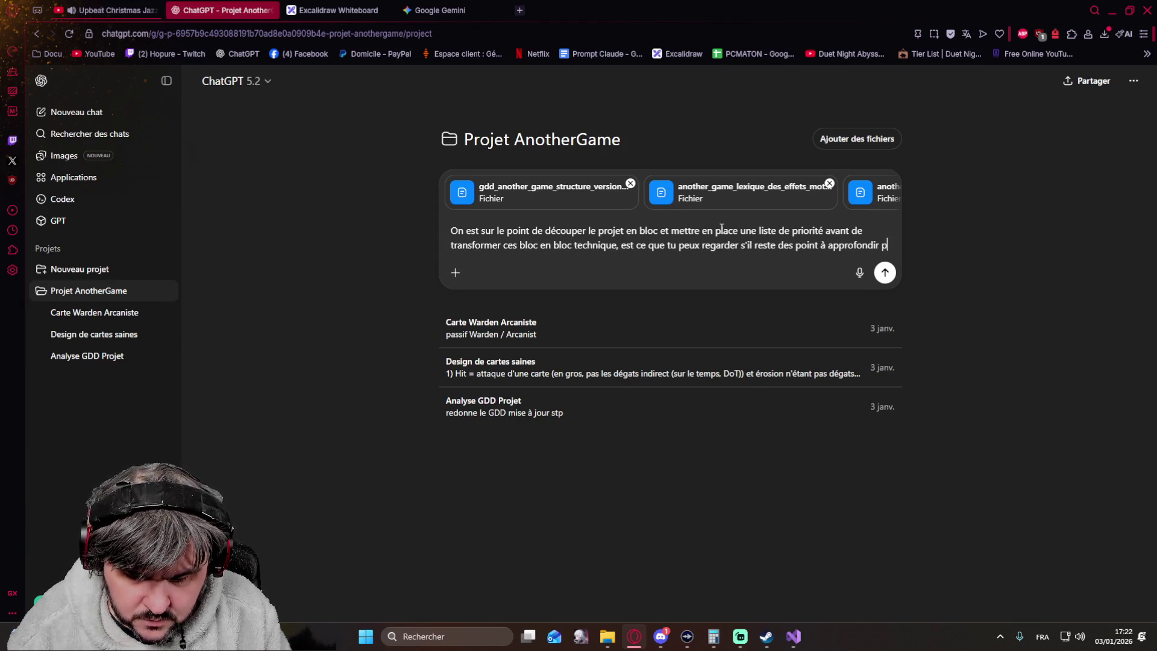
pyautogui.write('our que la tranbsition se passe ')
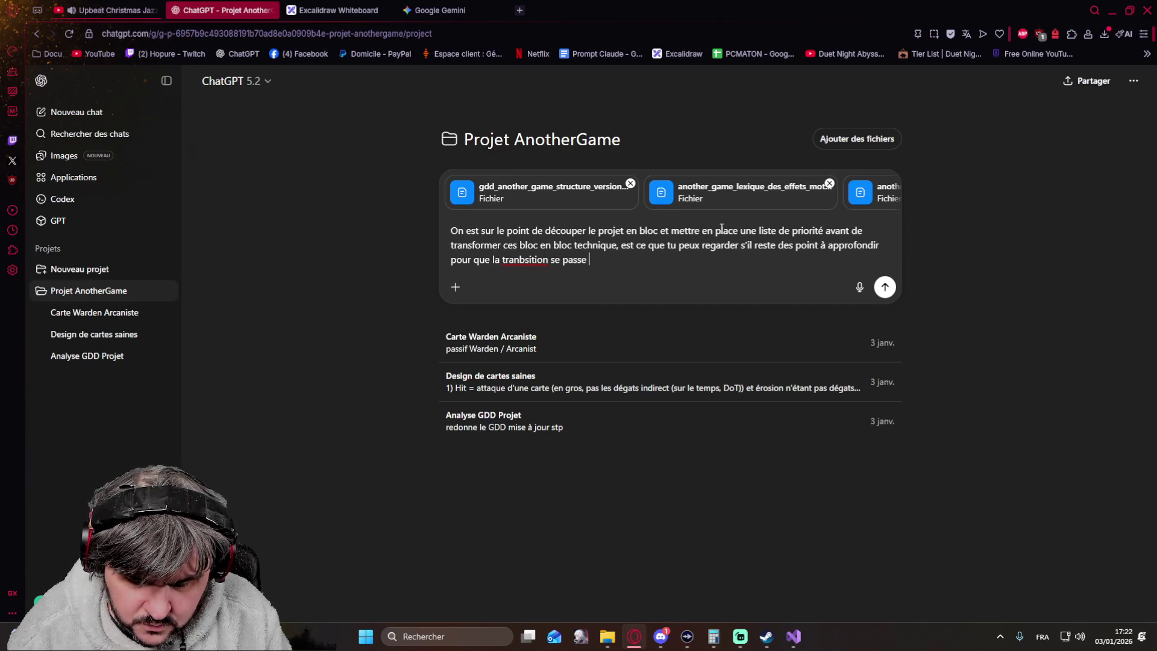
pyautogui.write('bien')
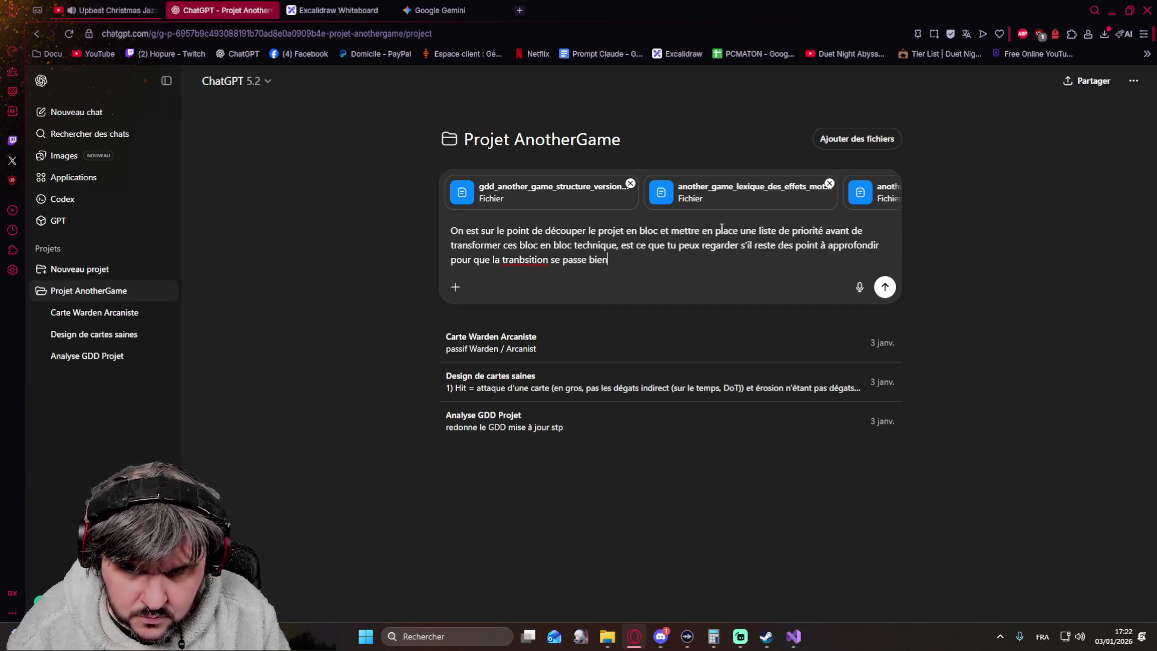
pyautogui.press('Return')
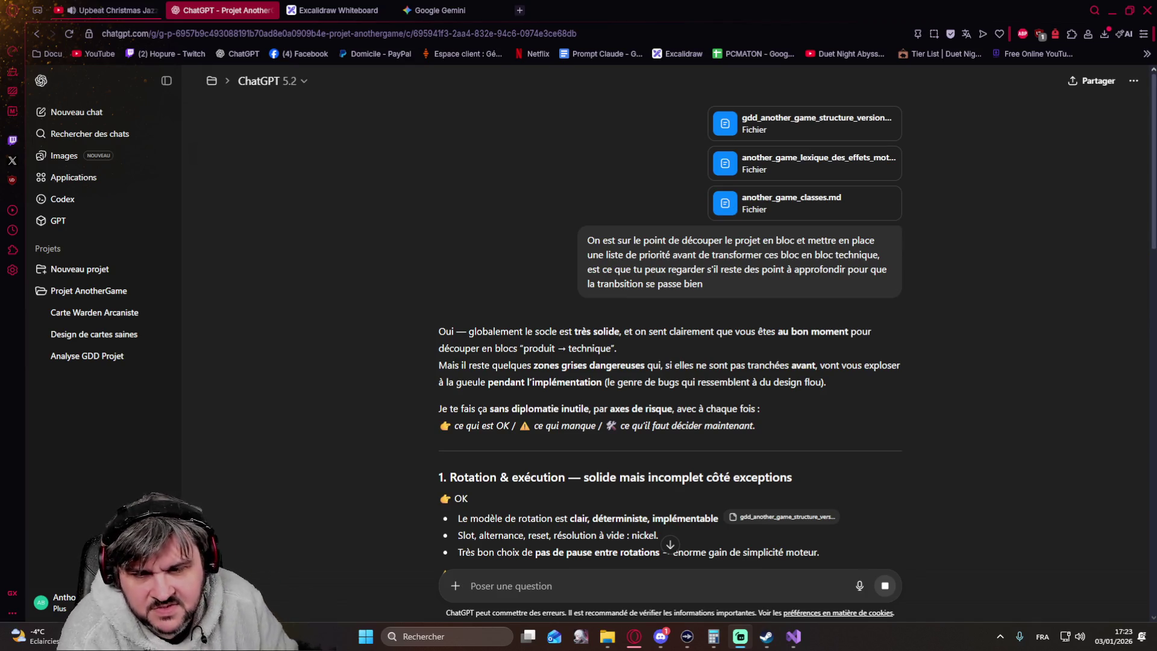
pyautogui.scroll(-1, 357, 393)
pyautogui.scroll(-1, 358, 394)
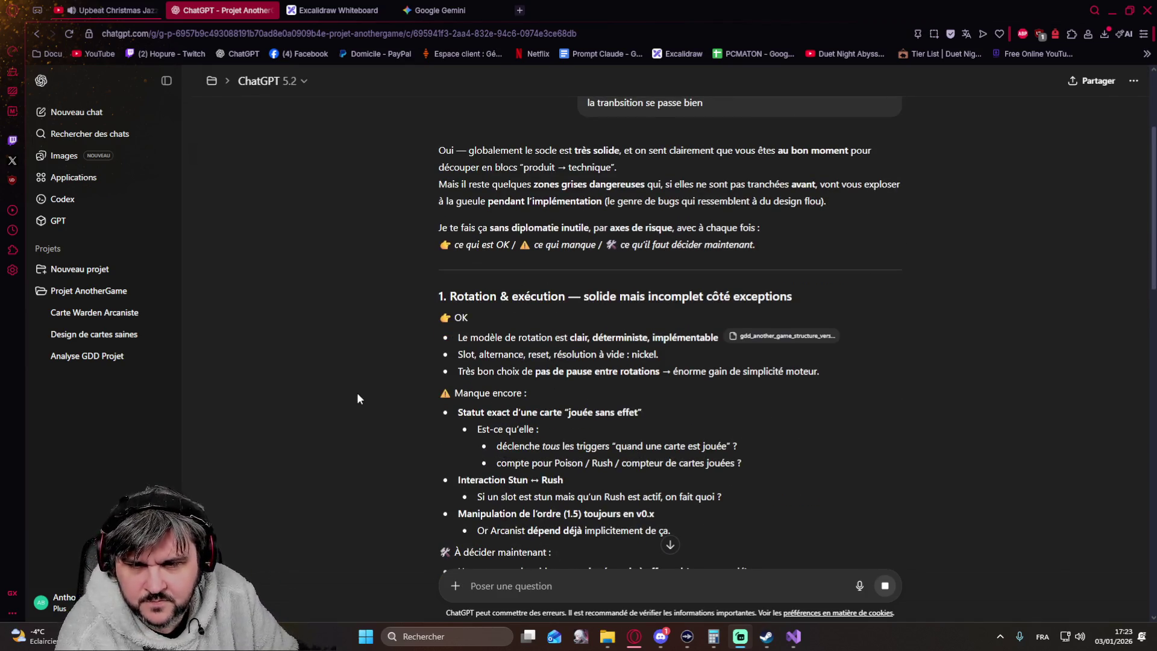
pyautogui.scroll(-1, 357, 393)
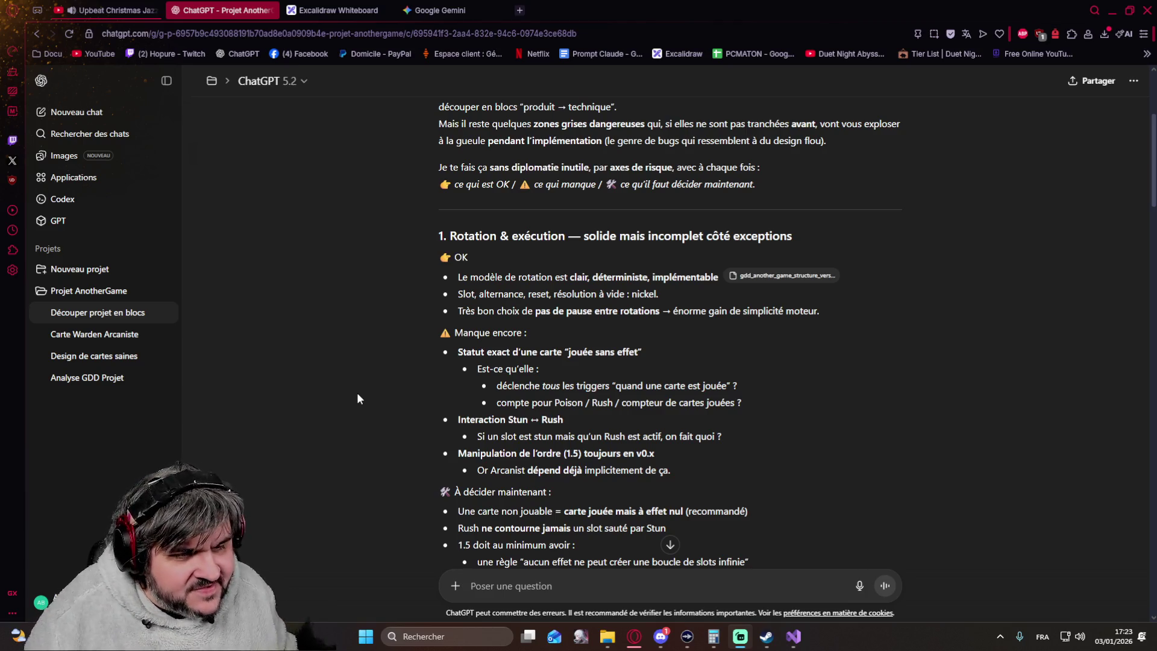
# Step: Read the risk-by-risk audit, then focus the 'Poser une question' field for a follow-up
pyautogui.click(504, 579)
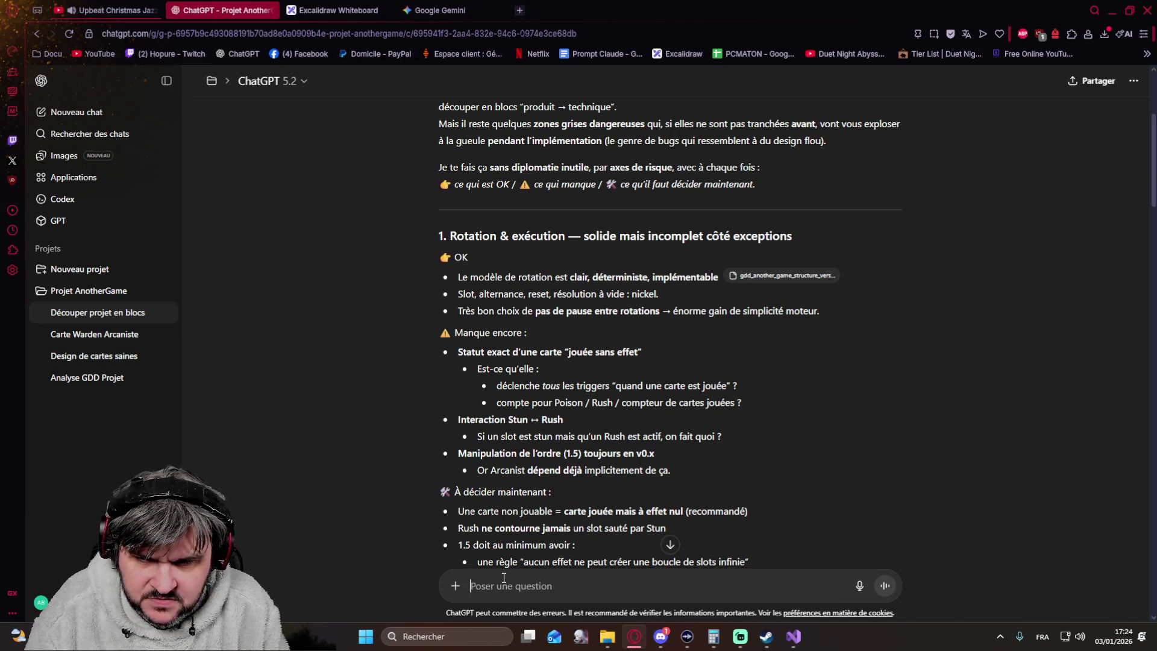
pyautogui.write('Non le terme est un peu tromp')
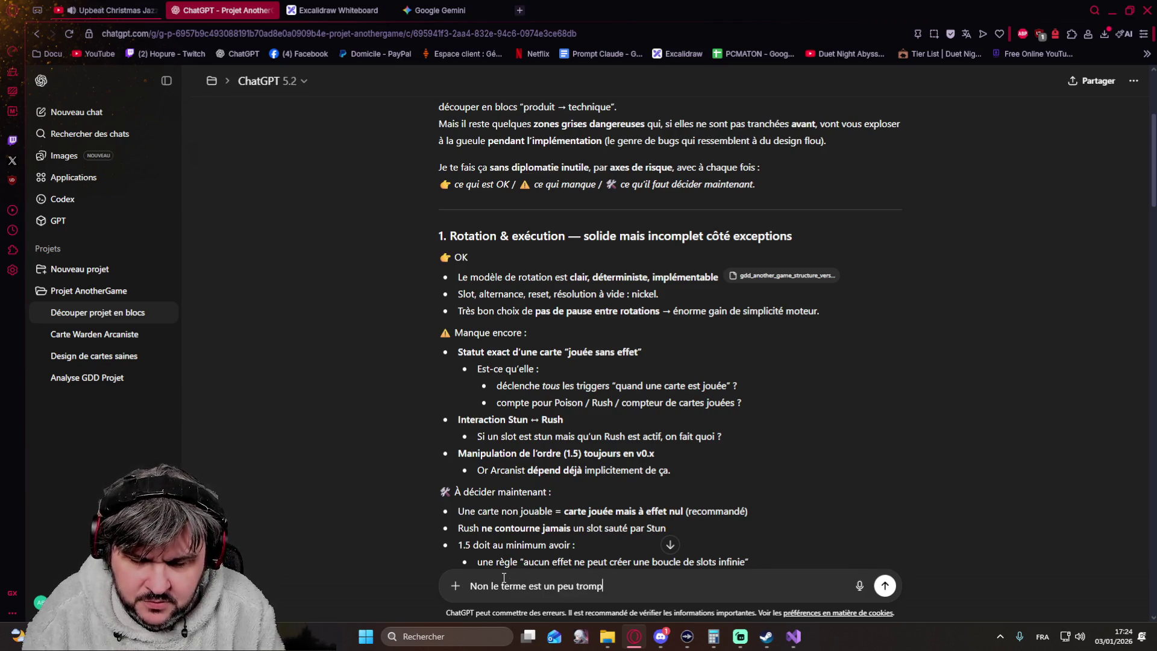
pyautogui.write('eur, ')
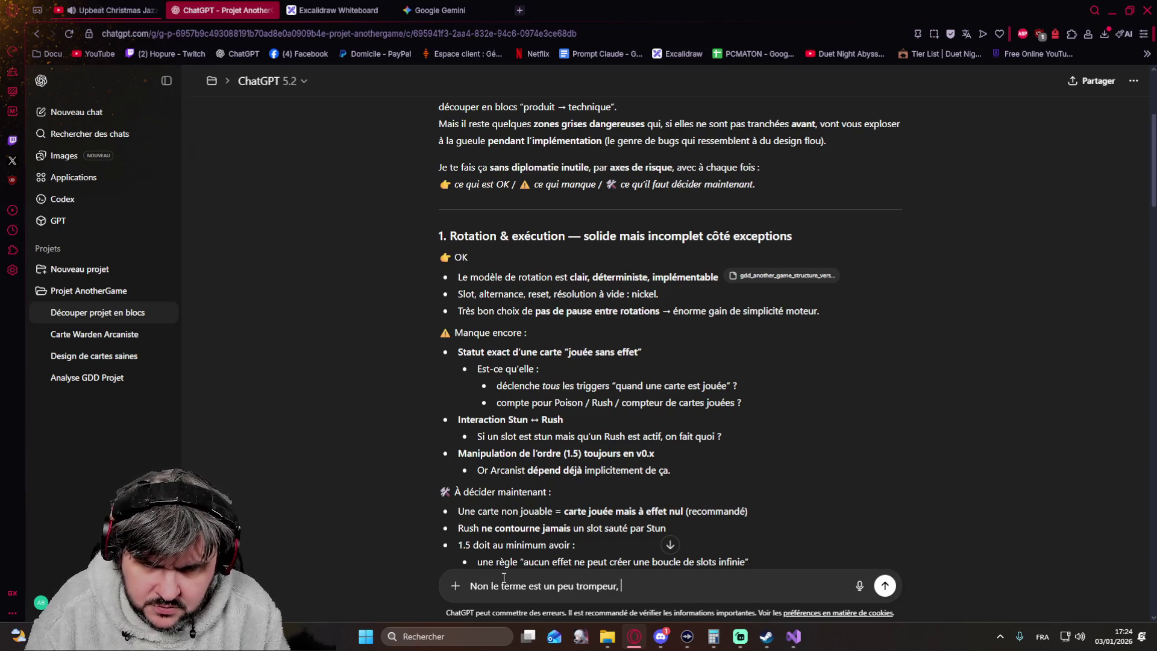
pyautogui.write('un j')
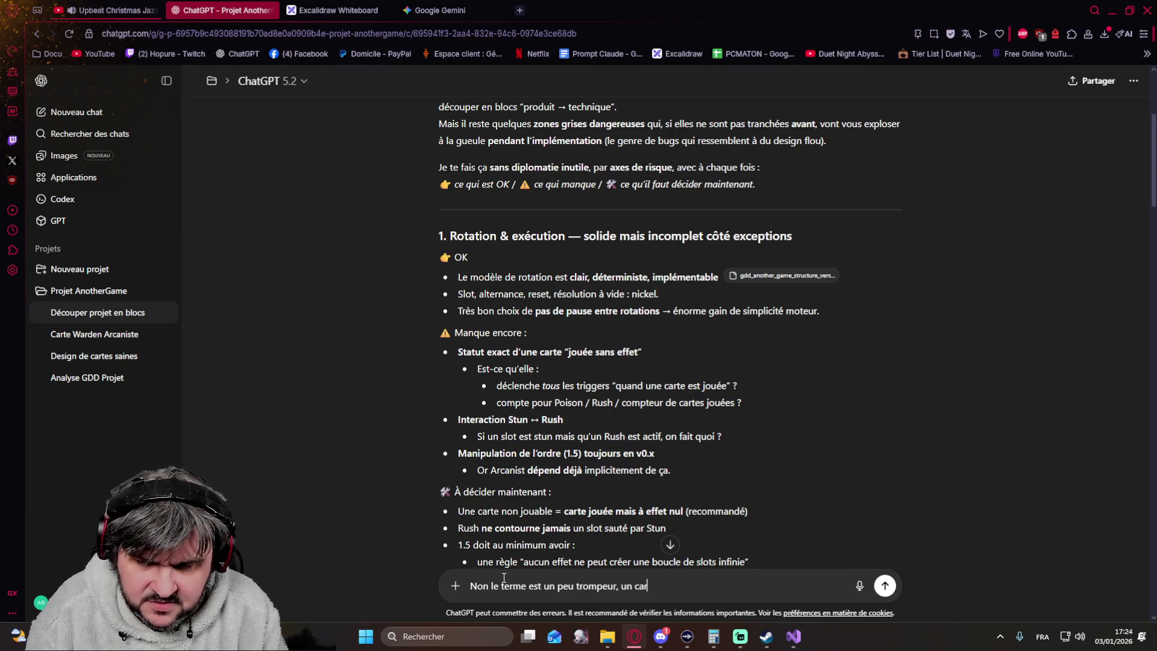
# Step: Draft the correction that an effectless card means the turn passes and the card is skipped, unsent
pyautogui.press('BackSpace')
pyautogui.press('BackSpace')
pyautogui.write('e carte')
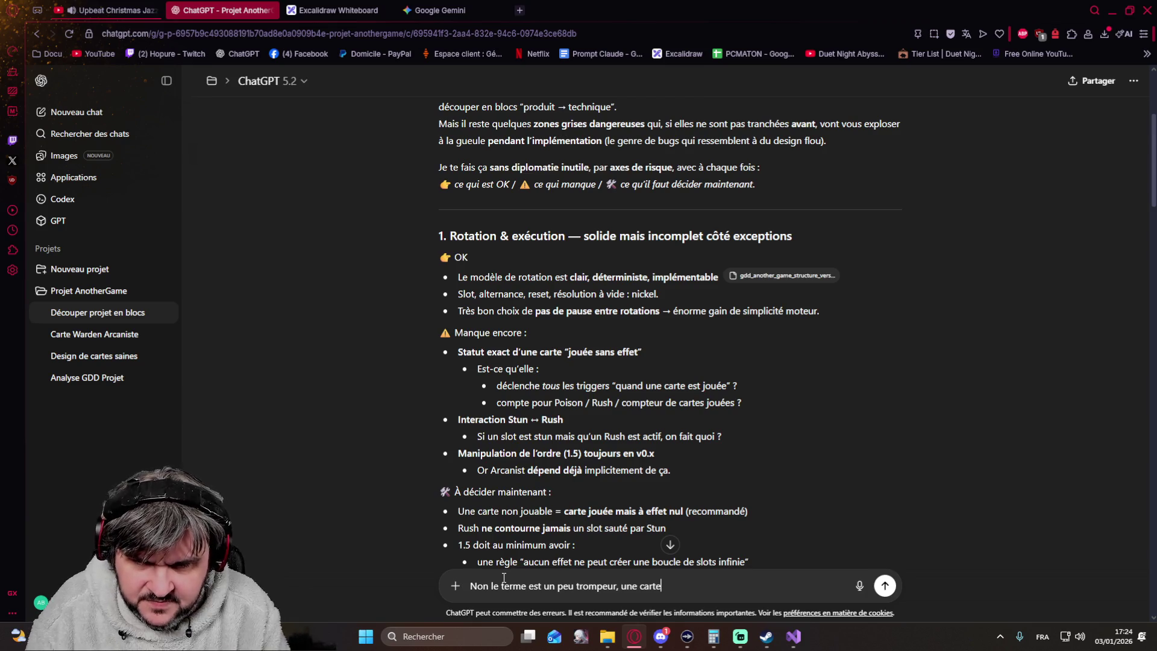
pyautogui.write(" joué sans effet n'est ")
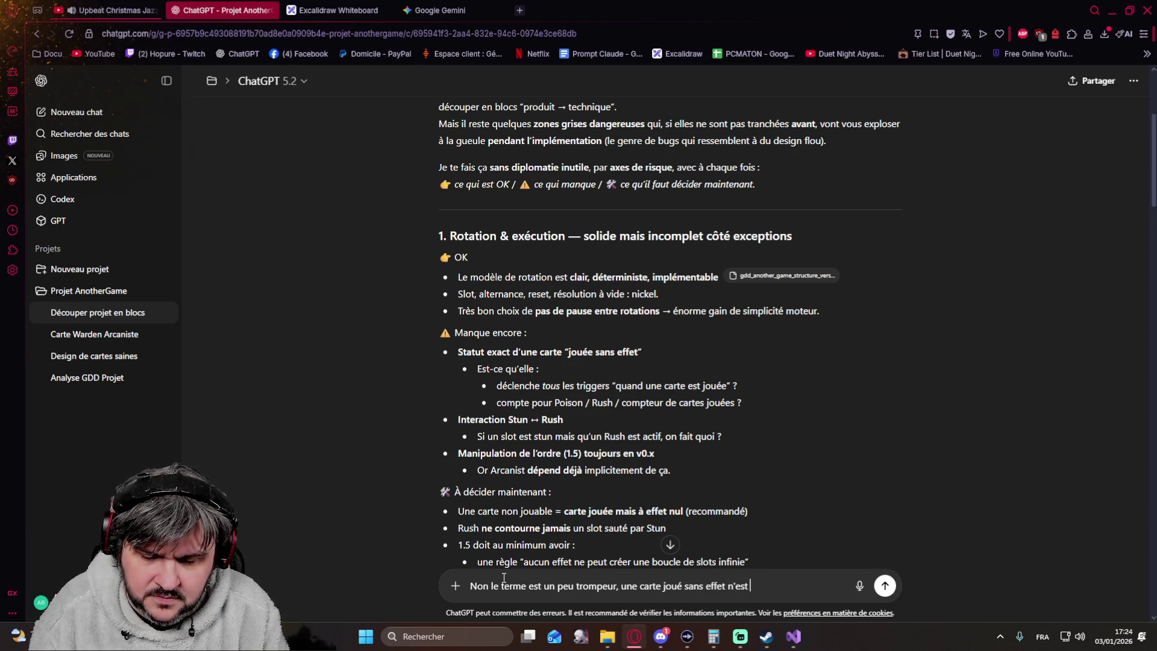
pyautogui.write('pas vraiment joué au ')
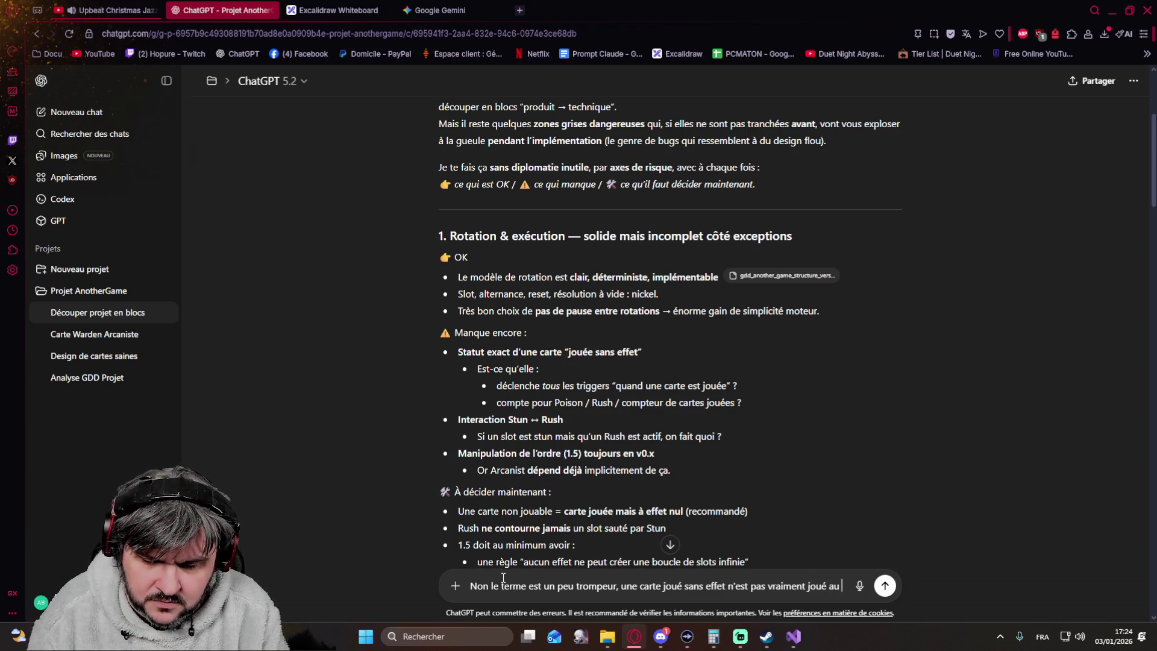
pyautogui.write('sens propre du')
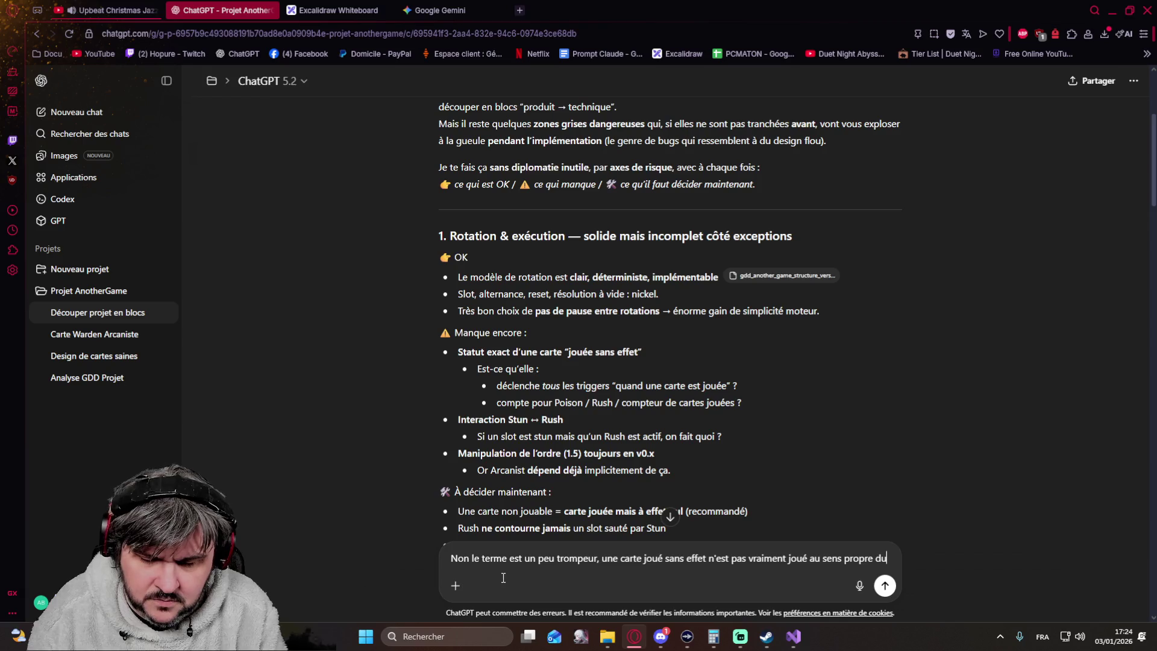
pyautogui.write(' terme')
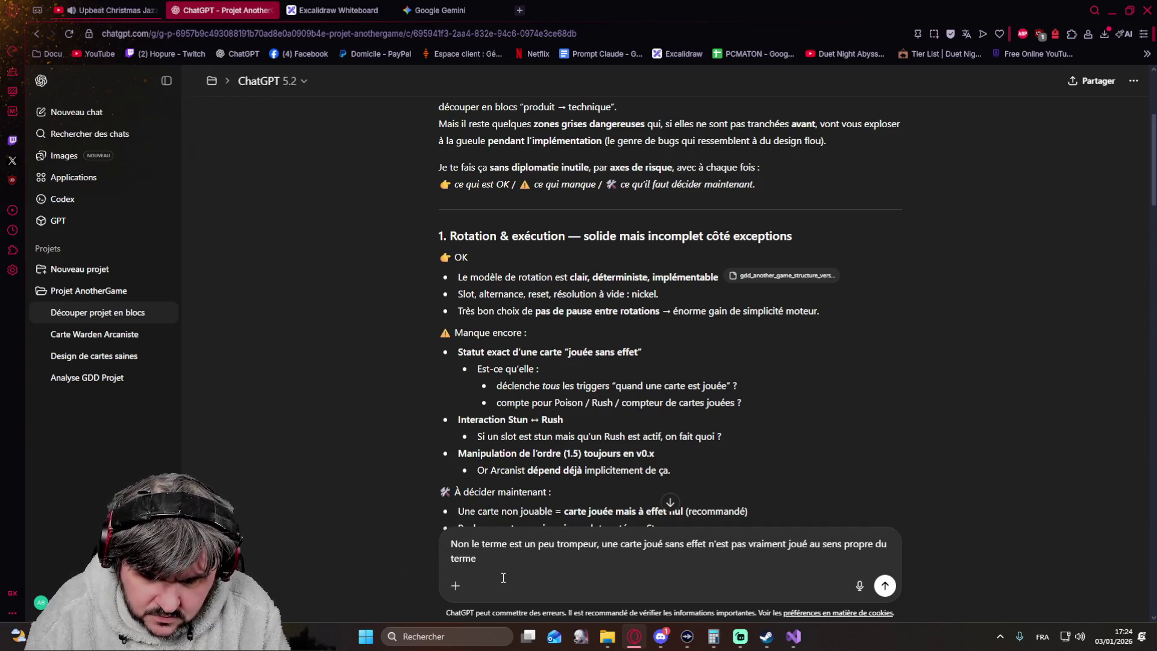
pyautogui.write(', le')
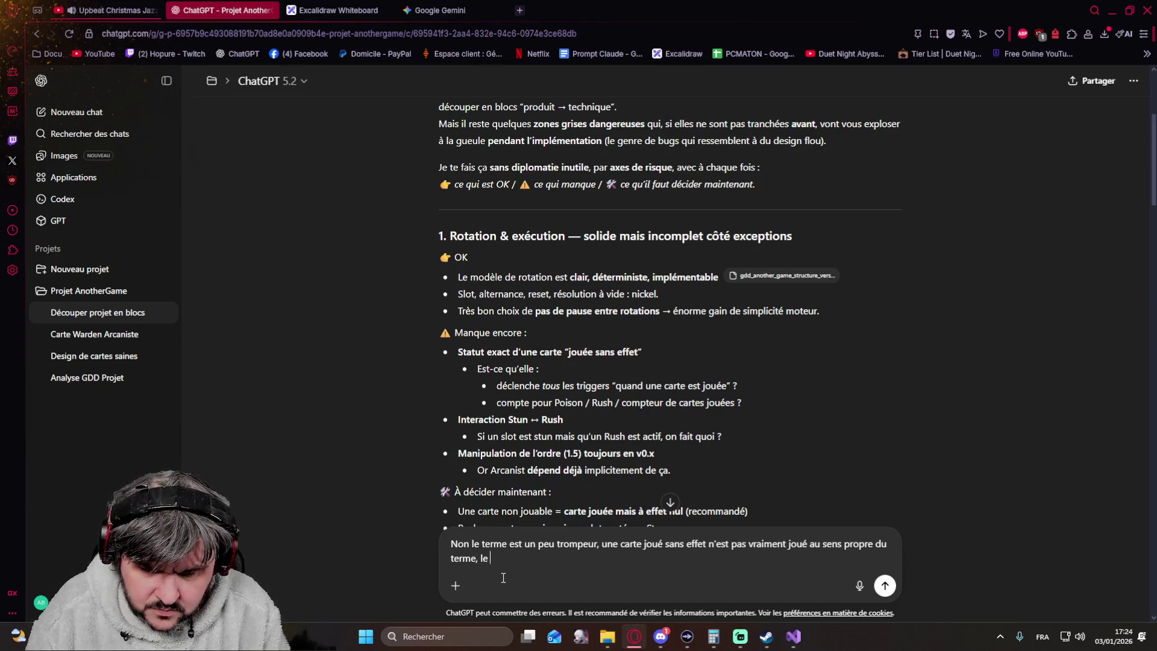
pyautogui.write(' joueur passe son tour et la carte est sauté dans la rotation donc')
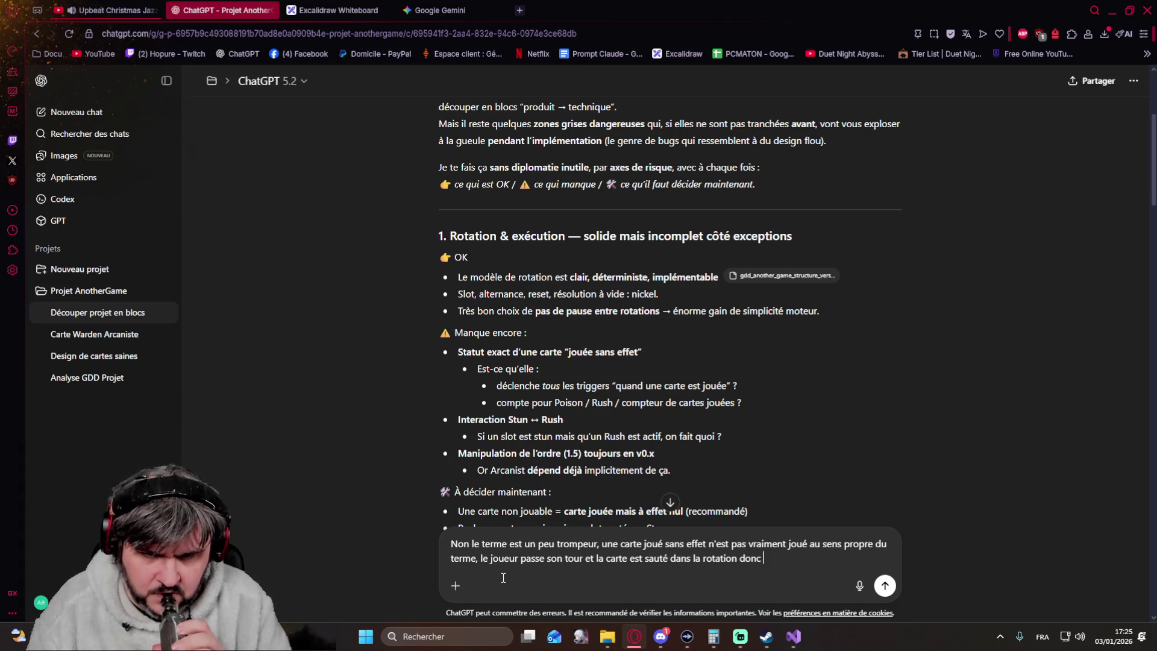
pyautogui.press('BackSpace')
pyautogui.press('BackSpace')
pyautogui.press('BackSpace')
pyautogui.press('BackSpace')
pyautogui.press('BackSpace')
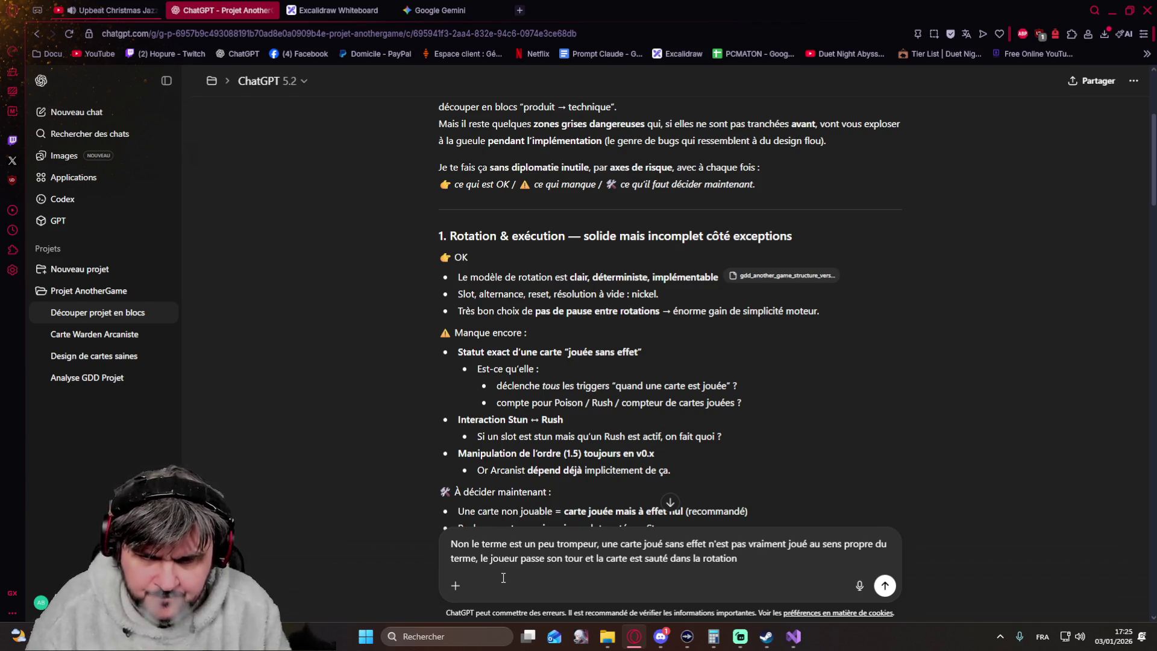
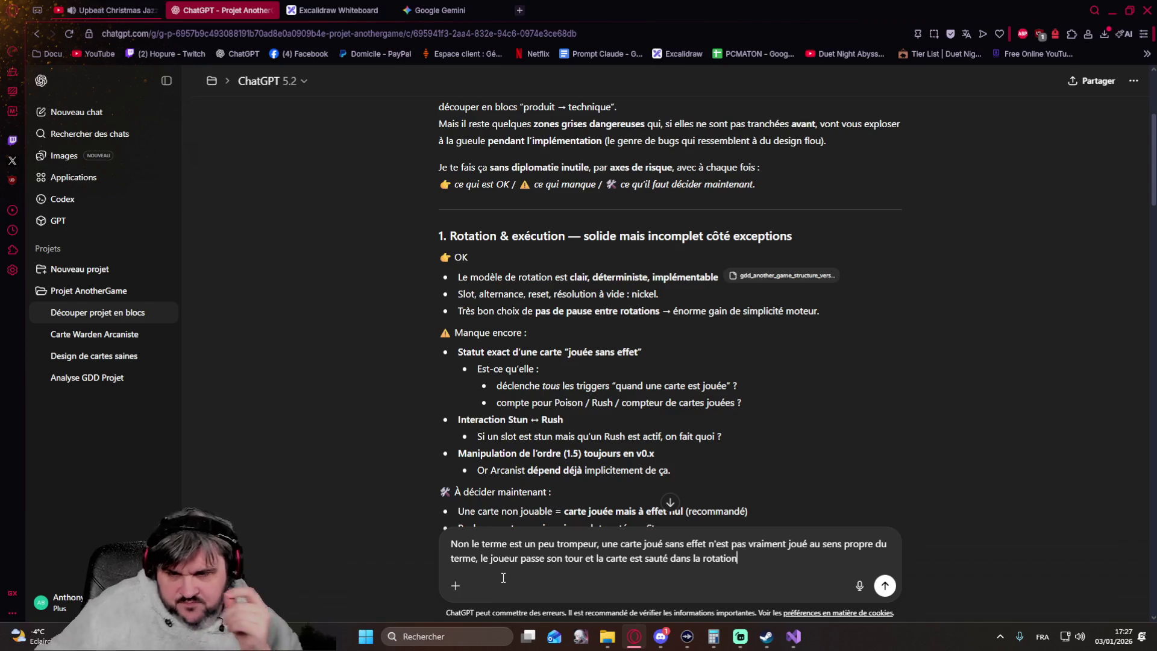
pyautogui.scroll(-2, 420, 351)
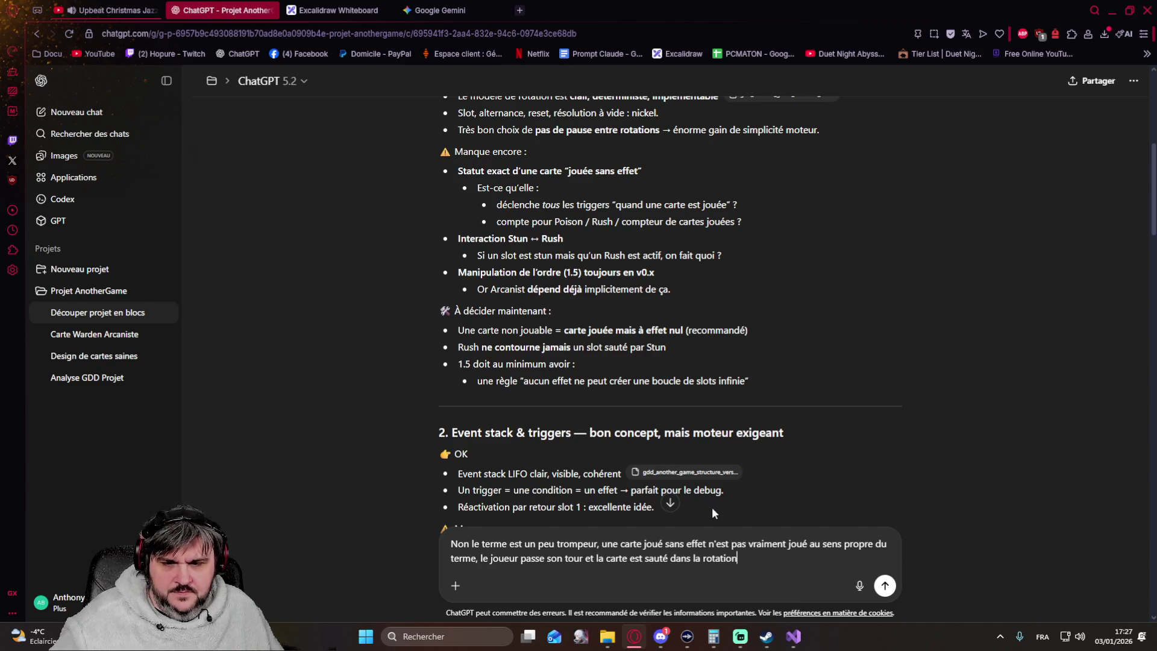
# Step: Select the whole drafted reply about the unplayable-card term and delete it
pyautogui.moveTo(749, 562); pyautogui.dragTo(450, 537)
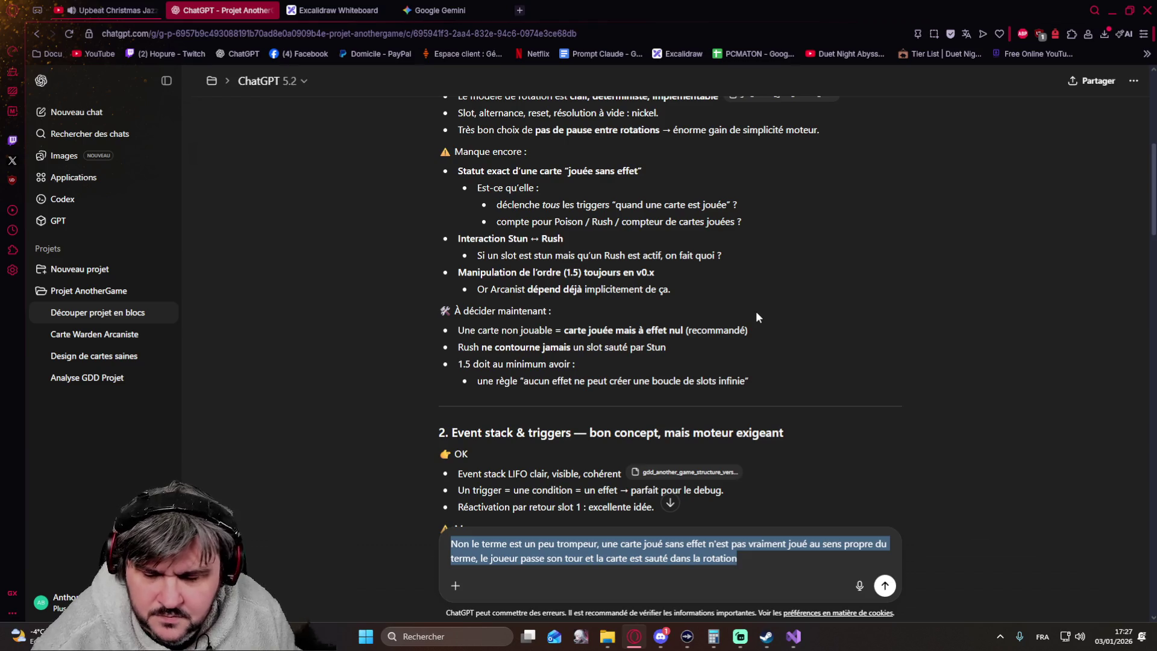
pyautogui.press('BackSpace')
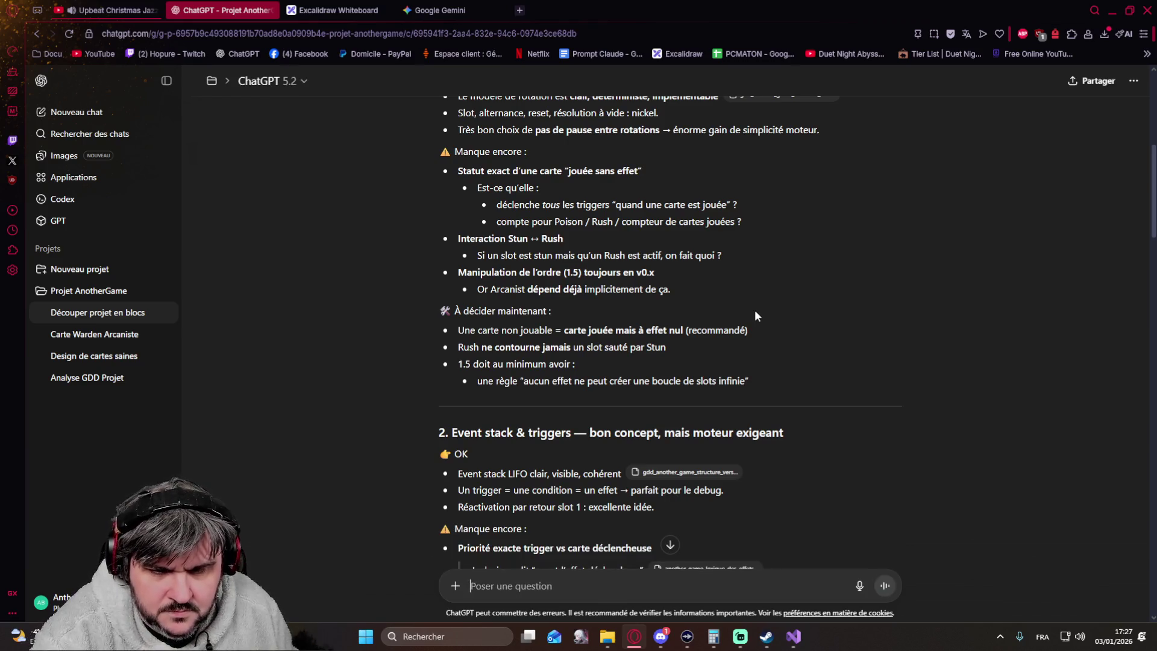
# Step: Paste the review's unplayable-card decision line into the empty reply, then start a second line
pyautogui.moveTo(684, 331); pyautogui.dragTo(460, 333)
pyautogui.hotkey('ctrl', 'c')
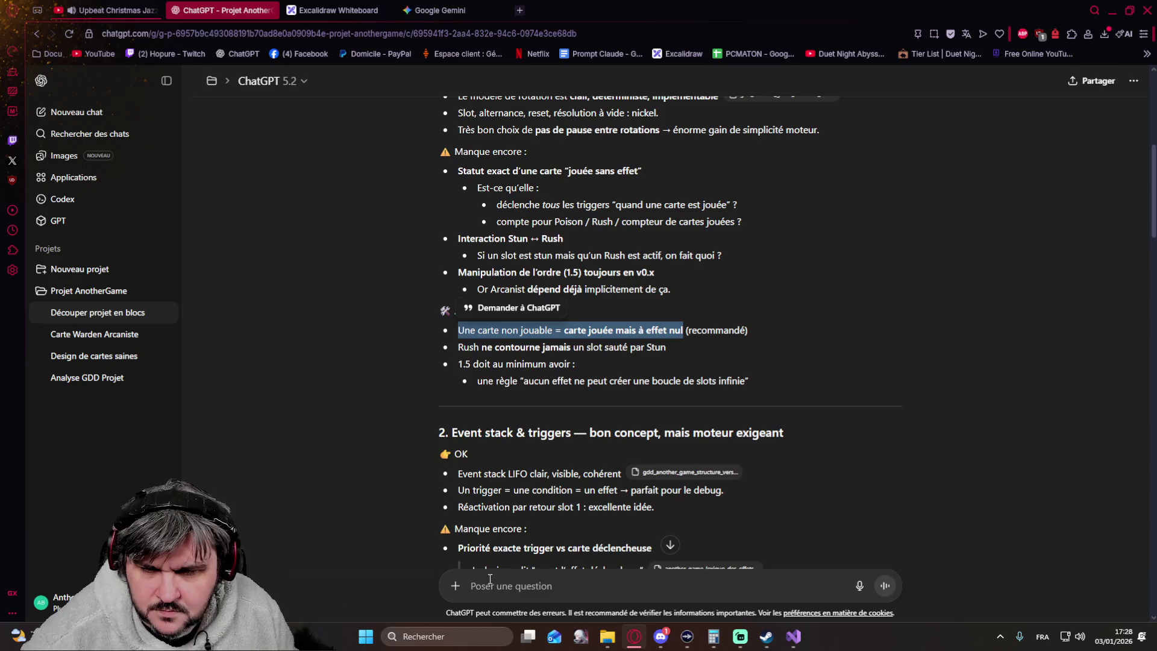
pyautogui.click(488, 579)
pyautogui.hotkey('ctrl', 'v')
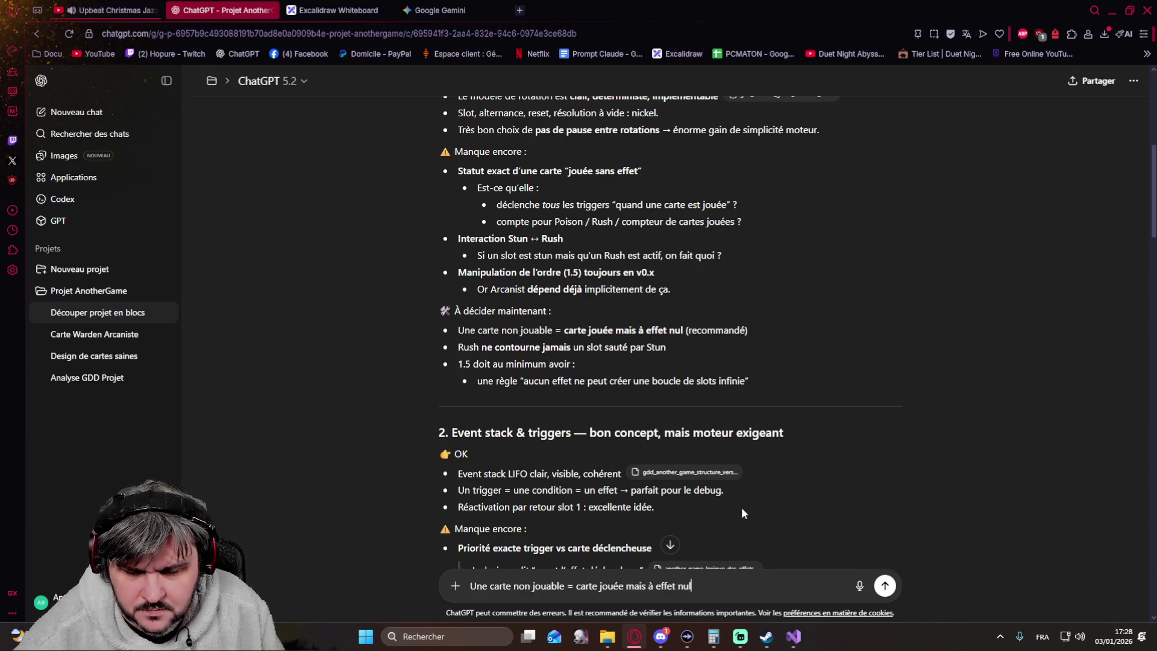
pyautogui.hotkey('shift', 'Return')
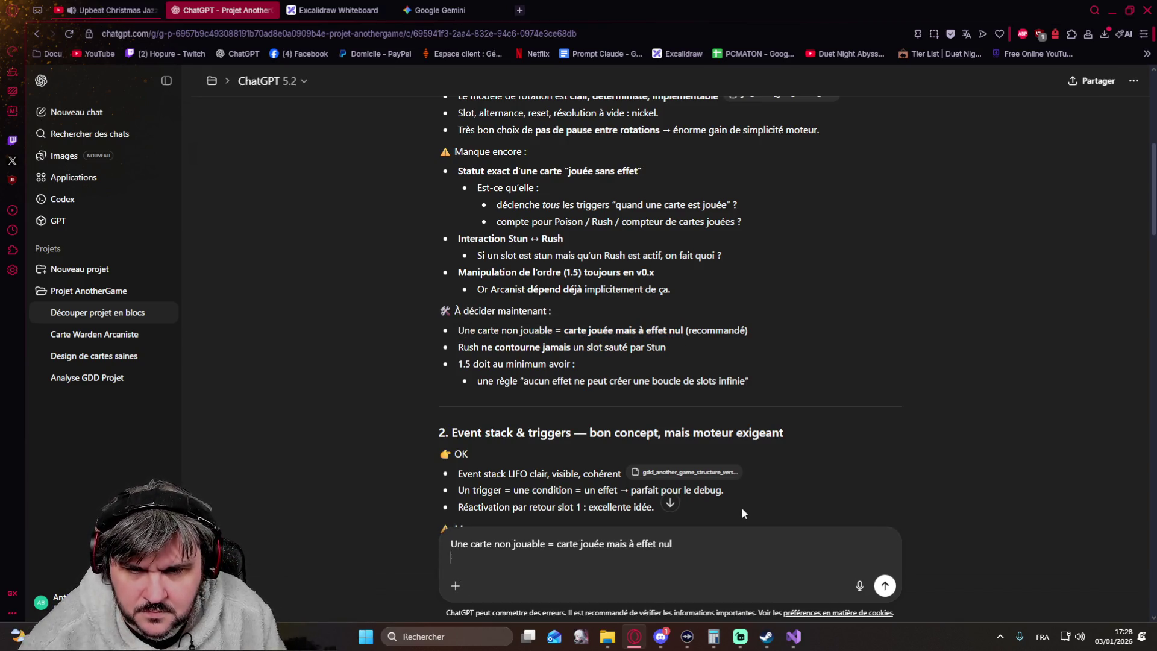
# Step: Paste the Rush-versus-Stun decision line below it and explain Stun makes the next opposing card 'injouable'
pyautogui.moveTo(667, 346); pyautogui.dragTo(460, 350)
pyautogui.hotkey('ctrl', 'c')
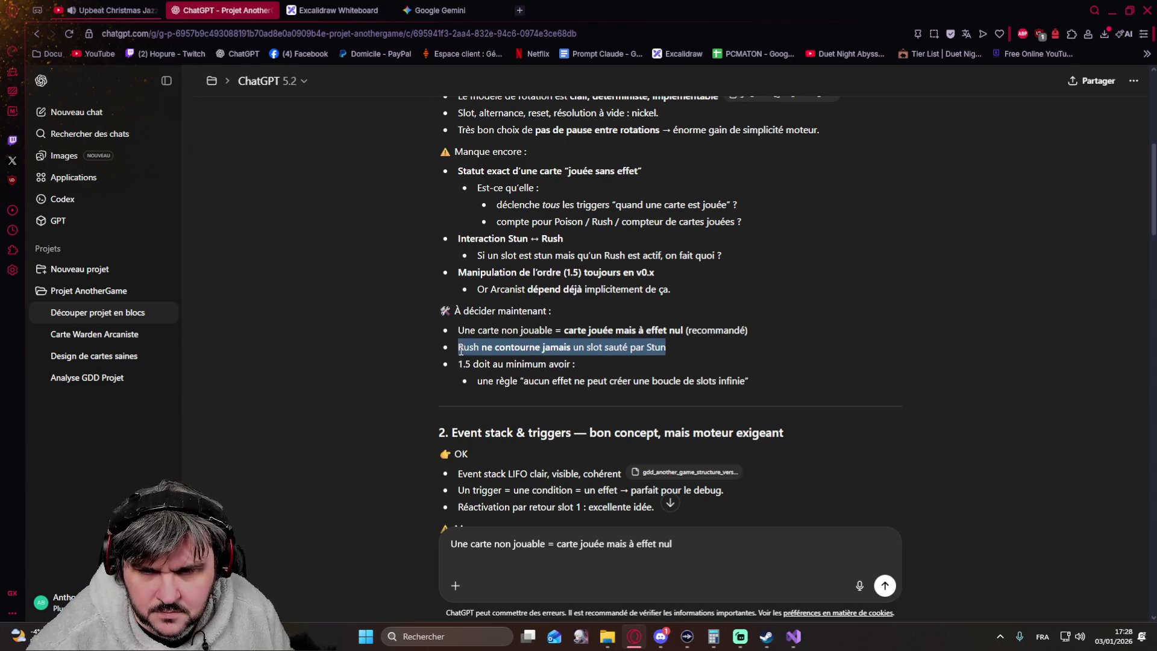
pyautogui.click(481, 557)
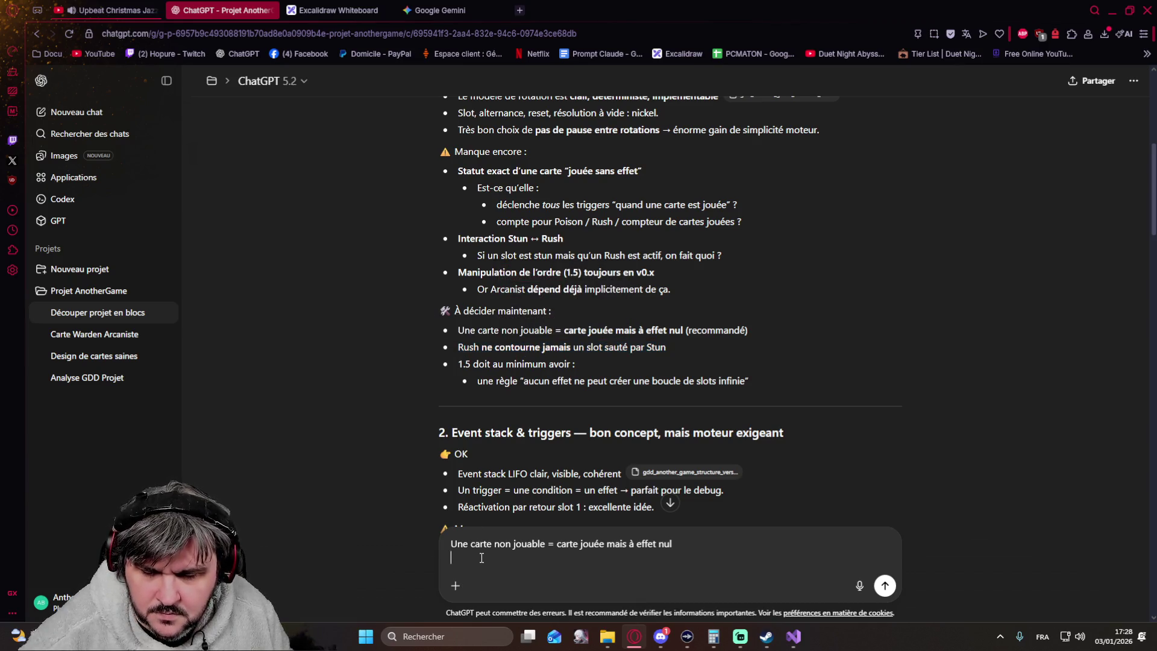
pyautogui.hotkey('ctrl', 'v')
pyautogui.write('mais dans les faits, il doit y avoir dans le doc une partie mal formulé parce que cette situatio')
pyautogui.write(' ne peut pas arriver, dans la mes')
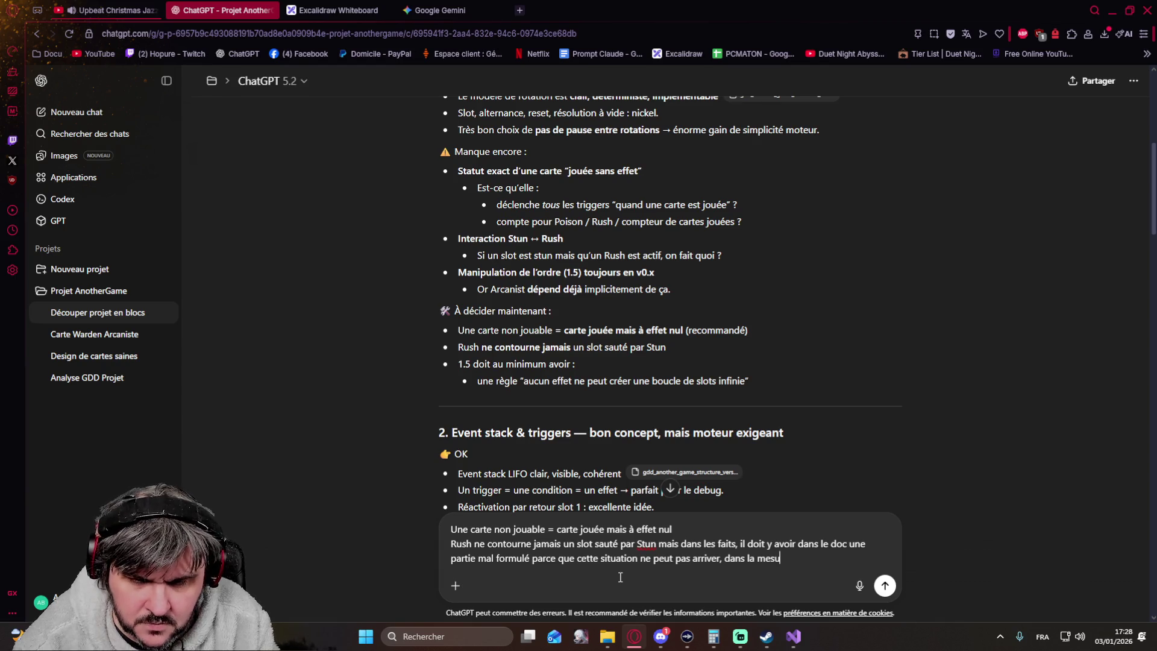
pyautogui.write('eo u ')
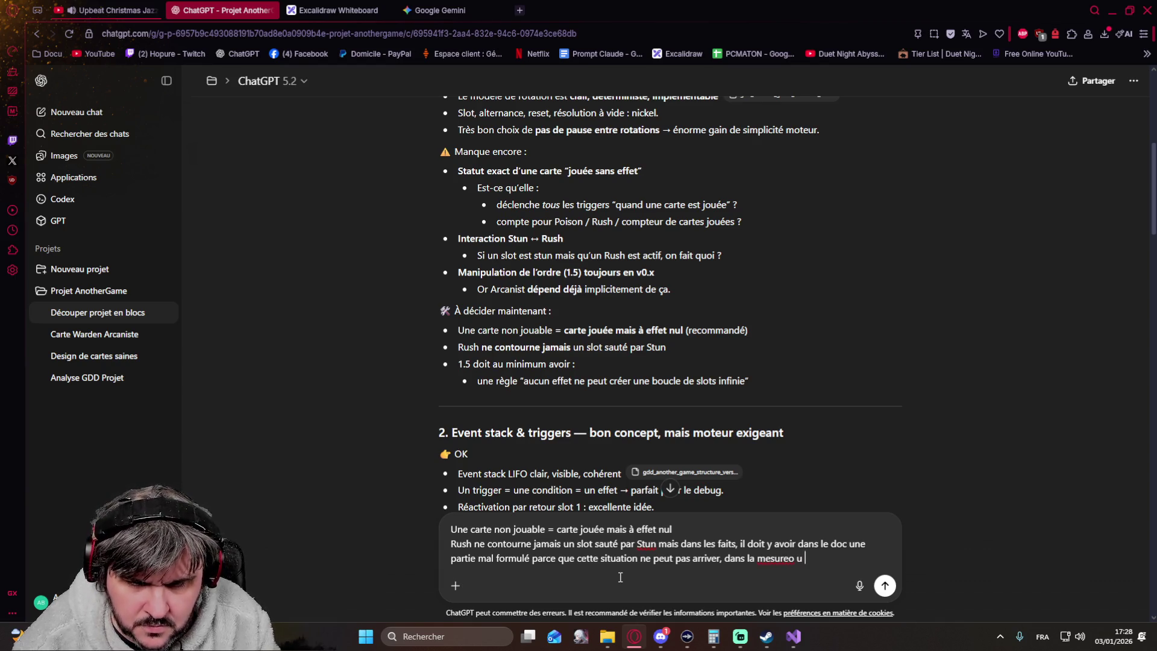
pyautogui.write('ou')
pyautogui.write(' stun est un eff')
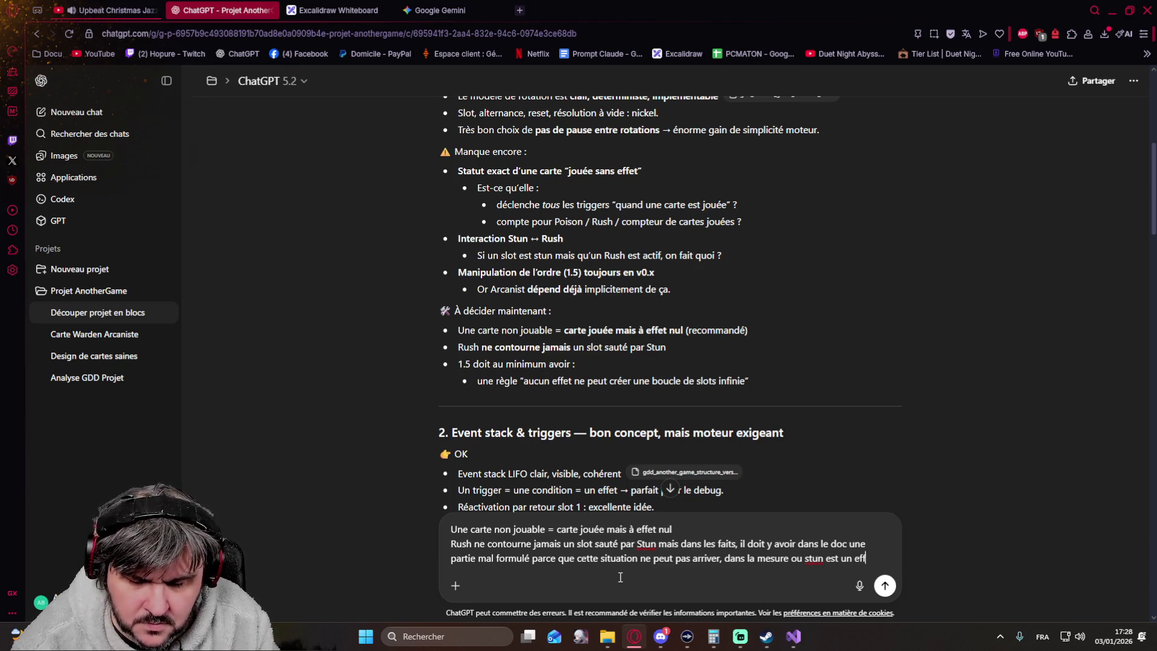
pyautogui.write('t immédiat quiva')
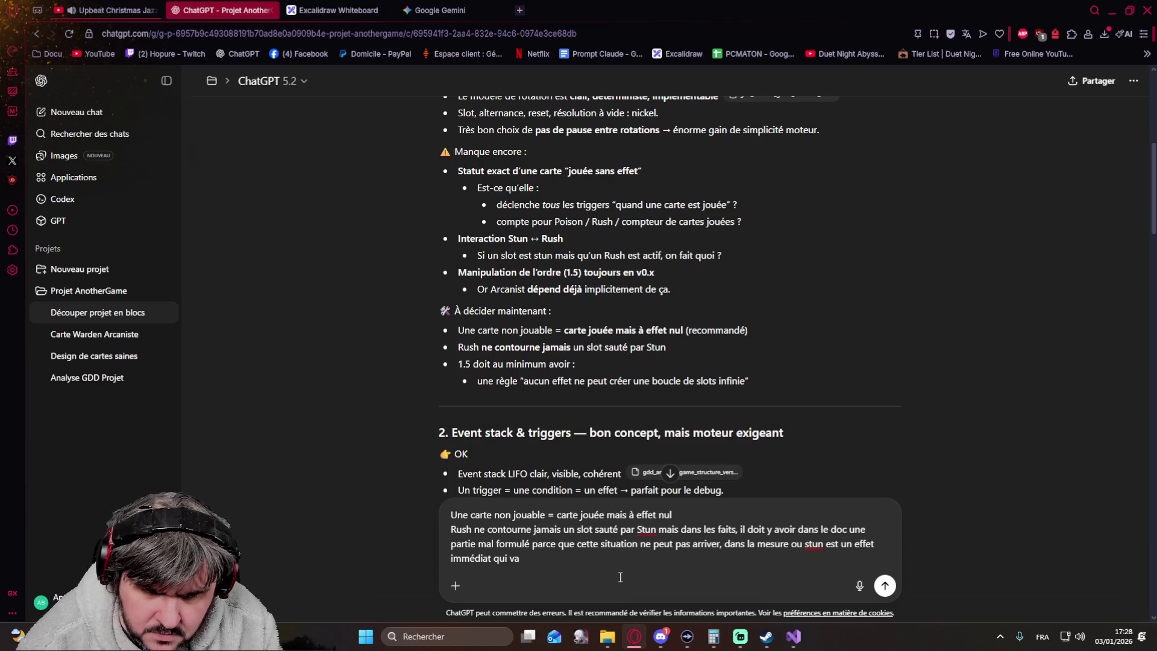
pyautogui.write(' "rendre la prochaine carte de la rotation adverse injouable"')
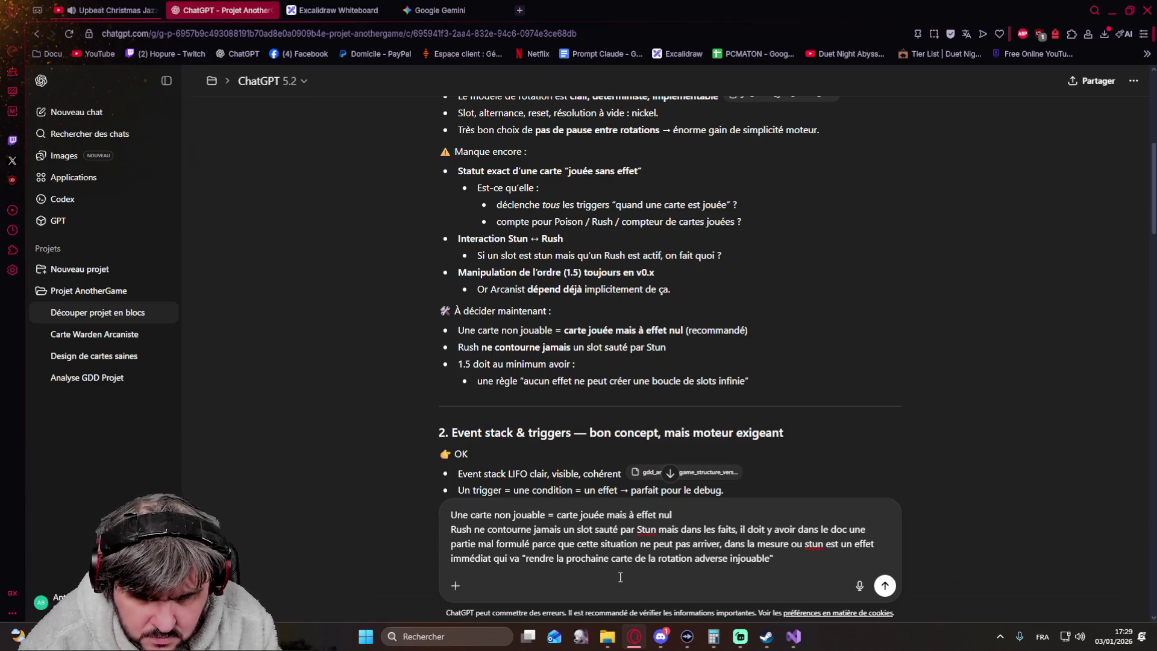
pyautogui.press('BackSpace')
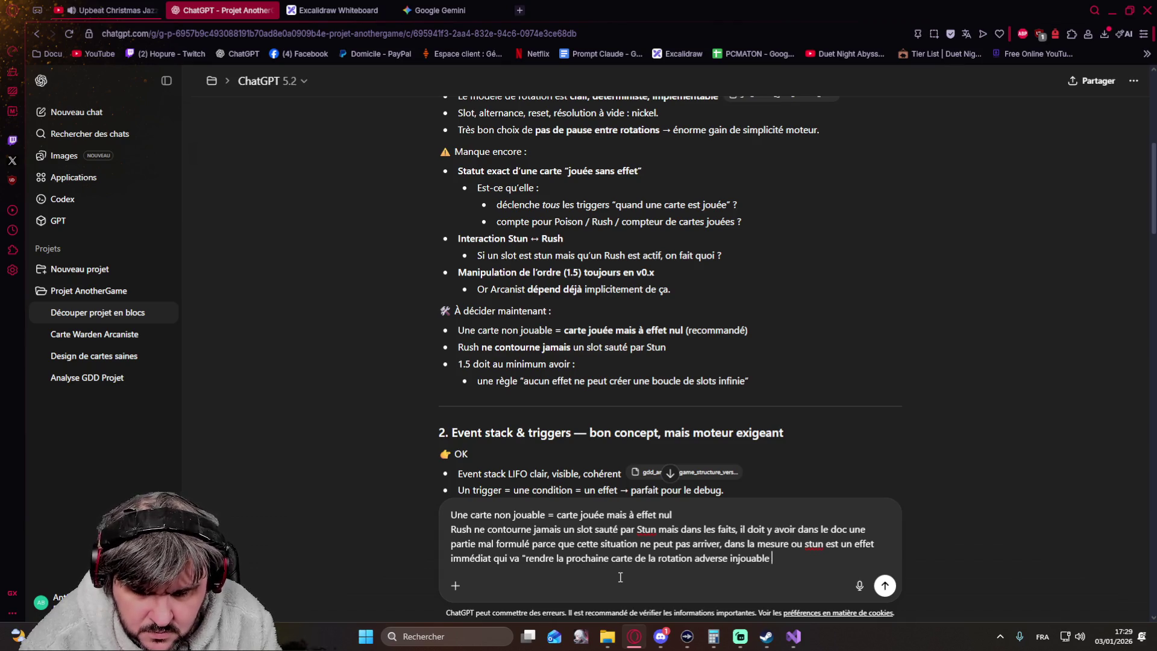
pyautogui.write('sur la rota')
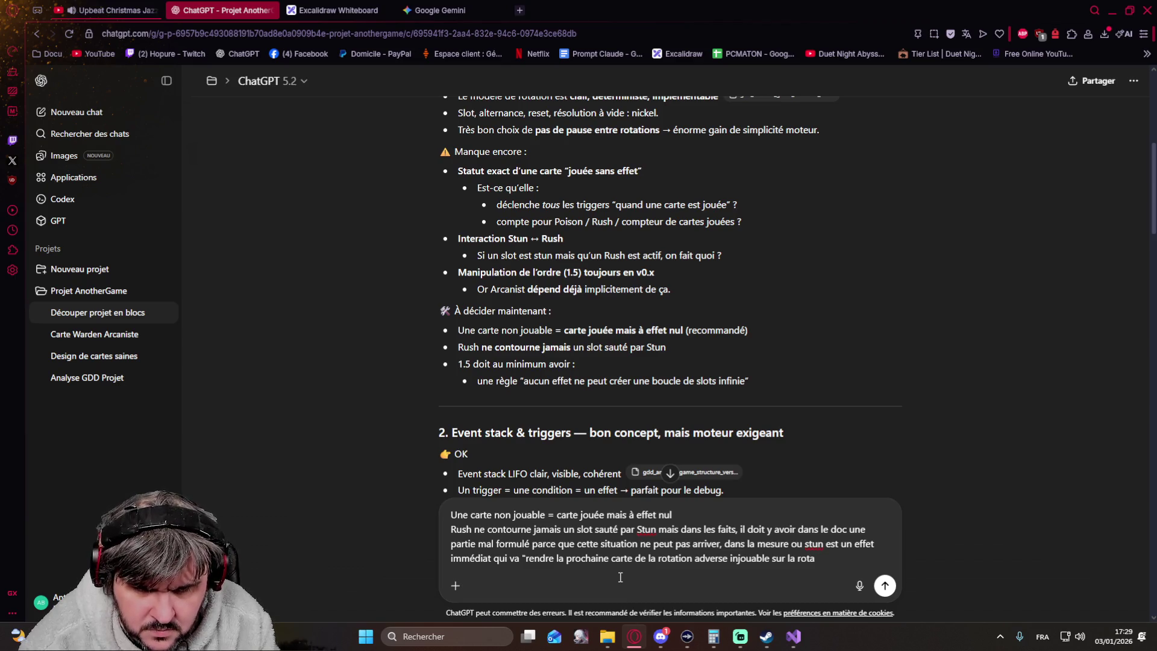
pyautogui.write('tition en cours (')
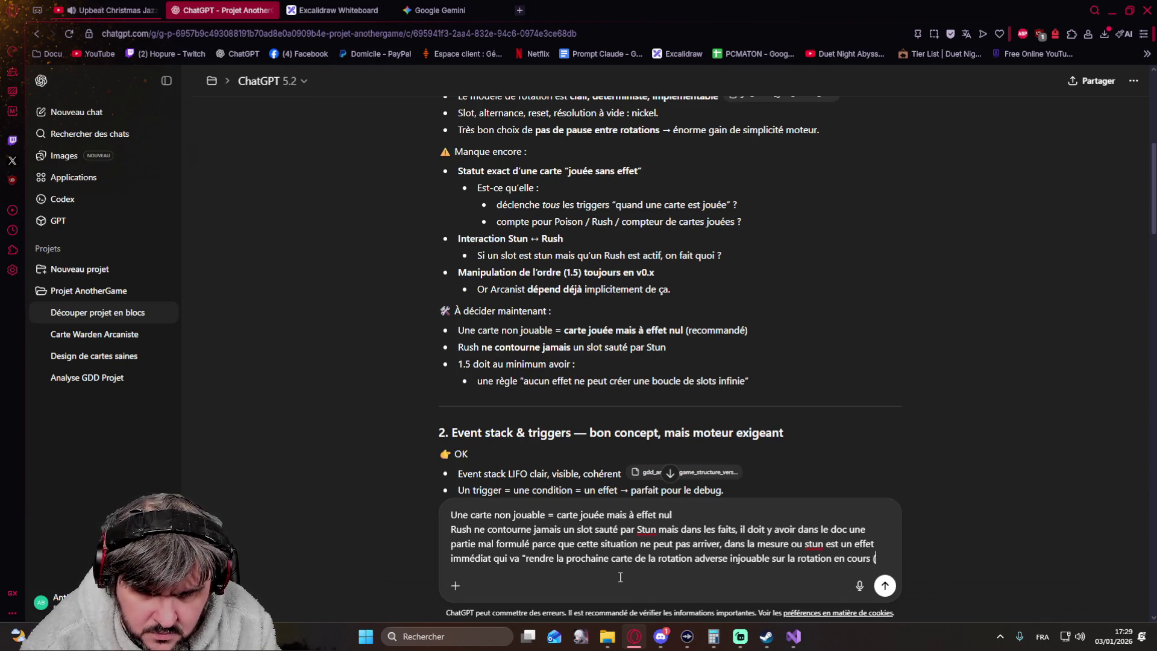
pyautogui.write('une fois ')
pyautogui.write('le stun consommé')
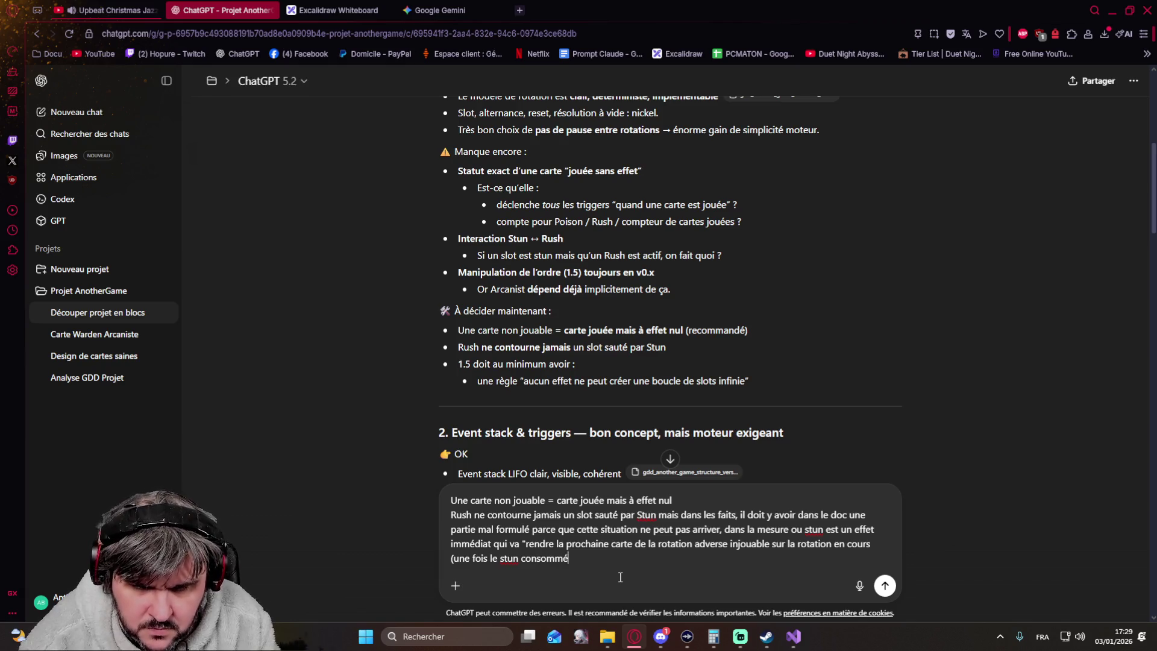
pyautogui.write(' la carte est d')
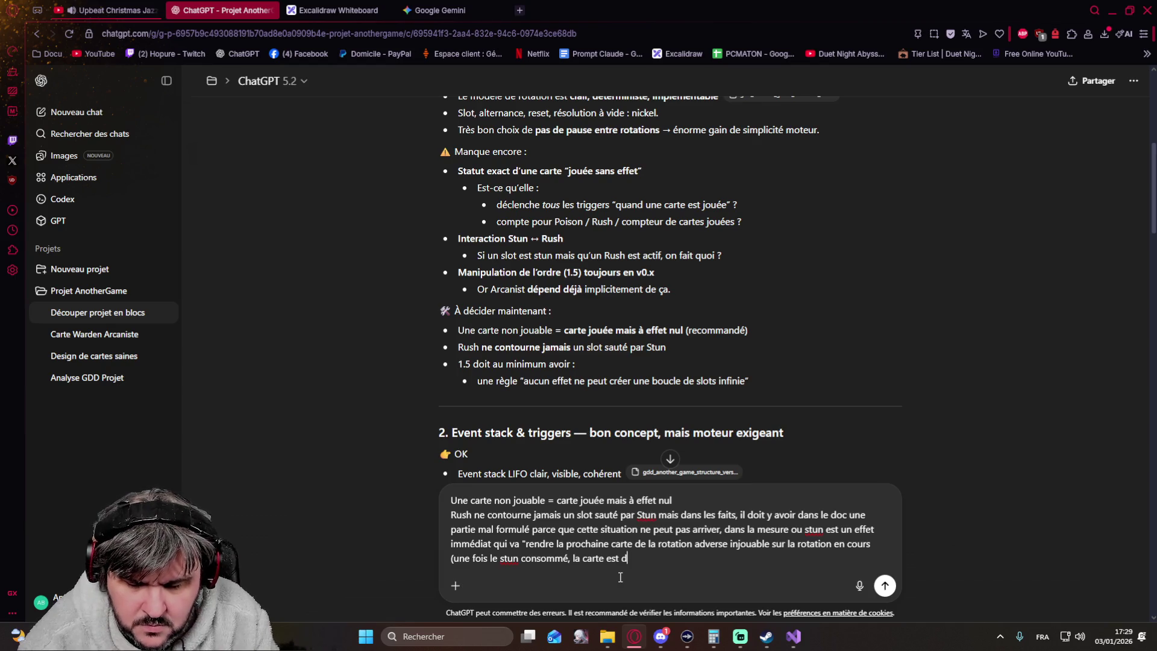
# Step: Write that a consumed Stun frees the card next rotation and ask whether a Stunned Rush is unplayable
pyautogui.press('BackSpace')
pyautogui.press('BackSpace')
pyautogui.press('BackSpace')
pyautogui.press('BackSpace')
pyautogui.press('BackSpace')
pyautogui.write('sera de nouveau jouable')
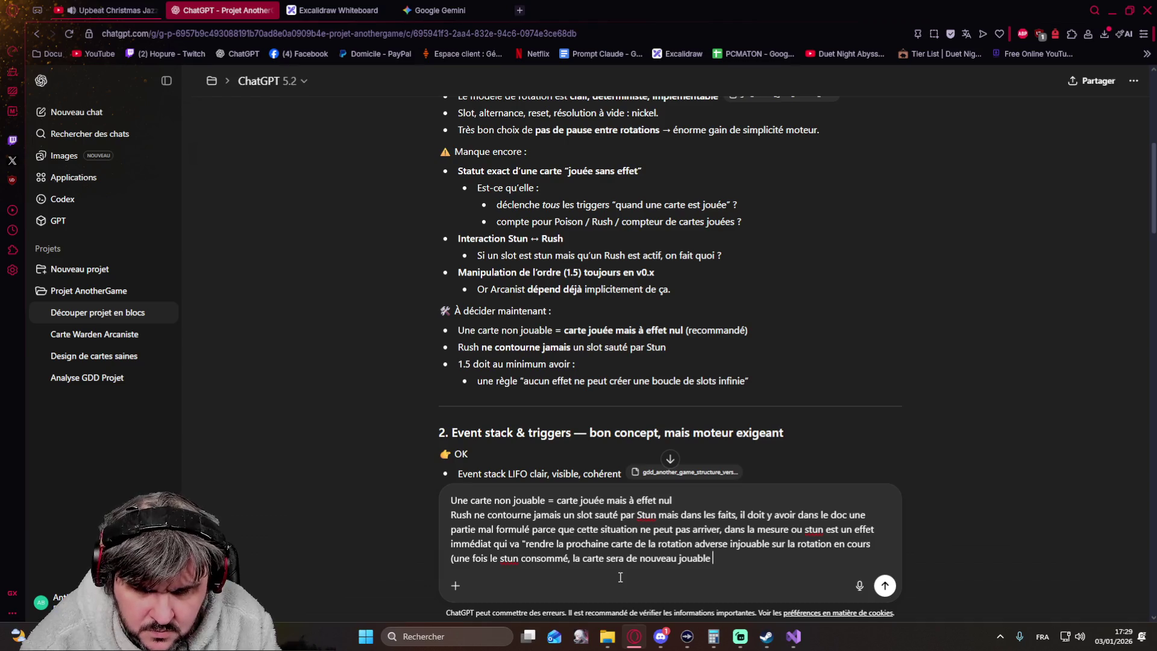
pyautogui.write(' à la prochai')
pyautogui.hotkey('ctrl', 'BackSpace')
pyautogui.hotkey('ctrl', 'BackSpace')
pyautogui.hotkey('ctrl', 'BackSpace')
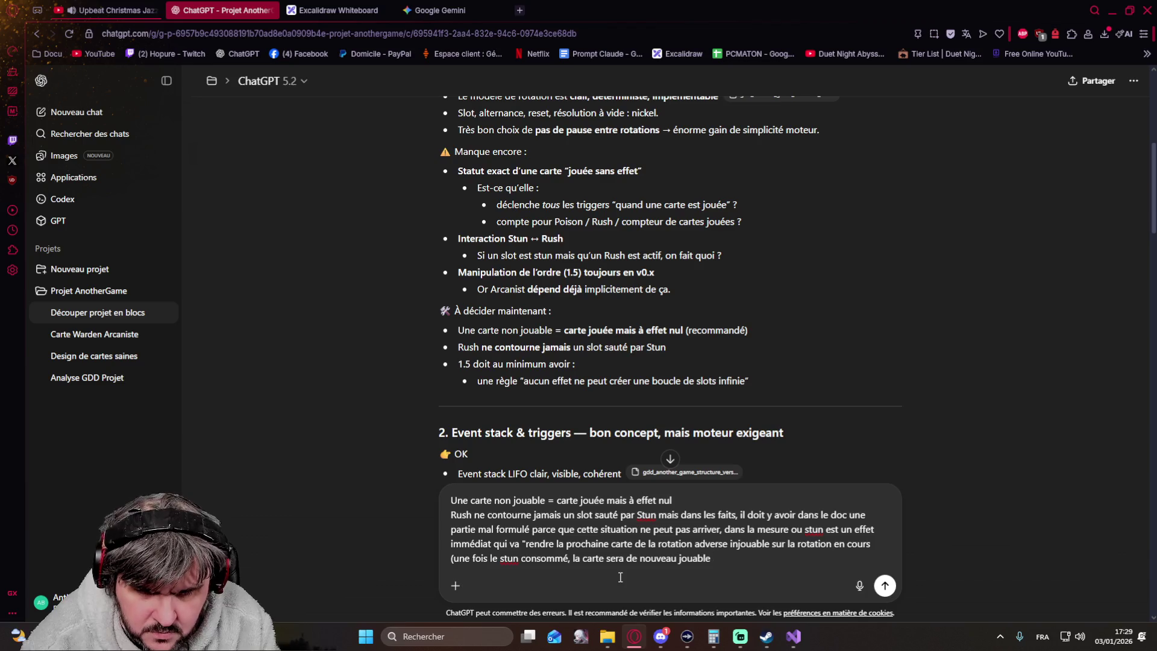
pyautogui.write('pendant la prochaine rotation)')
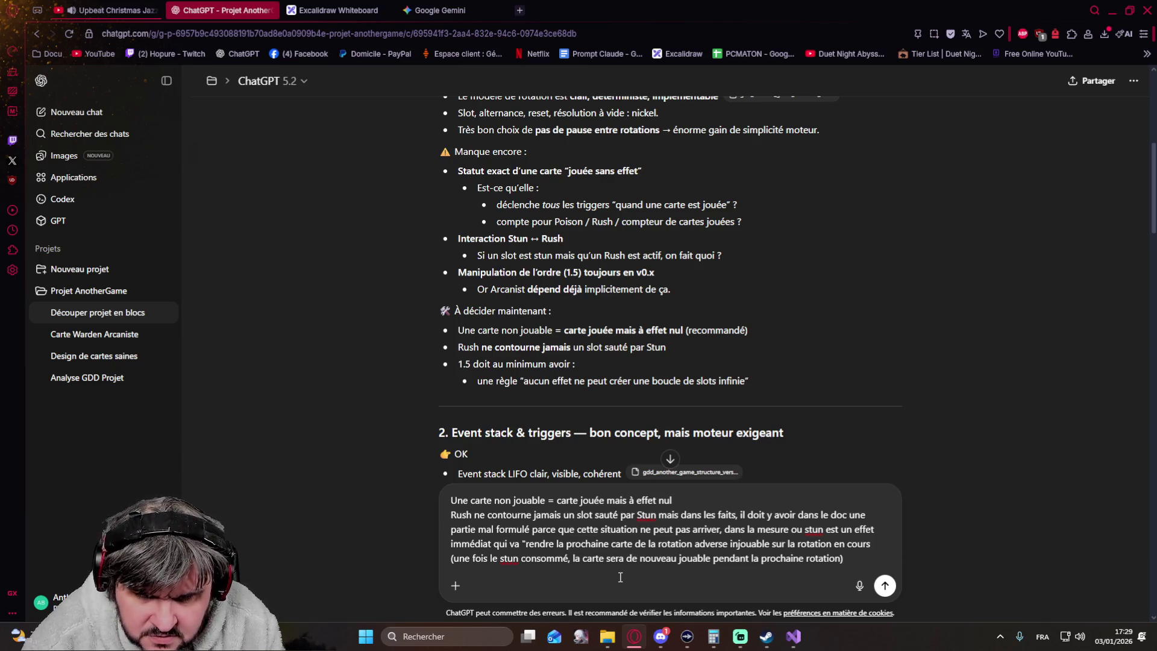
pyautogui.write('ce qui siginie')
pyautogui.press('BackSpace')
pyautogui.press('BackSpace')
pyautogui.press('BackSpace')
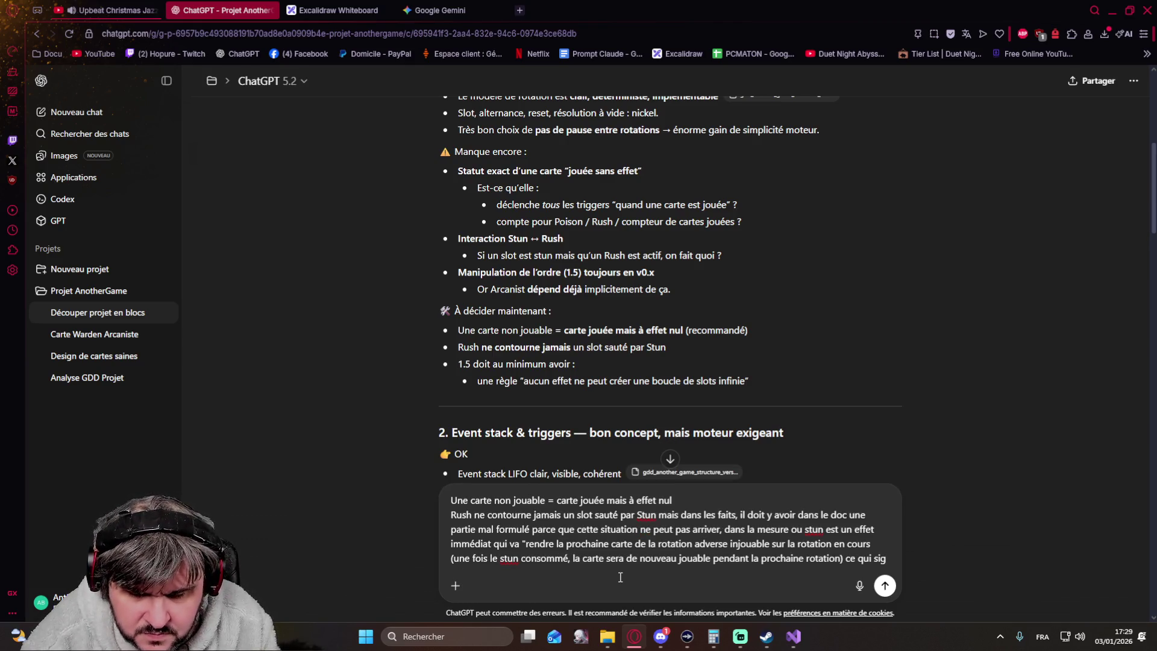
pyautogui.write('n) ce qui signif')
pyautogui.write('ie ')
pyautogui.write('que soit ')
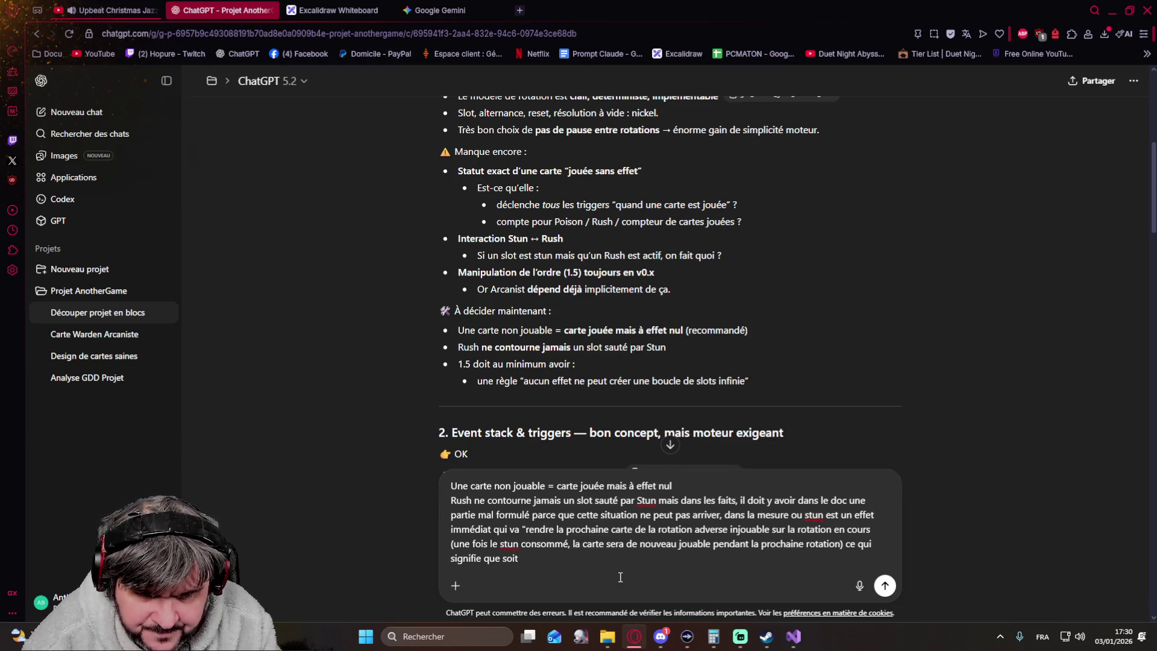
pyautogui.write('le stun t')
pyautogui.write("ombe sur une carte rush et la question se pose pas puisqu'elle sera injouable")
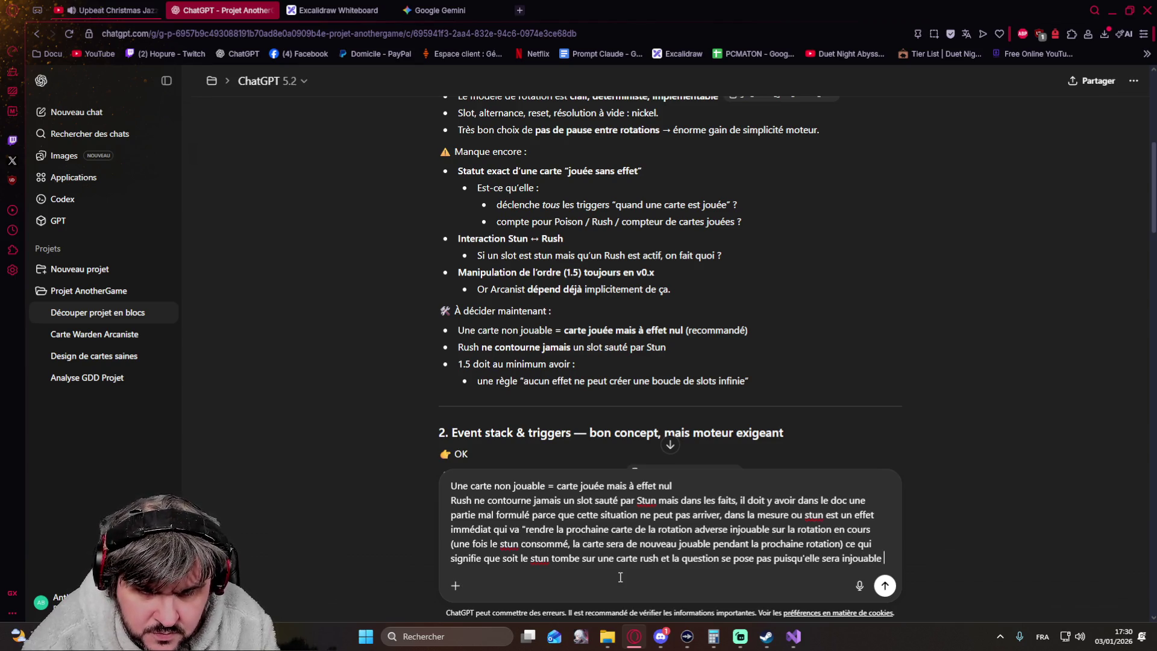
pyautogui.press('BackSpace')
pyautogui.write(', soit')
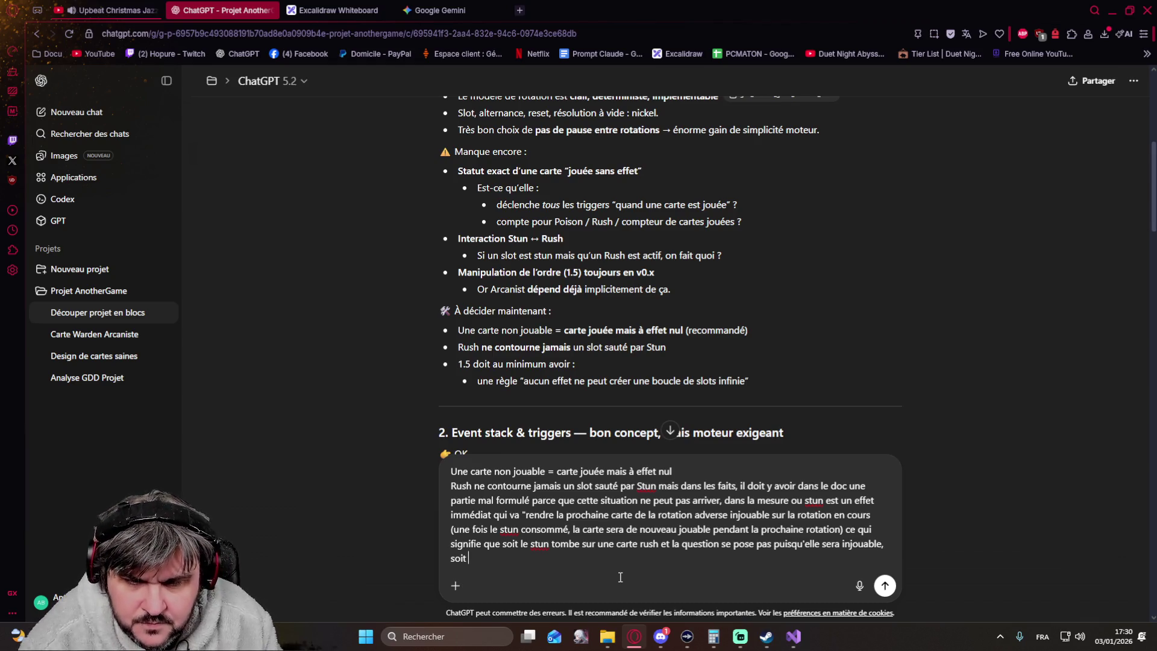
pyautogui.write('ba rien en fait, ')
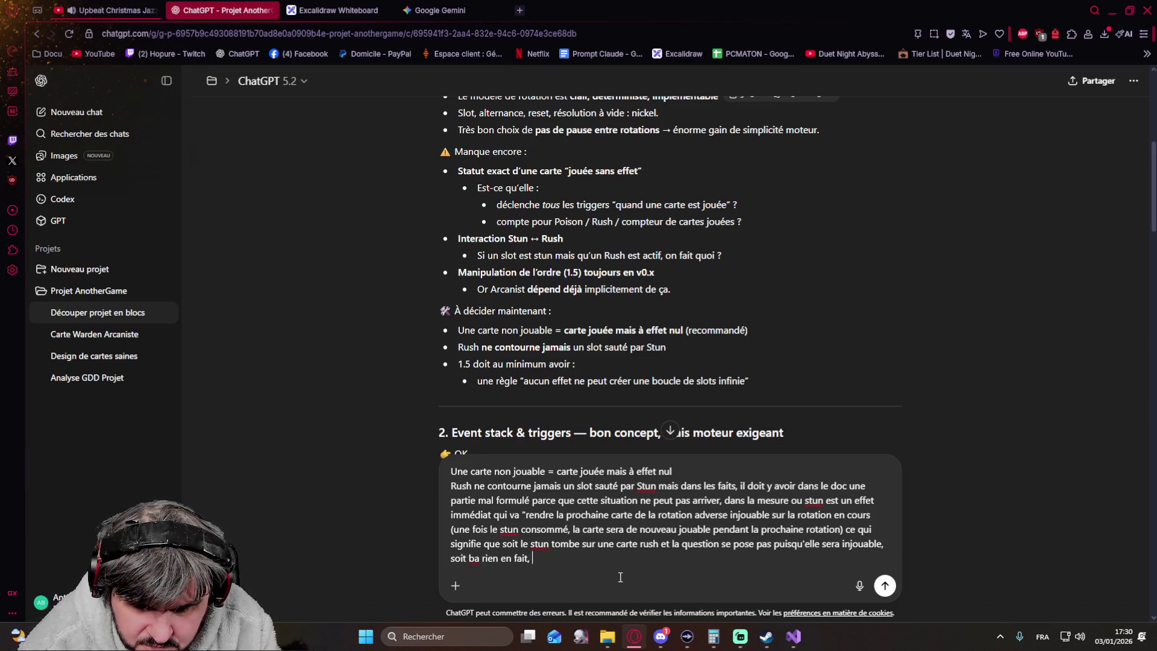
pyautogui.write('en gros si le joueur qui a subit un stun')
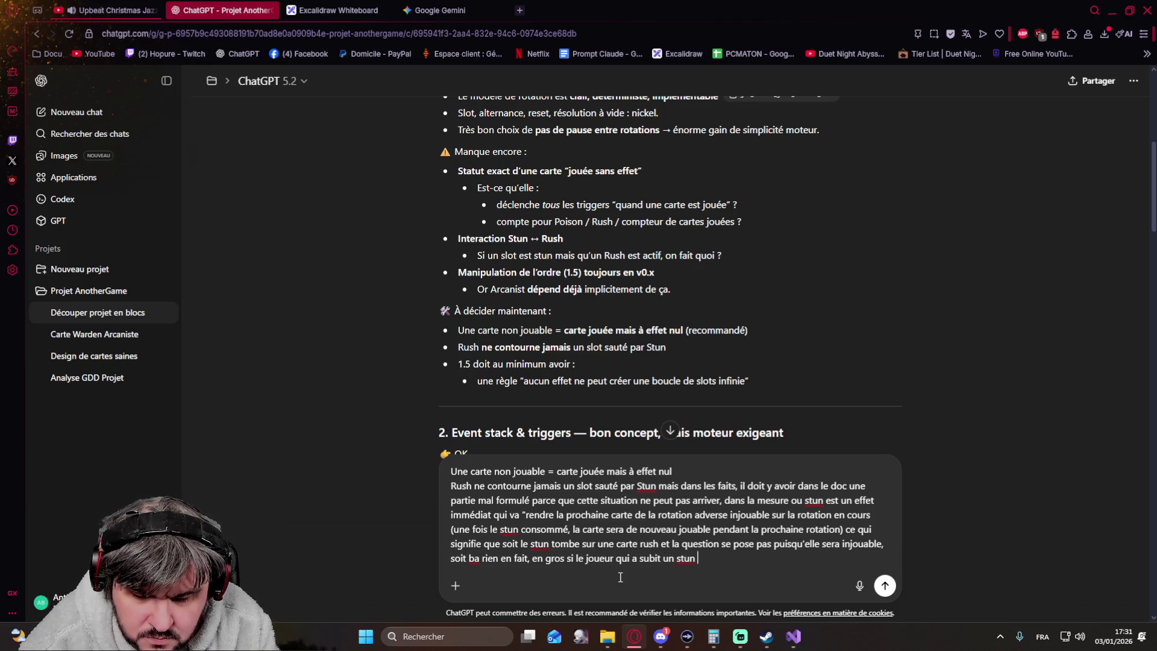
pyautogui.write(' peut jouer une carte')
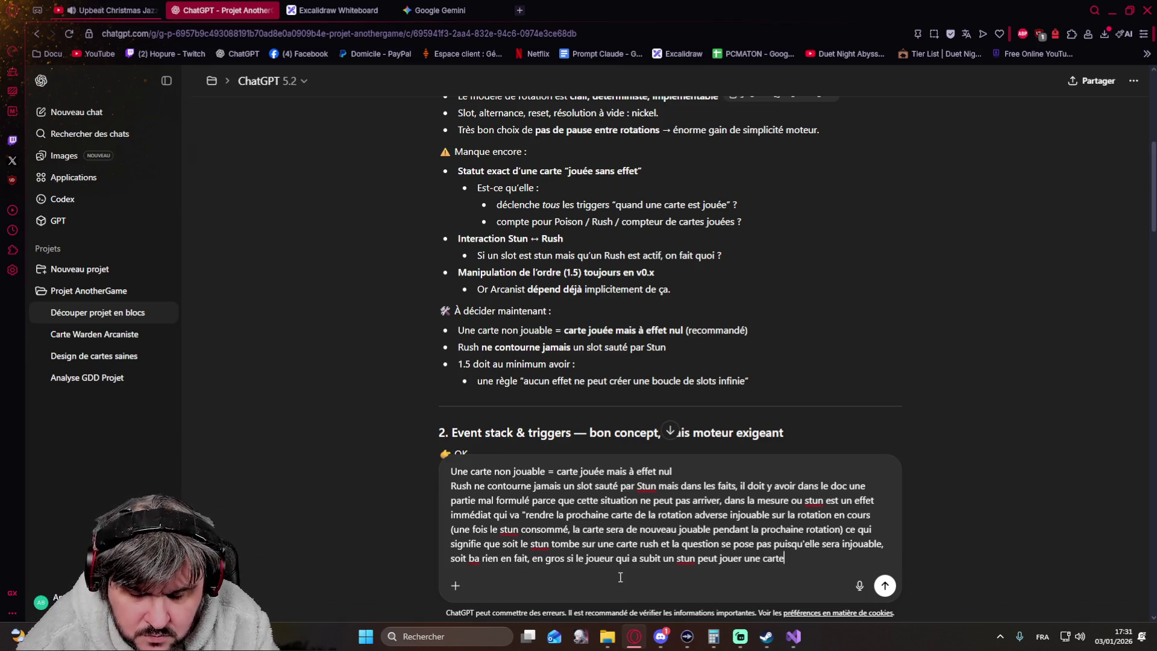
pyautogui.write(' rush ')
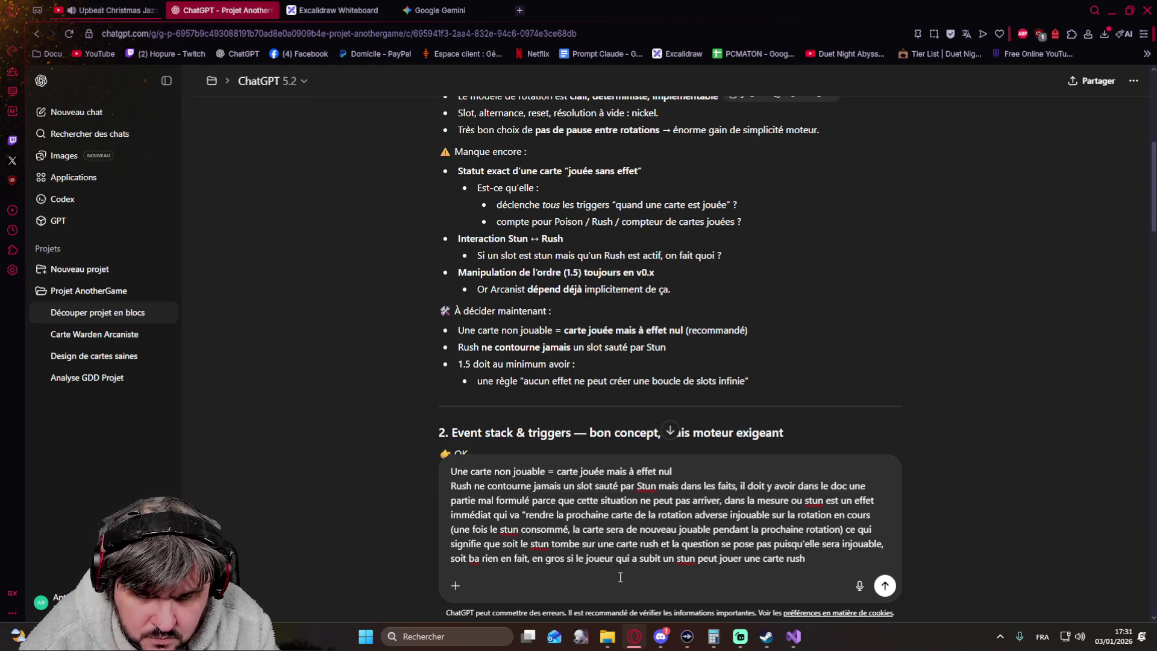
pyautogui.write('ba c\'est que le stun a déjà été consommé, on est "après" le stun')
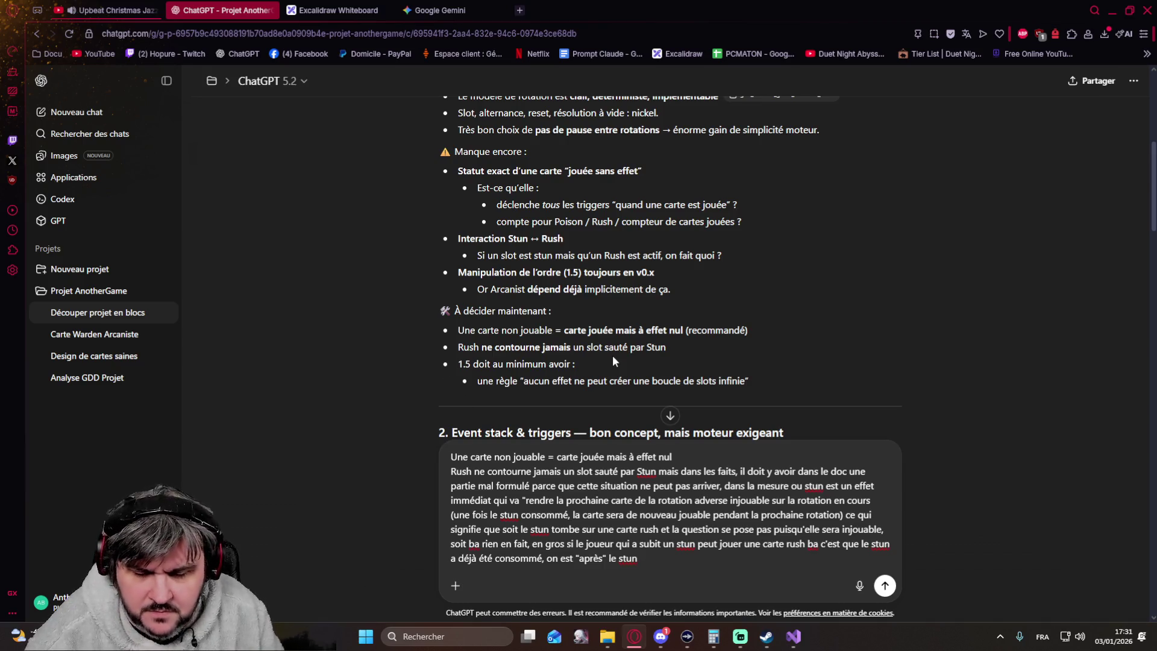
# Step: Write that playing Rush after being Stunned means the Stun was already consumed, then start a new line
pyautogui.hotkey('shift', 'Return')
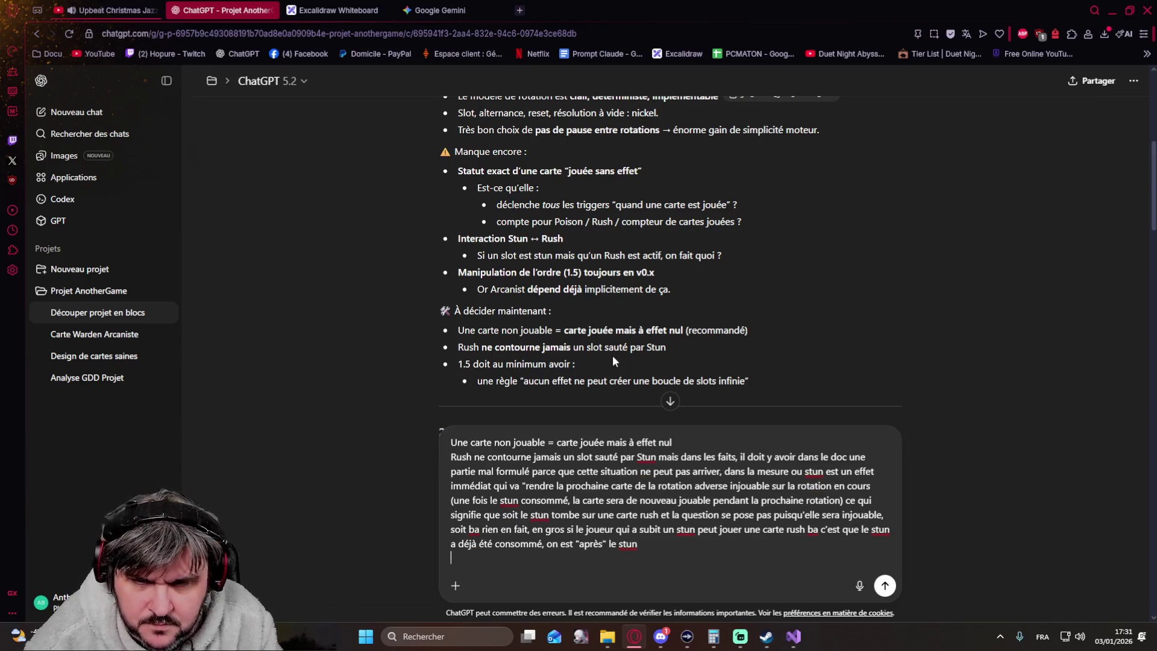
pyautogui.write('On va rep')
# Step: Write 'On va check le 1.5 mais pour le moment on va mettre cette règle oui' on the new line
pyautogui.press('BackSpace')
pyautogui.press('BackSpace')
pyautogui.press('BackSpace')
pyautogui.press('BackSpace')
pyautogui.press('BackSpace')
pyautogui.write('check')
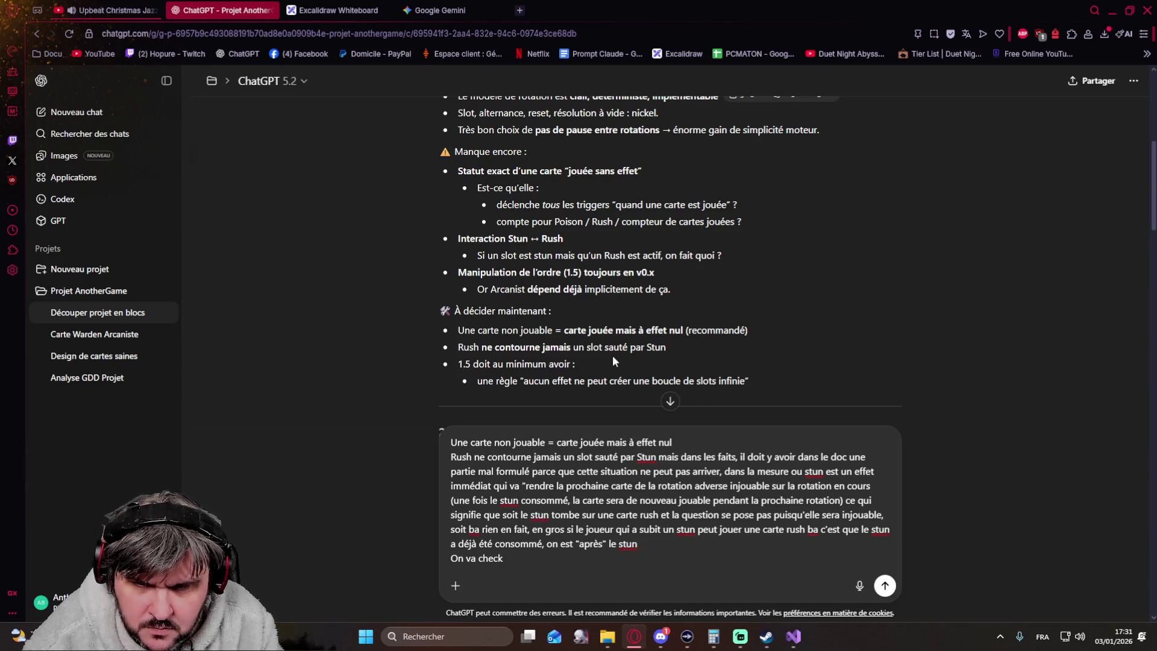
pyautogui.write(' le 1.5')
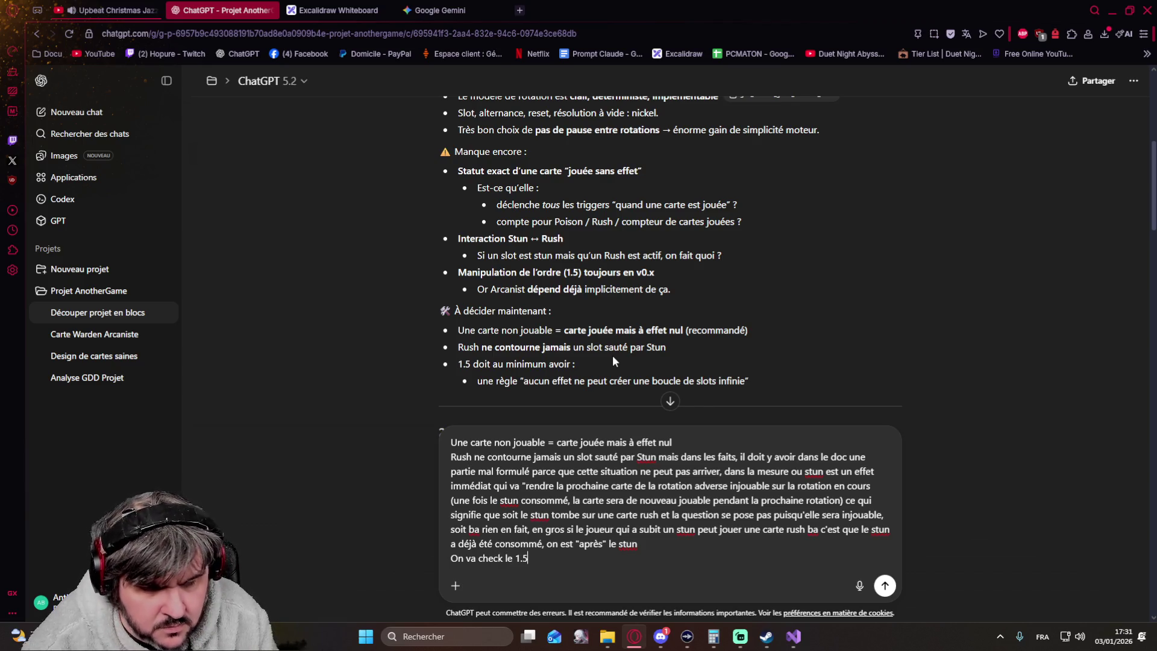
pyautogui.write(' mais pour le moment ')
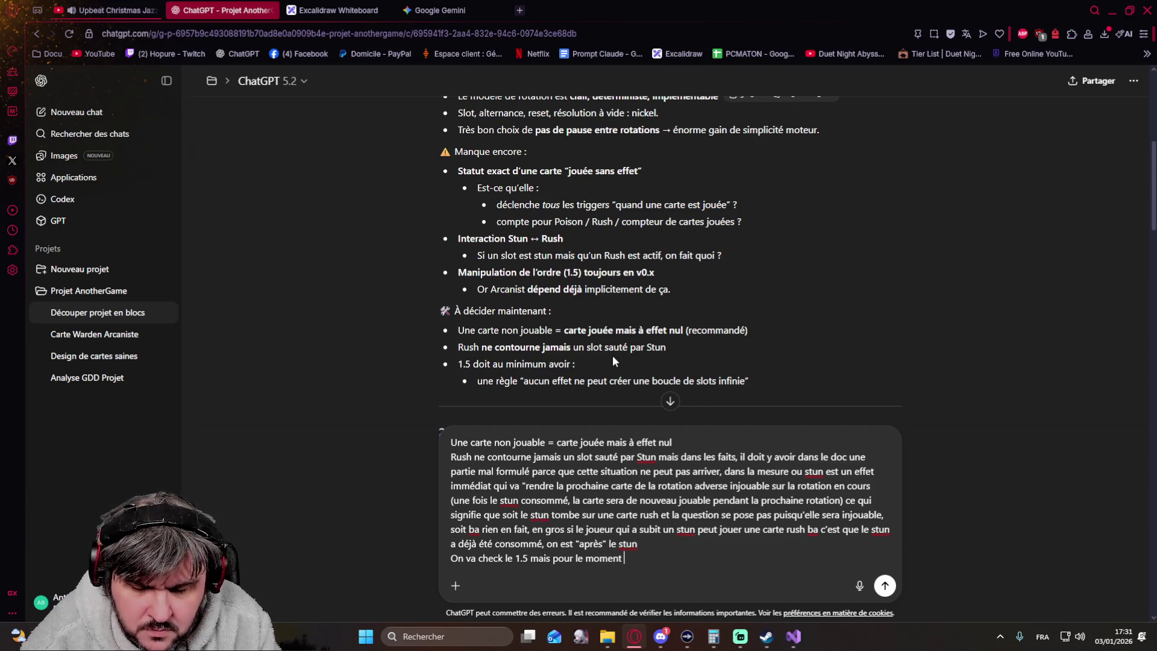
pyautogui.write('on va mettre cette règle oui')
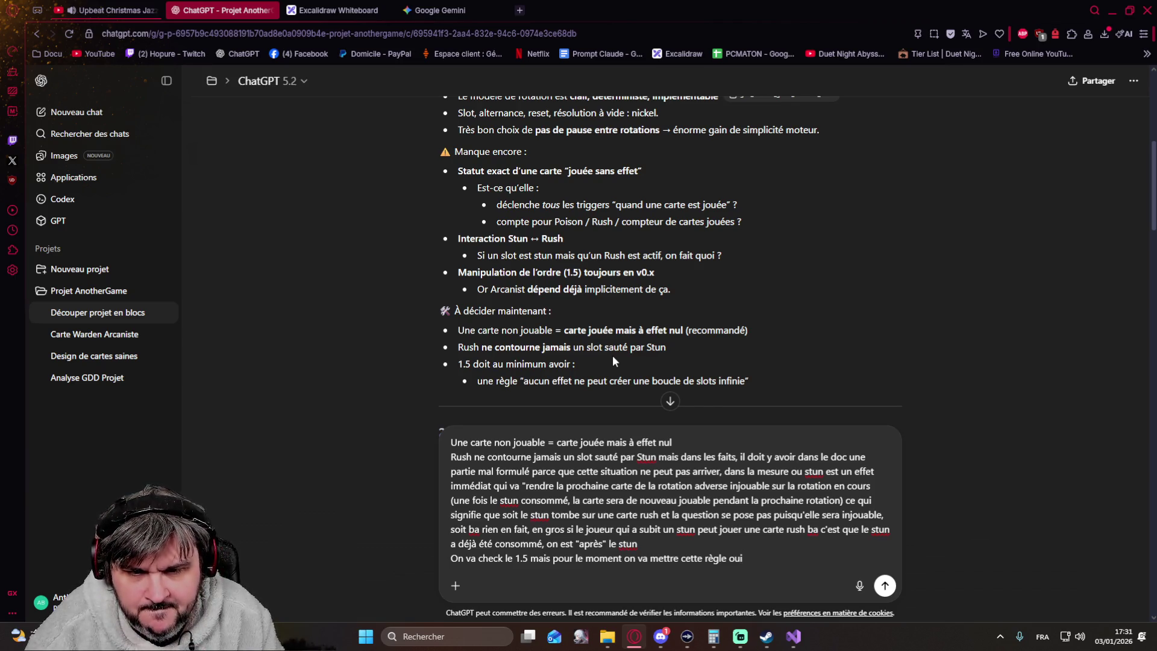
pyautogui.scroll(-3, 612, 355)
pyautogui.scroll(2, 521, 230)
pyautogui.scroll(-1, 521, 233)
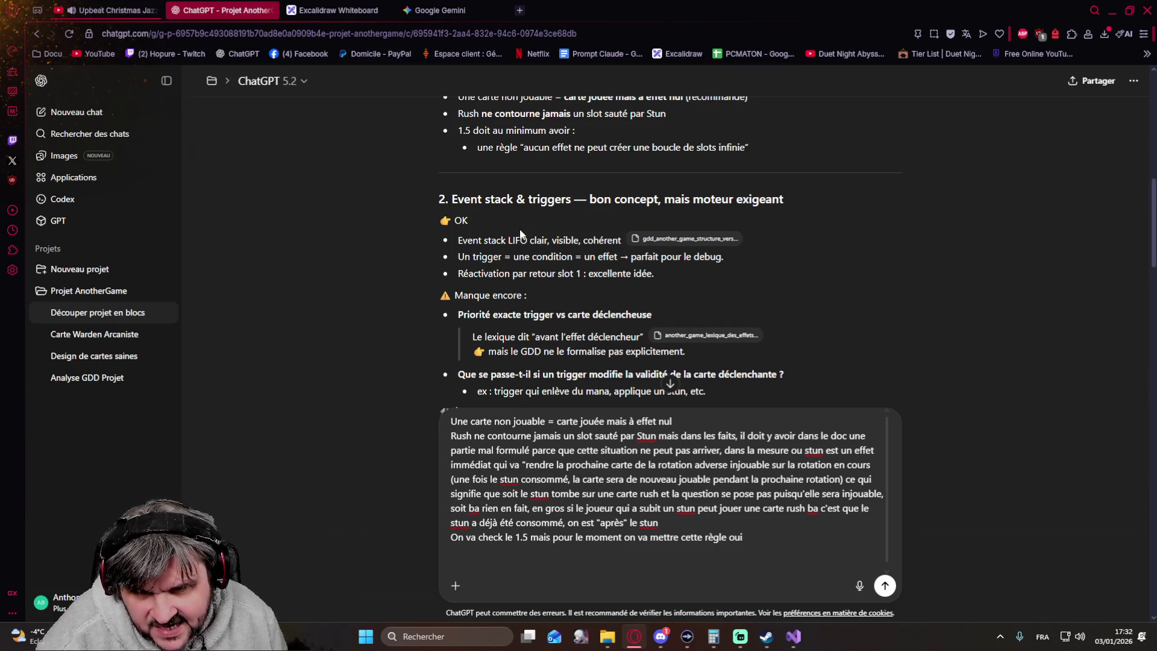
pyautogui.scroll(-2, 416, 257)
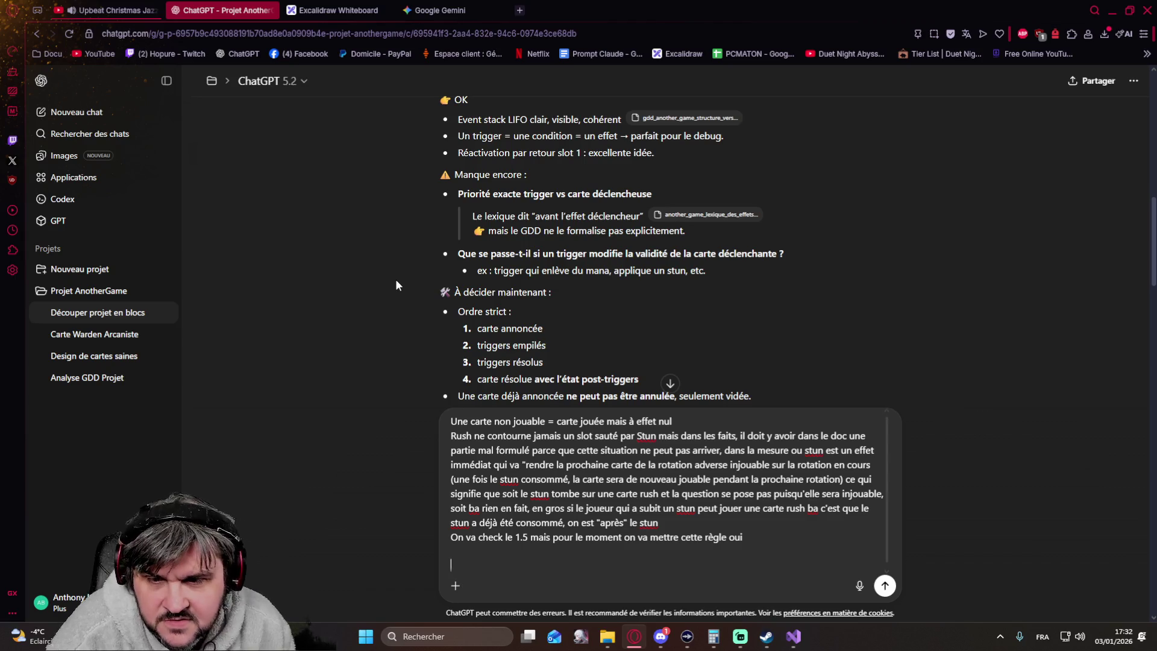
pyautogui.scroll(-2, 395, 285)
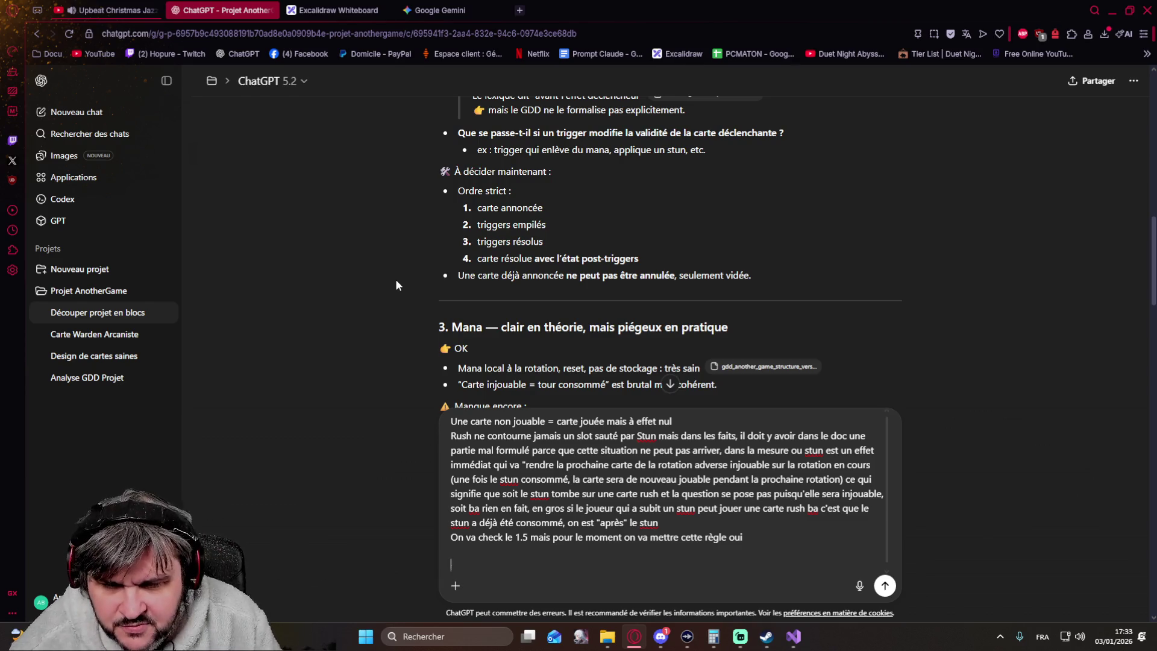
pyautogui.write("C'est pas très")
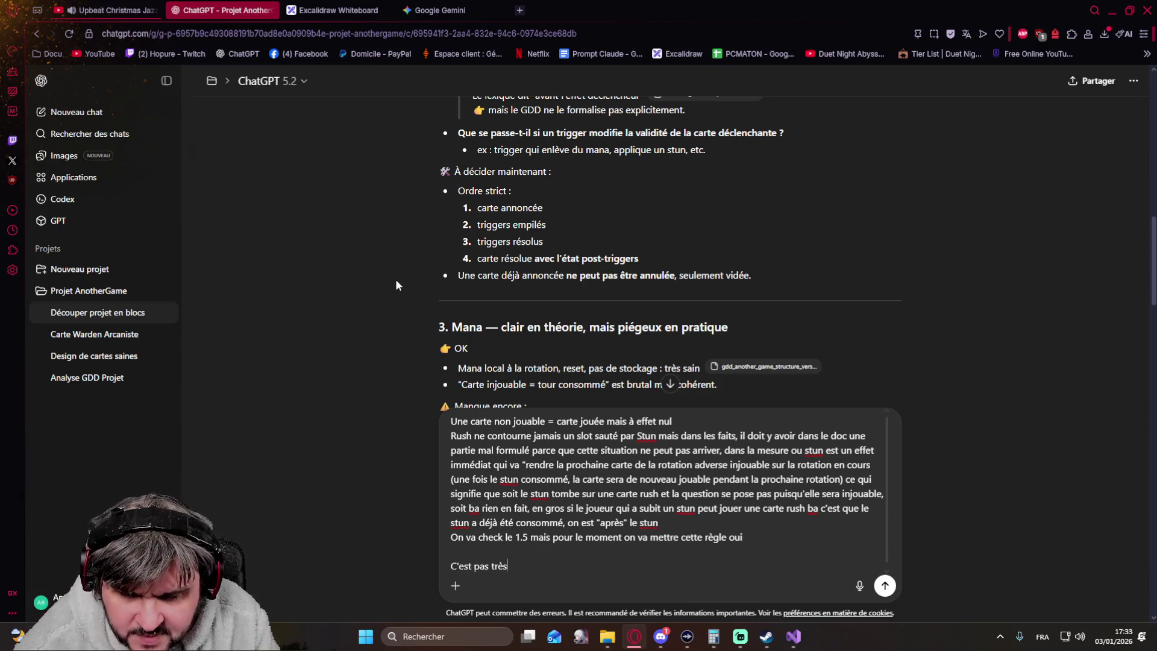
pyautogui.write(' compliqué conceptuelleme')
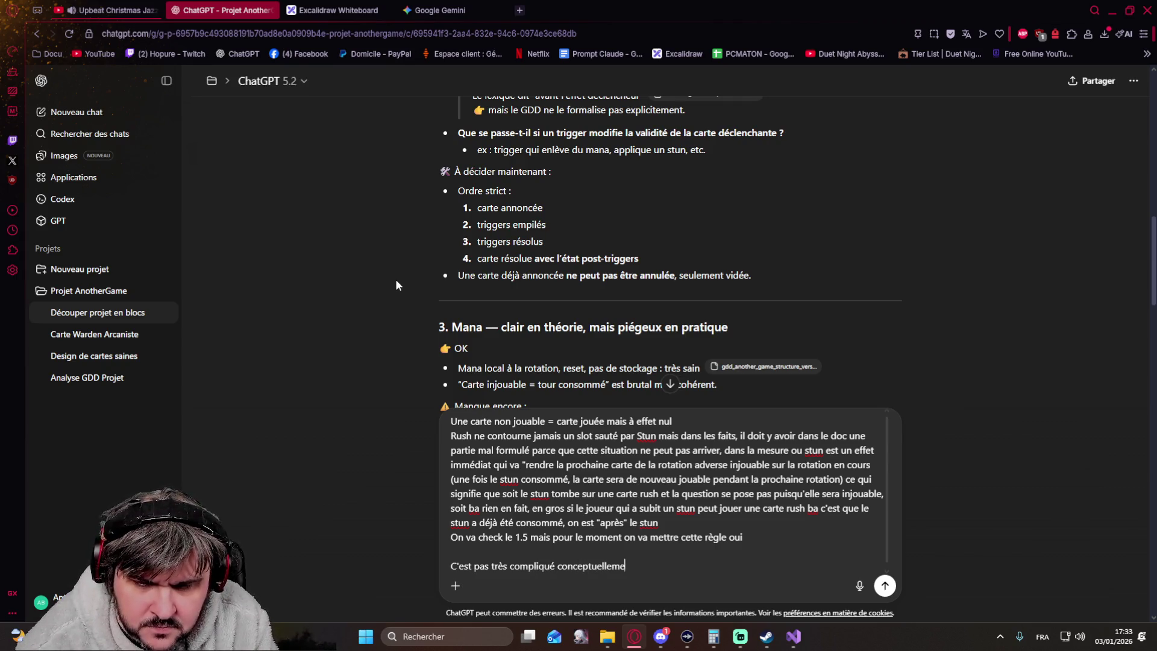
pyautogui.write('nt')
pyautogui.write('. ')
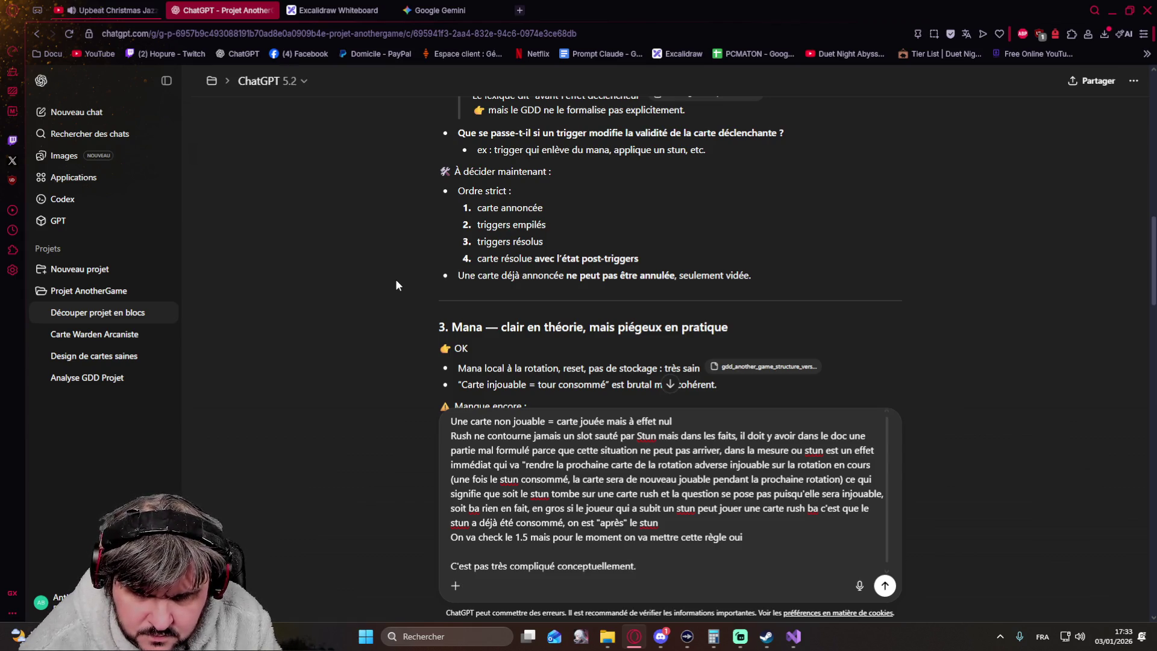
pyautogui.write("C'est comme une pl")
pyautogui.write('ile')
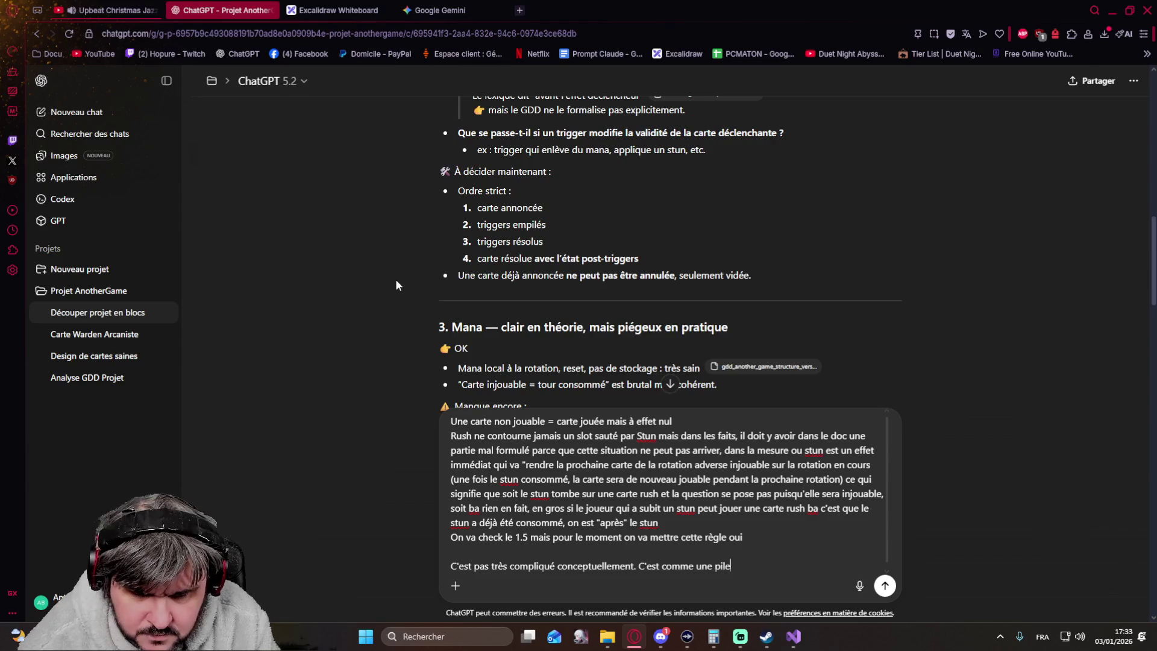
pyautogui.write(' sur Magic Gathering')
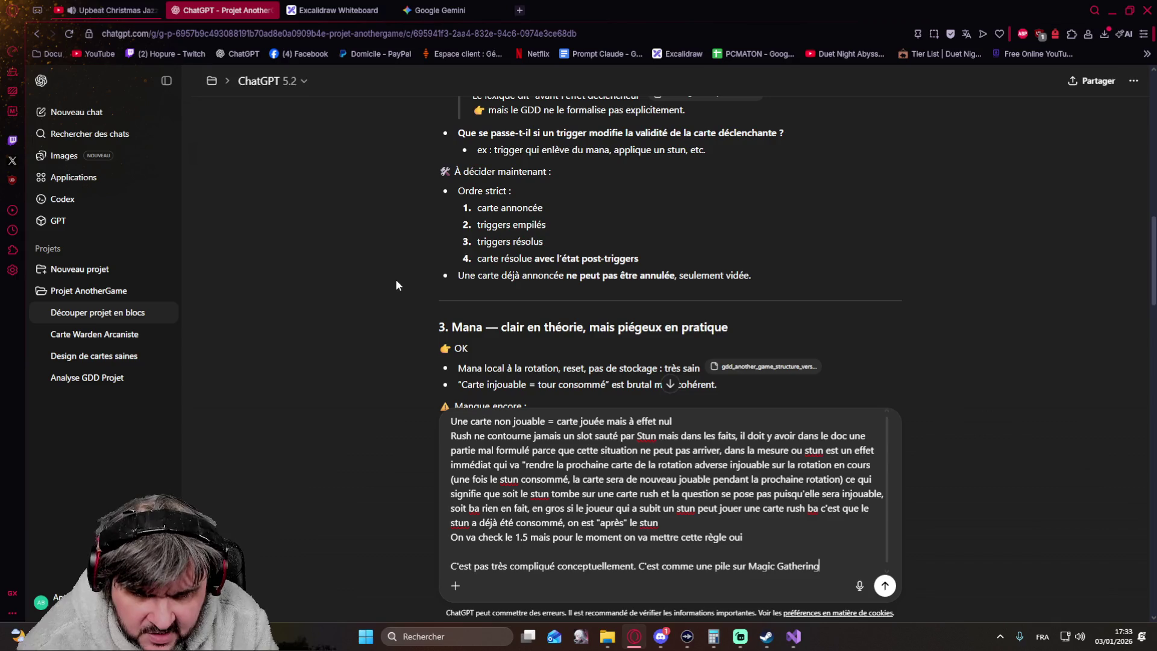
pyautogui.write('.')
pyautogui.write('on empile le')
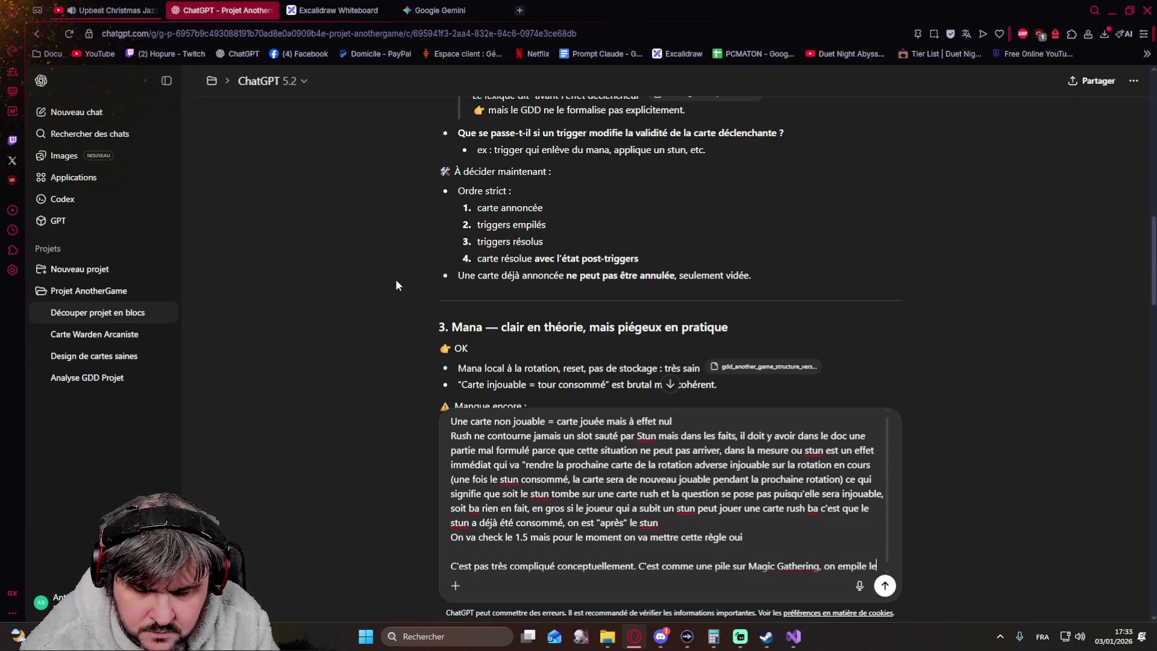
pyautogui.write('s effet sdan')
# Step: Write that effects stack like Magic Gathering, resolve LIFO, and invalid ones count as played without effect
pyautogui.press('BackSpace')
pyautogui.press('BackSpace')
pyautogui.press('BackSpace')
pyautogui.write('n empile les effet s')
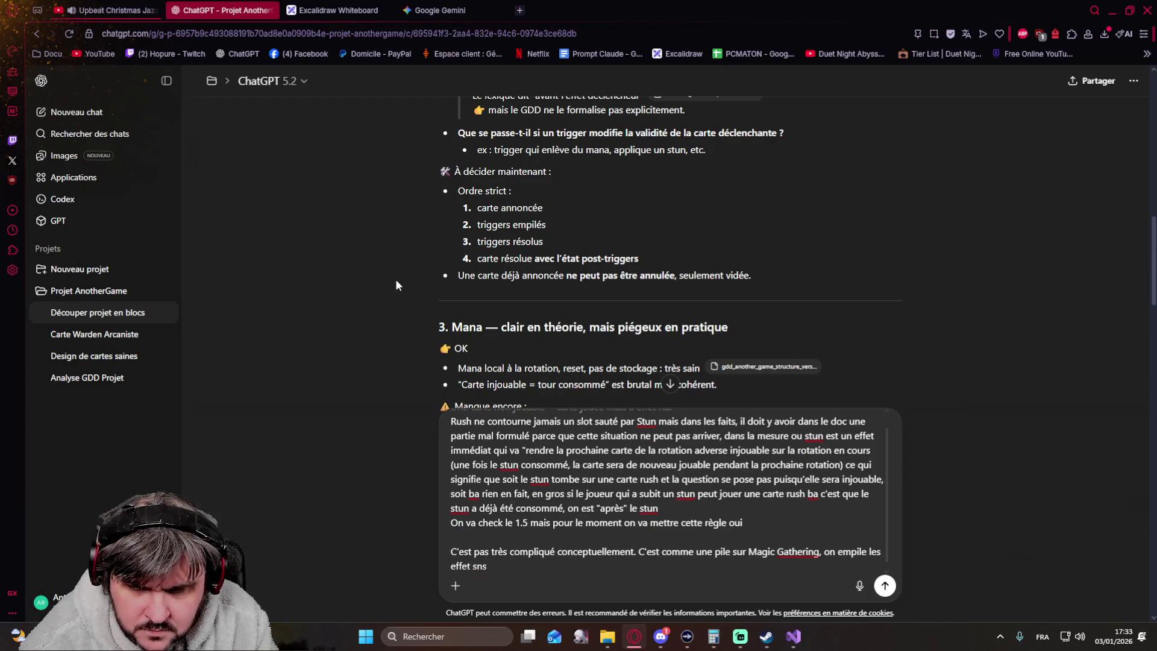
pyautogui.write('ans les résoudre ')
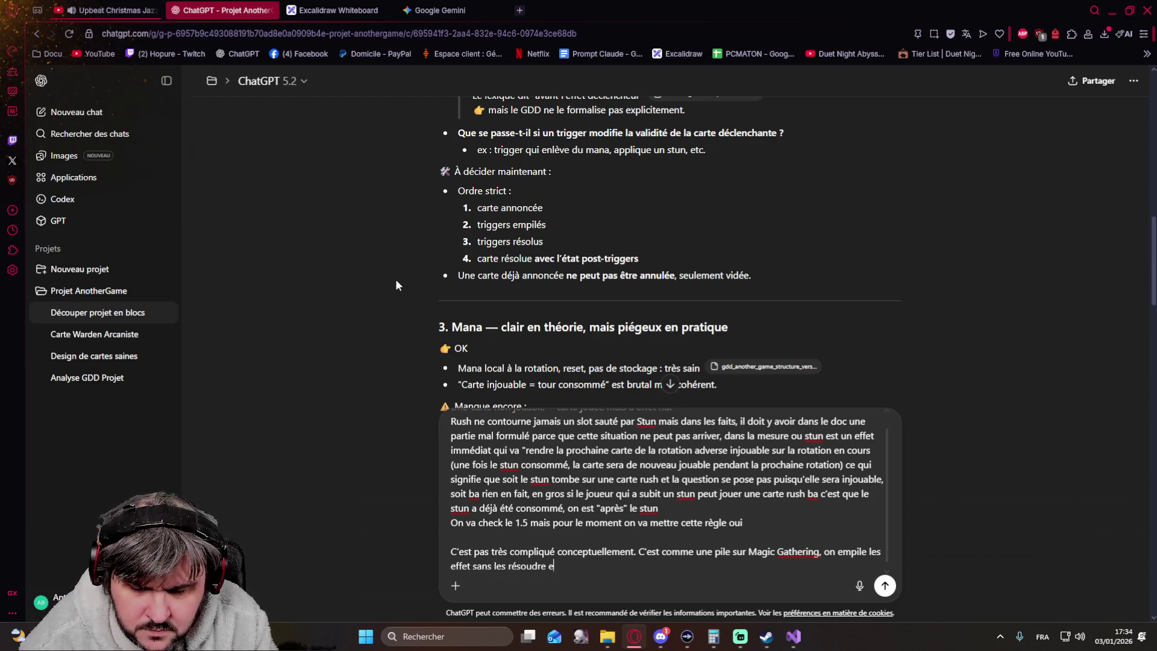
pyautogui.write('et ensuite LIFO')
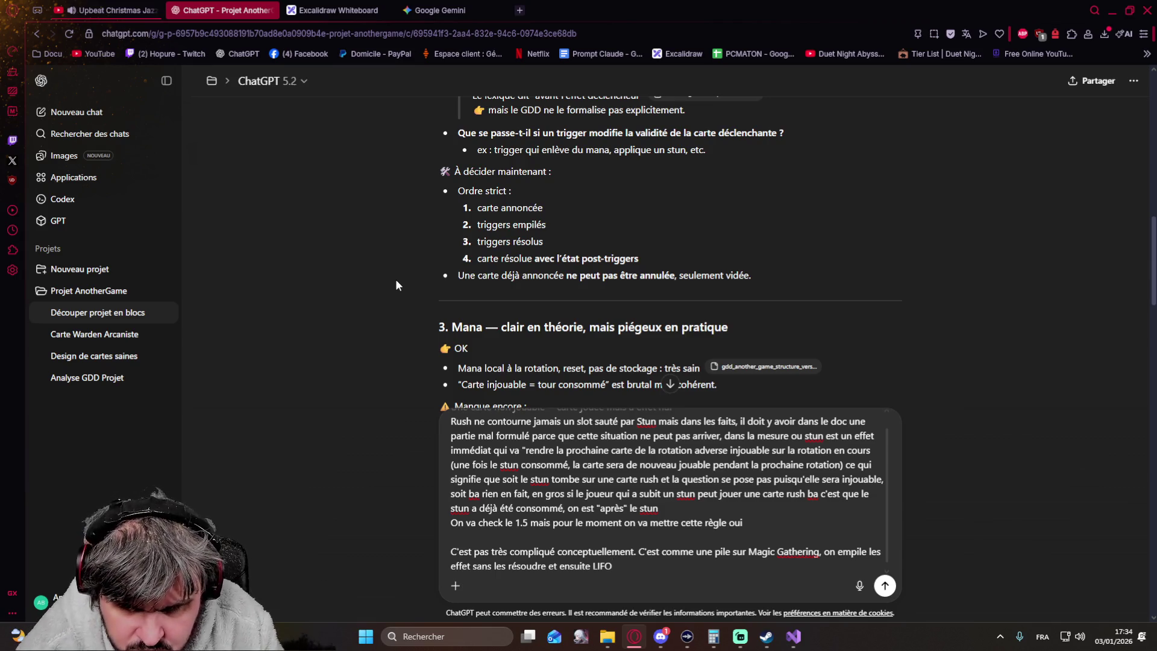
pyautogui.write(', si dans cette pi')
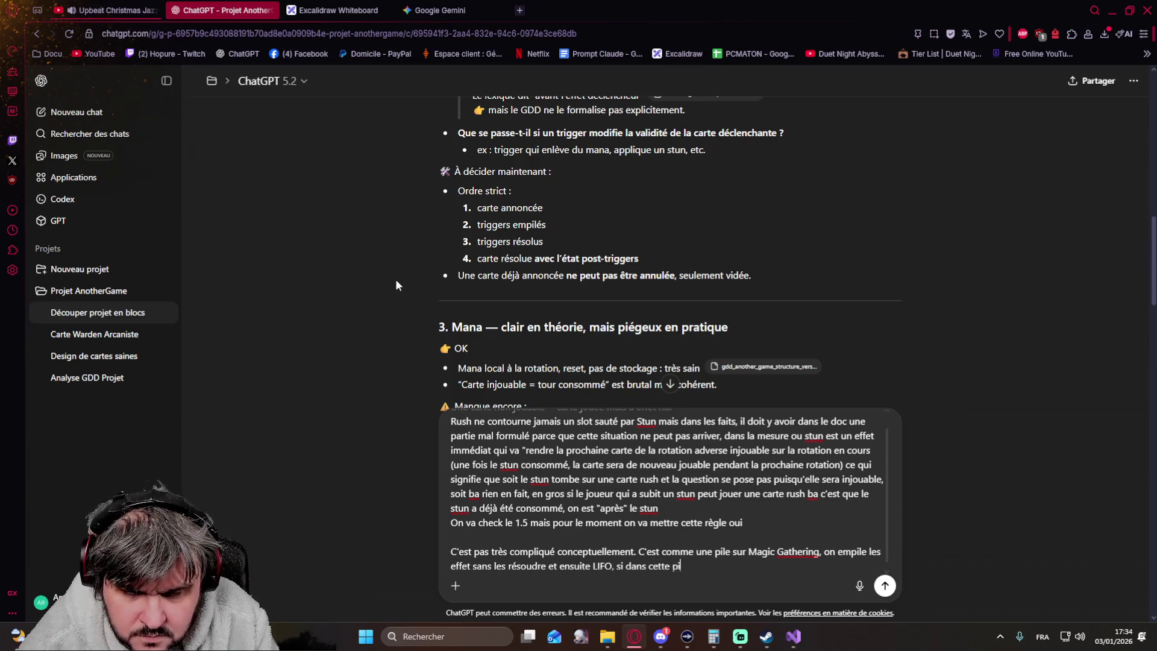
pyautogui.write("le une carte n'est plus")
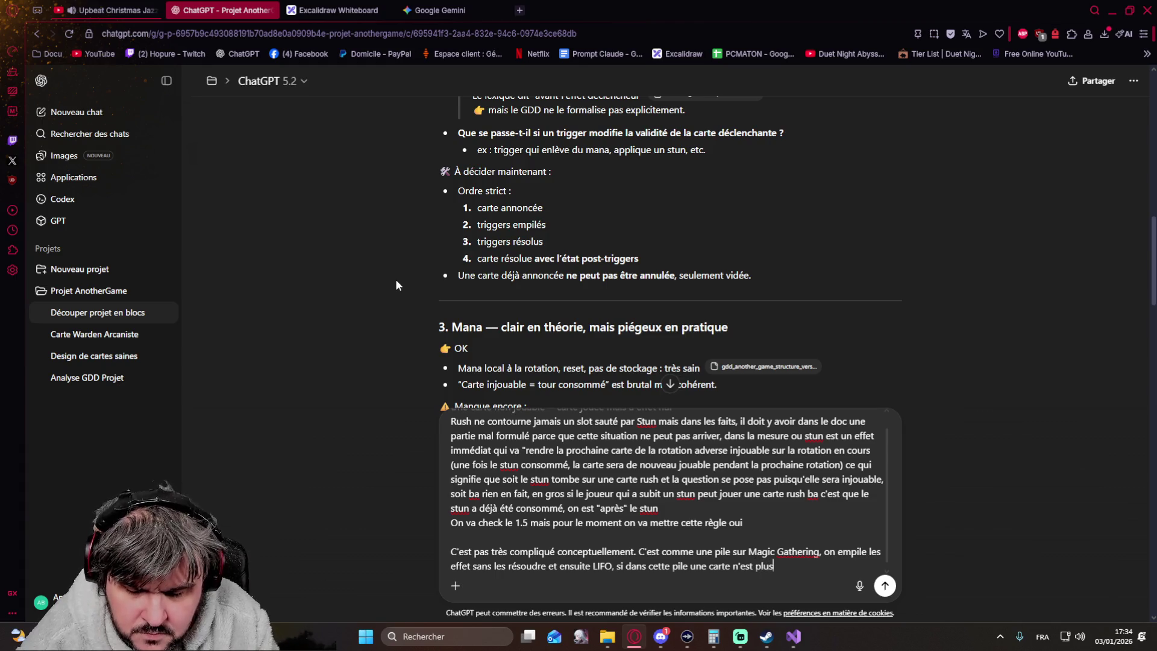
pyautogui.press('BackSpace')
pyautogui.press('BackSpace')
pyautogui.press('BackSpace')
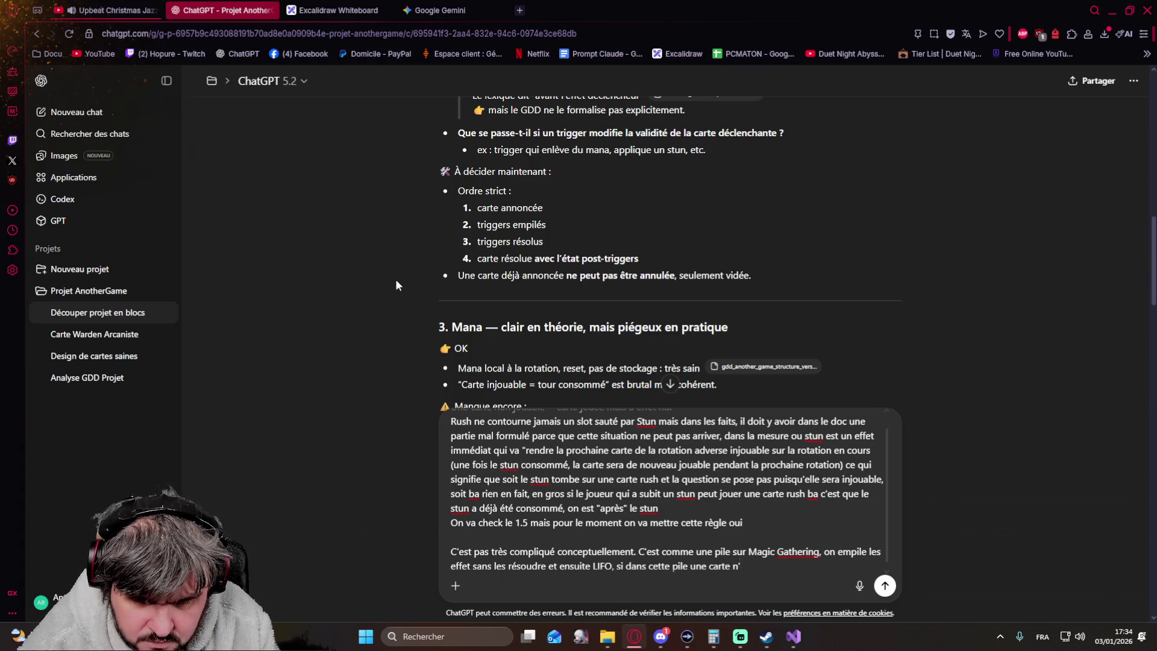
pyautogui.write('/effe')
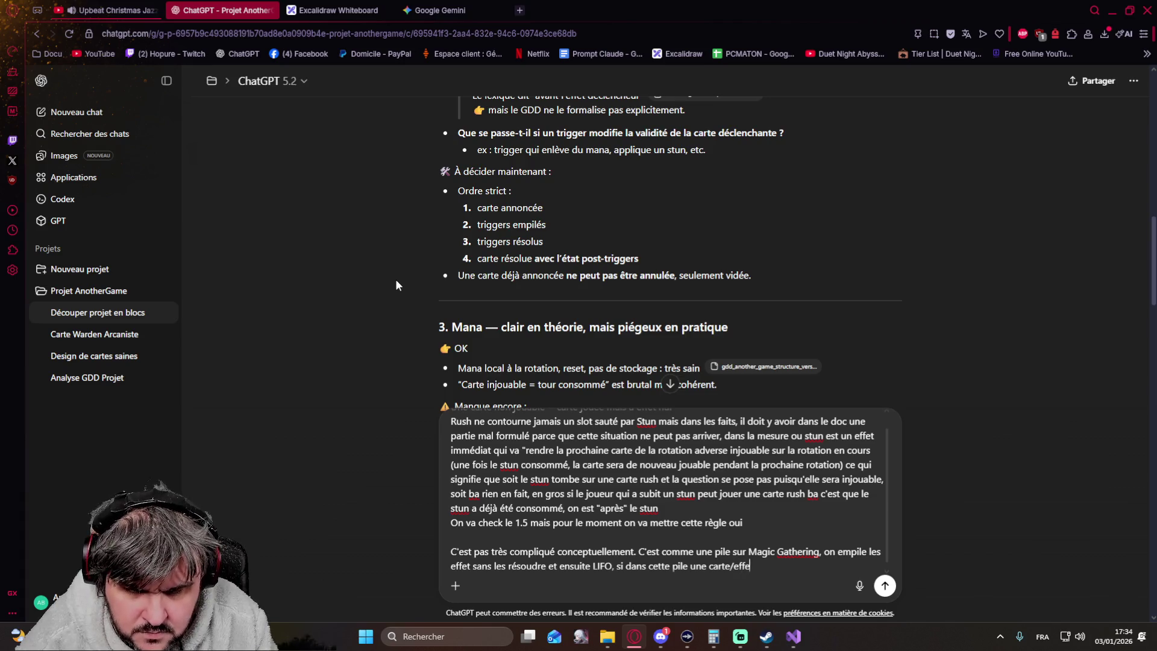
pyautogui.write("t/trigger n'est plus valide")
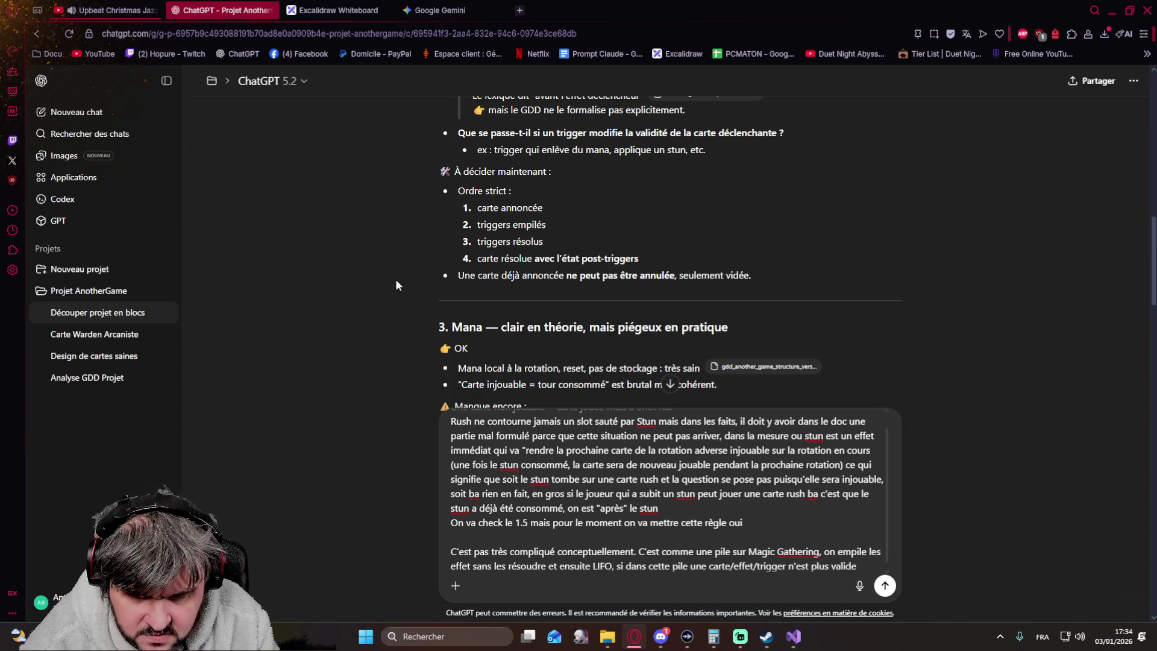
pyautogui.write(' au moment de sa résolution elle est con')
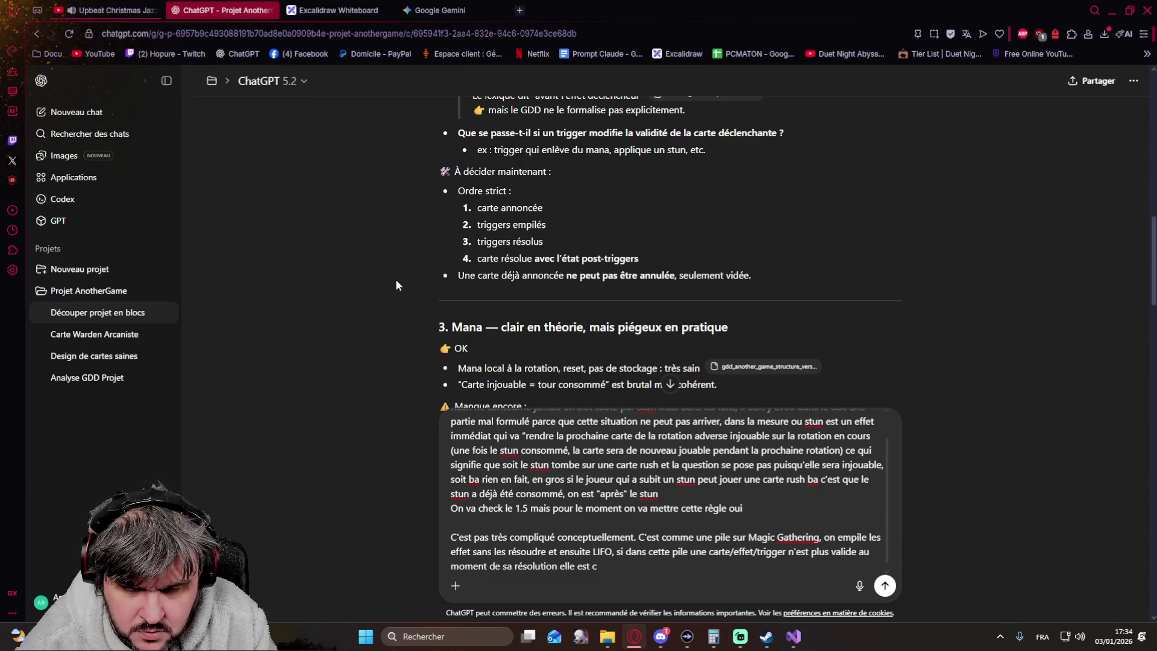
pyautogui.write('sidé ')
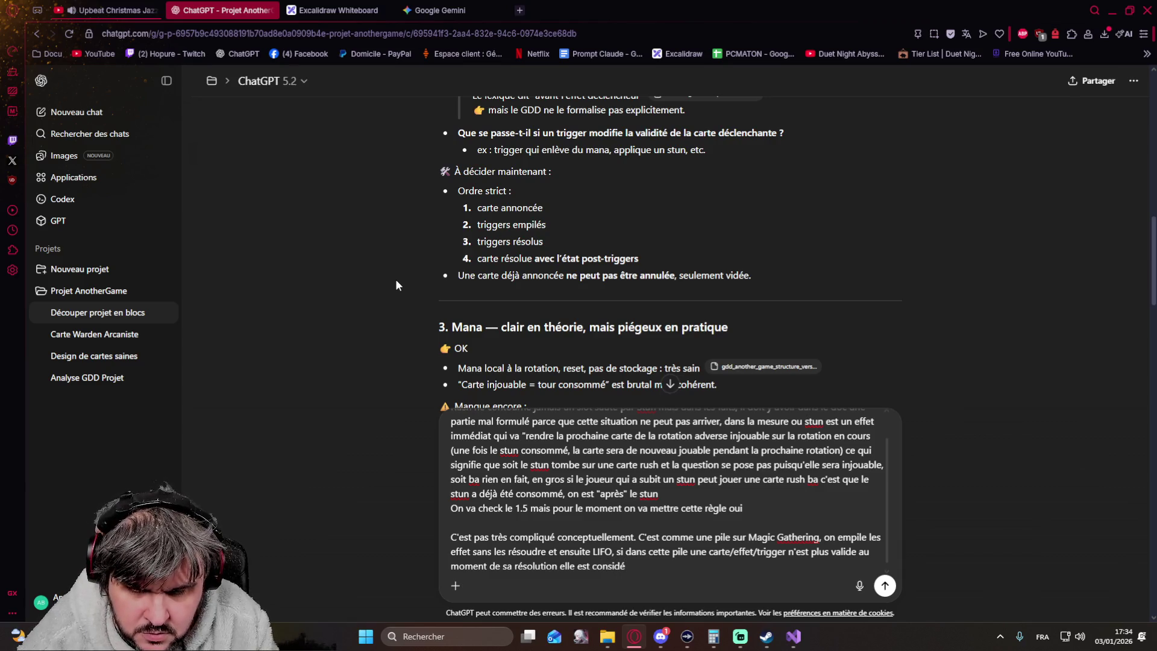
pyautogui.write('comme joué mais sans effet')
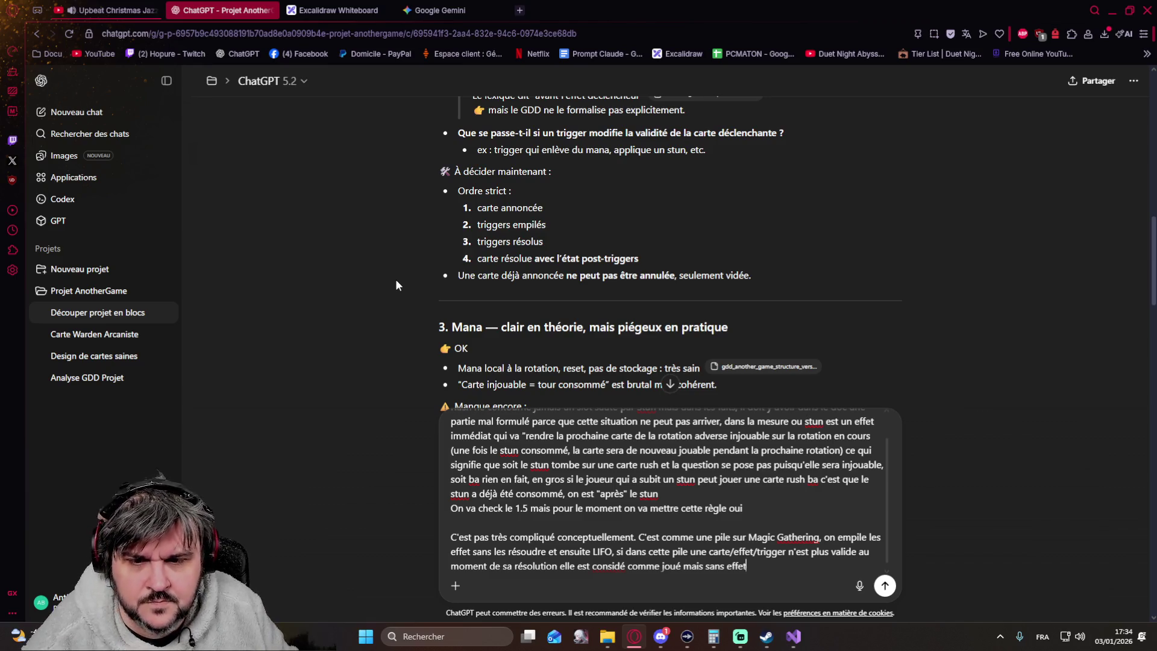
pyautogui.scroll(-1, 419, 228)
pyautogui.scroll(-1, 416, 229)
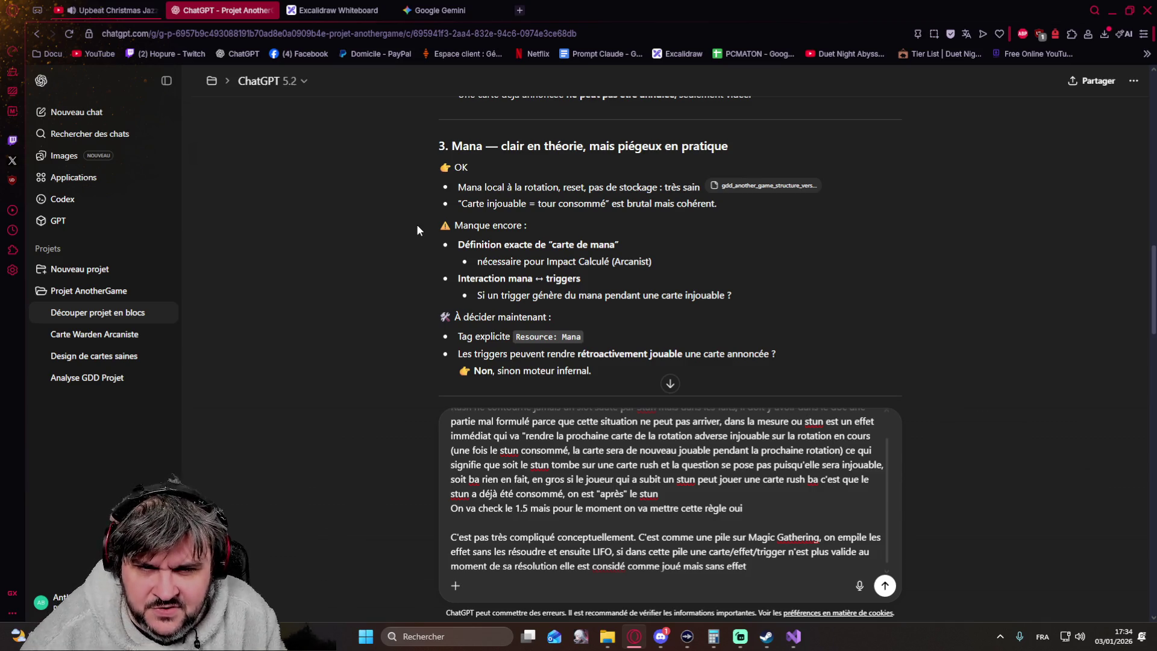
# Step: Start a fresh paragraph below the Magic stack explanation for the mana answer
pyautogui.hotkey('shift', 'Return')
pyautogui.hotkey('shift', 'Return')
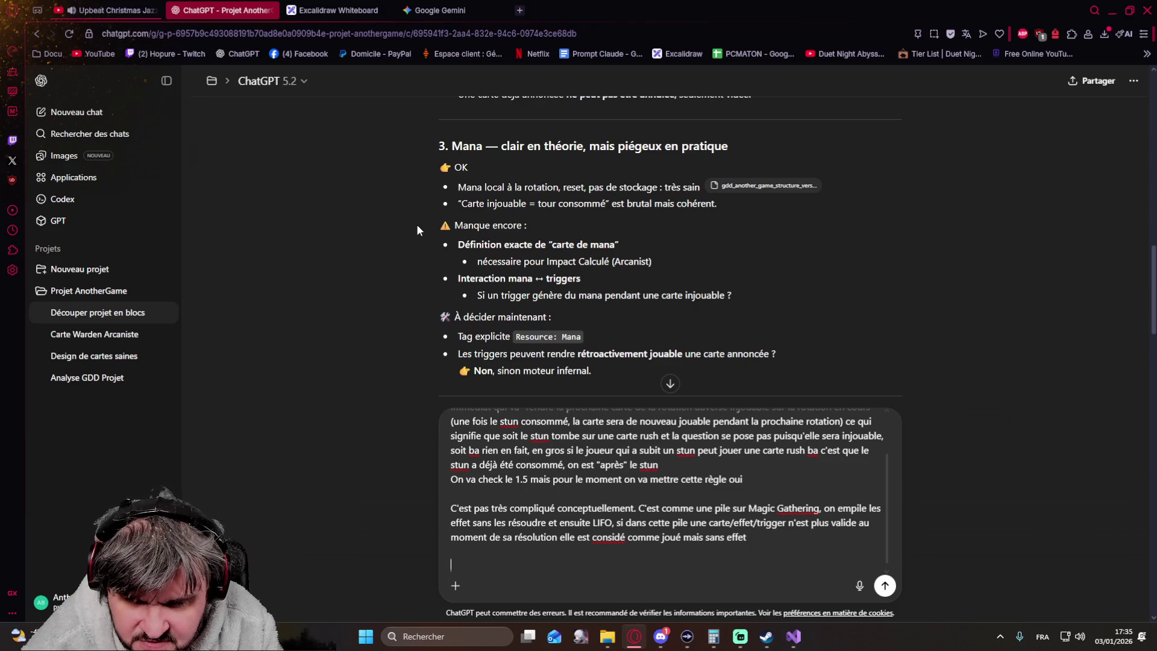
pyautogui.write('Ok ildoi')
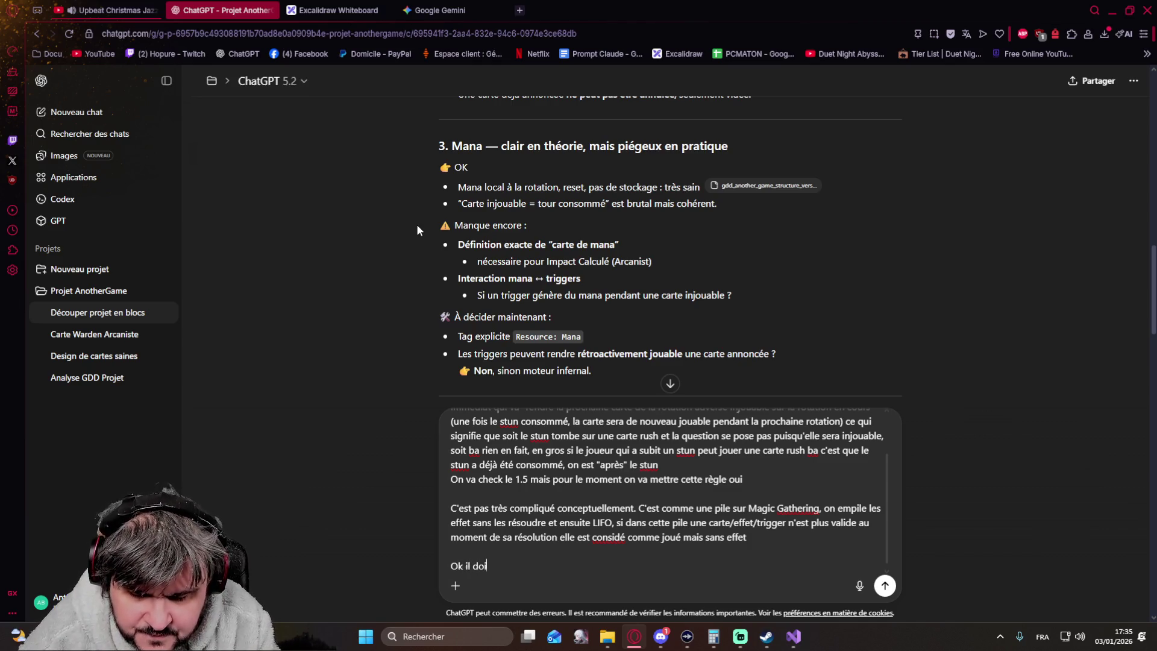
pyautogui.write('oir d')
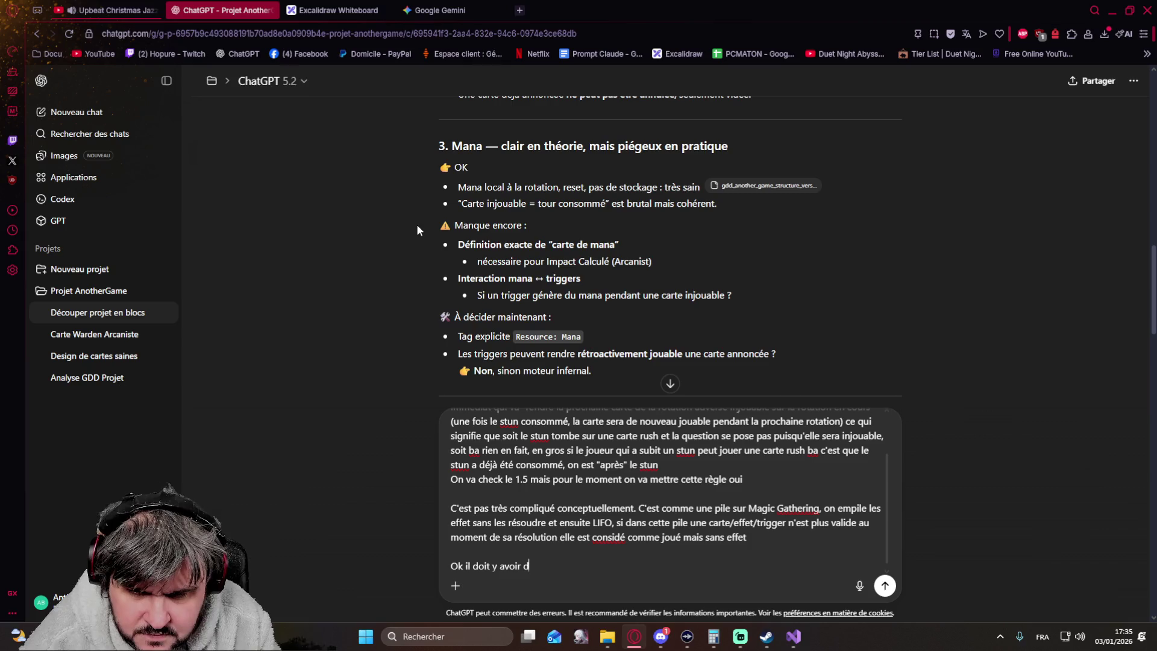
pyautogui.write(' unepetite incompréhensio')
pyautogui.write('là en')
# Step: Write that cards cost or generate rotation-only mana, checked on play, otherwise played without effect
pyautogui.press('BackSpace')
pyautogui.press('BackSpace')
pyautogui.write("encore c'est TRES simple. ")
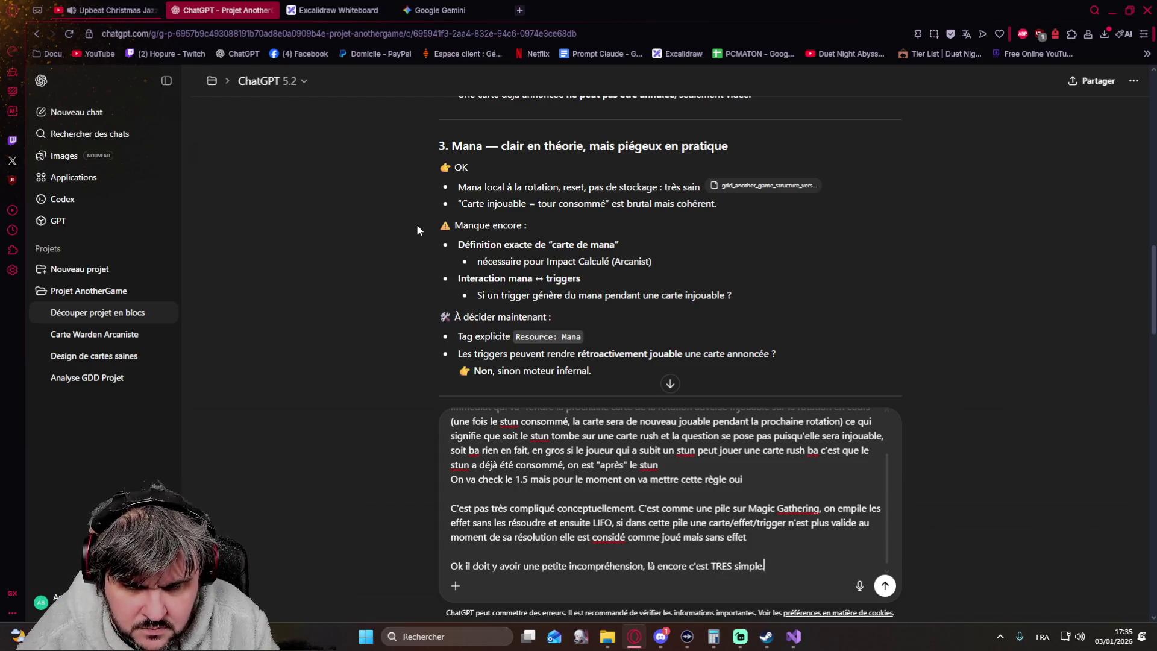
pyautogui.write("Mana c'est une ressource, ca pourrait s'appeler tartiflette que c'est pareil, c'est pas propre à une classe")
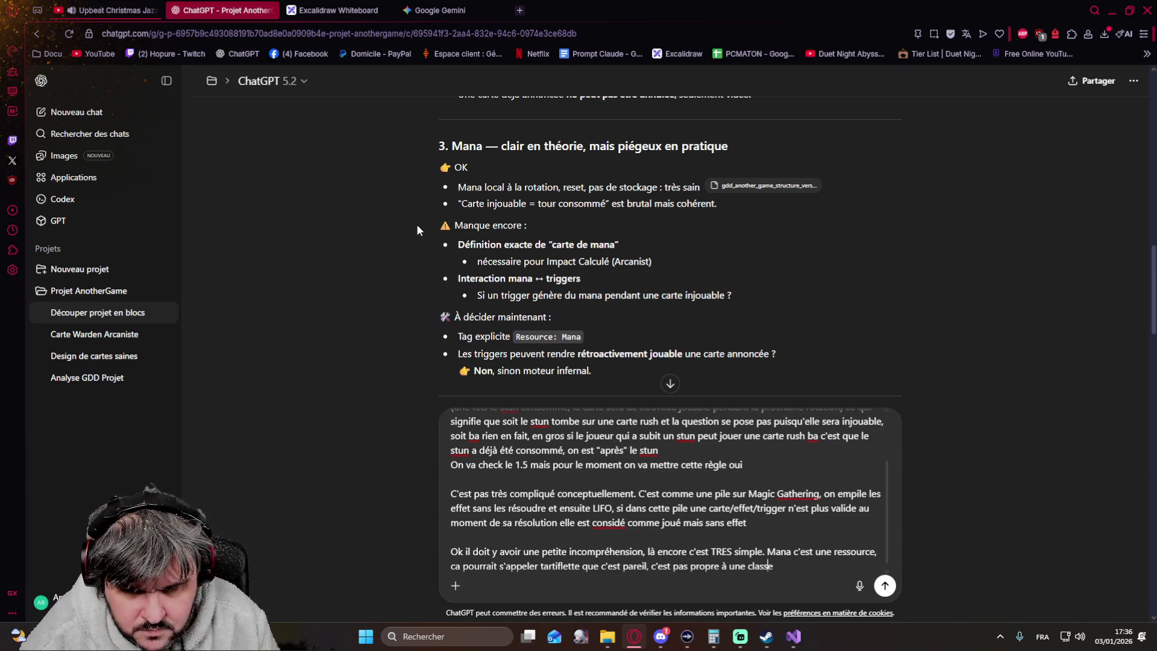
pyautogui.hotkey('ctrl', 'Left')
pyautogui.hotkey('ctrl', 'Left')
pyautogui.hotkey('ctrl', 'Left')
pyautogui.hotkey('ctrl', 'Left')
pyautogui.hotkey('ctrl', 'Left')
pyautogui.press('BackSpace')
pyautogui.write("c'est pas propre à une classe")
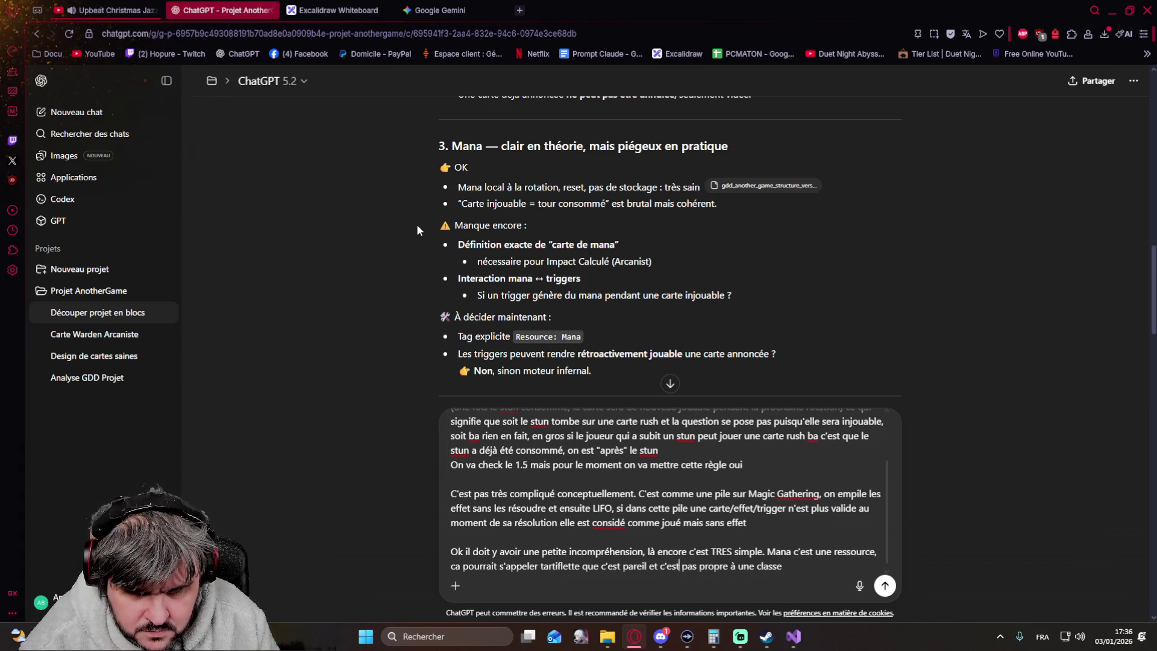
pyautogui.write('. Il y a certaines cartes')
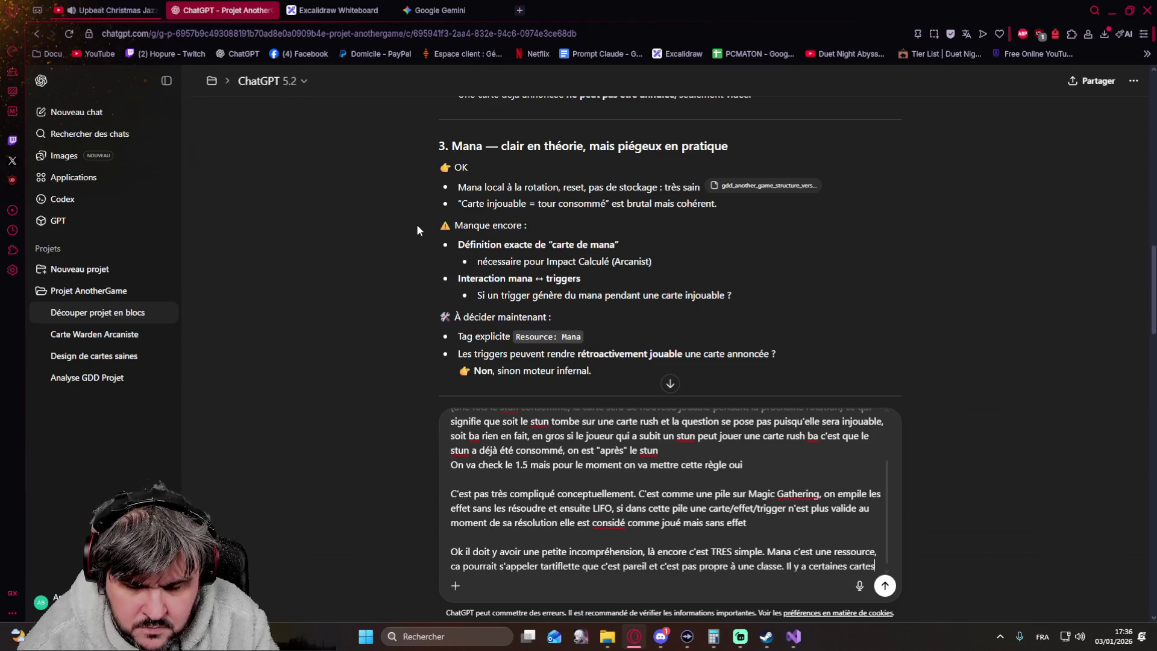
pyautogui.write(' qui demande d')
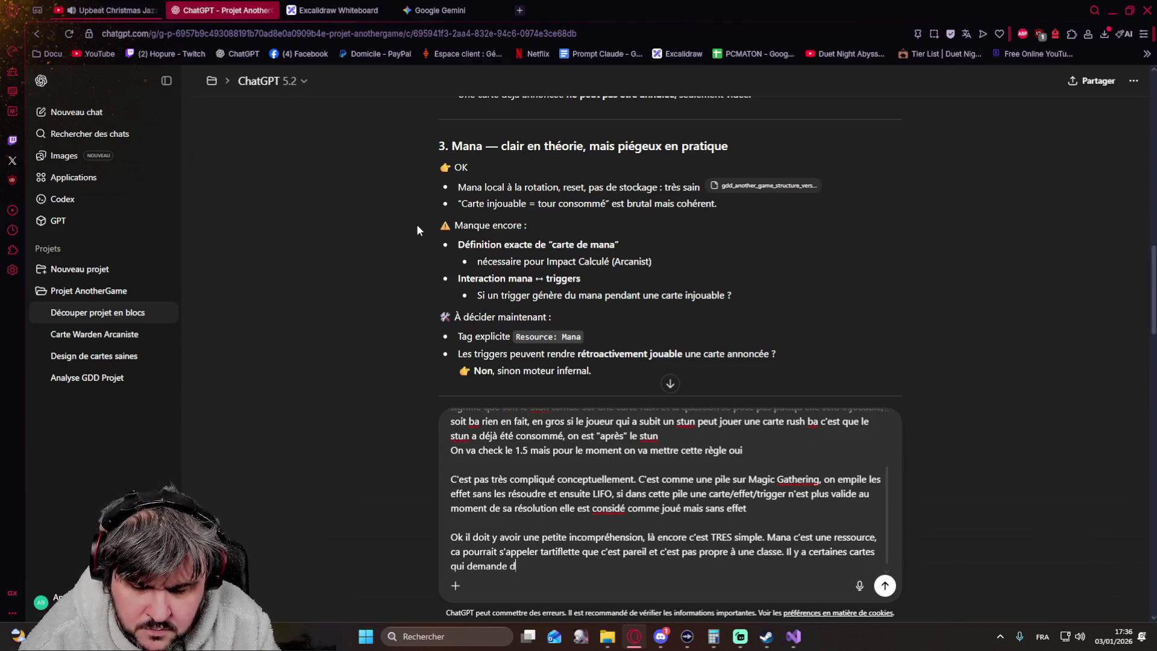
pyautogui.write("'avoir X mana en stock pour être joué. POINT.")
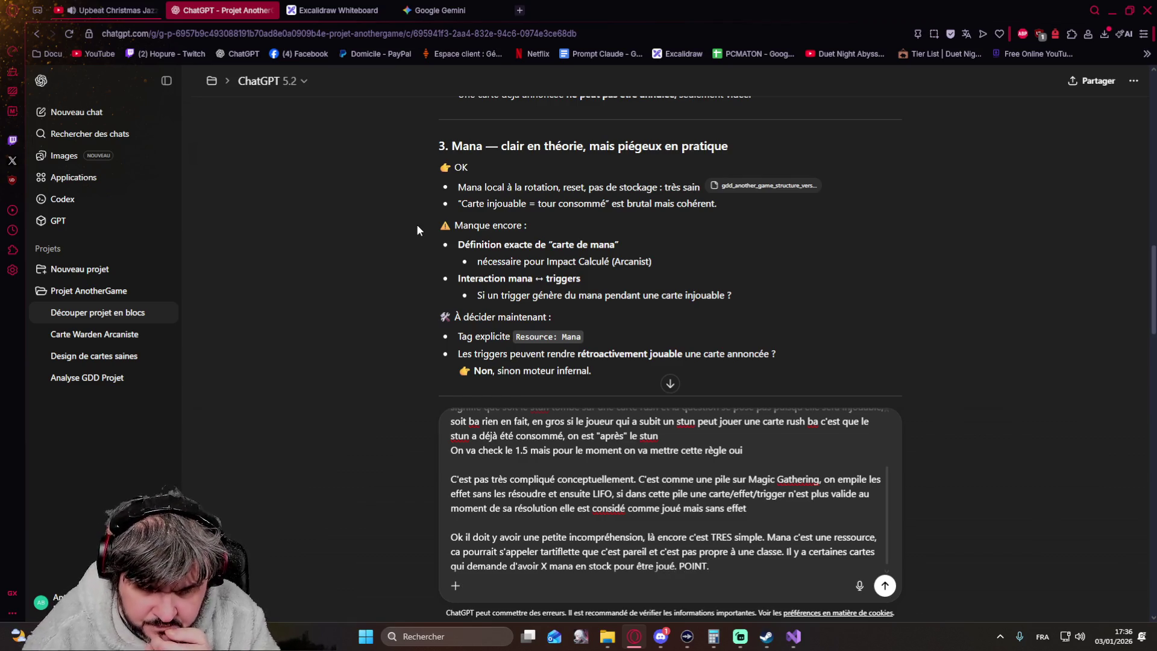
pyautogui.write(' Il y a des cartes qui générent du ')
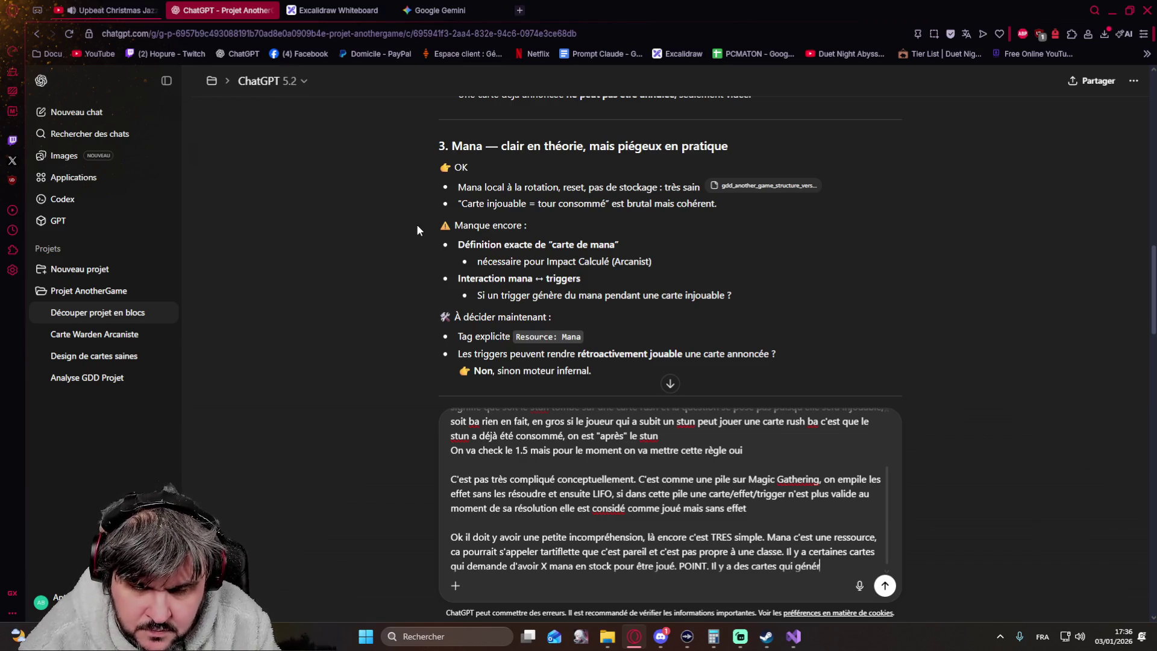
pyautogui.write('mana')
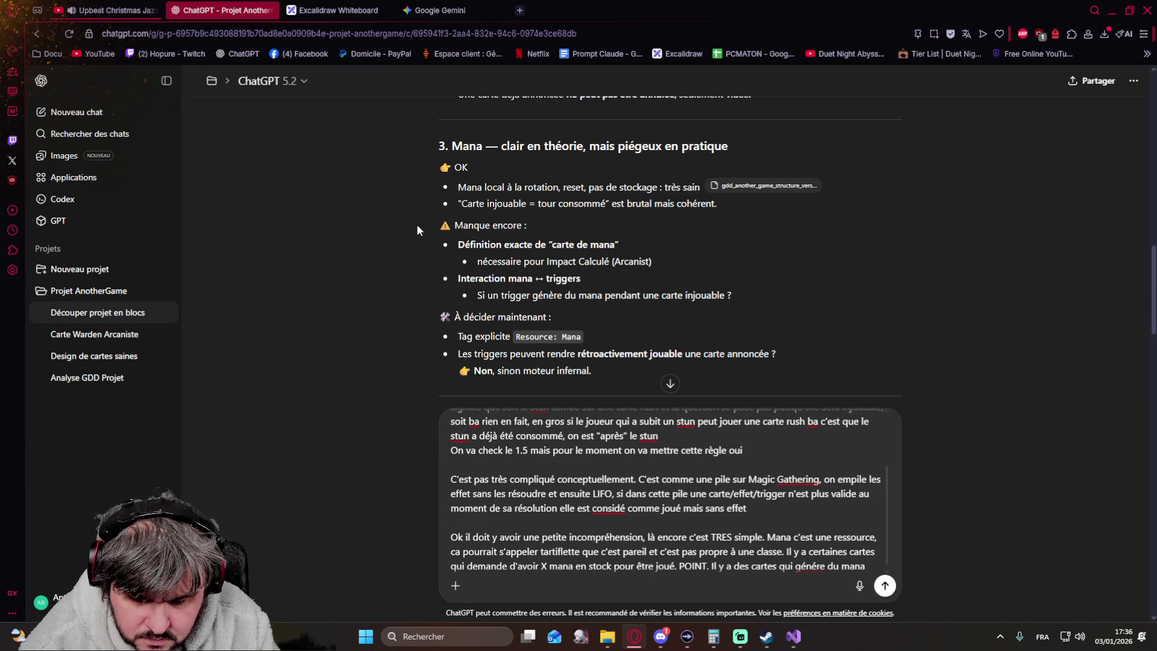
pyautogui.write(' pour')
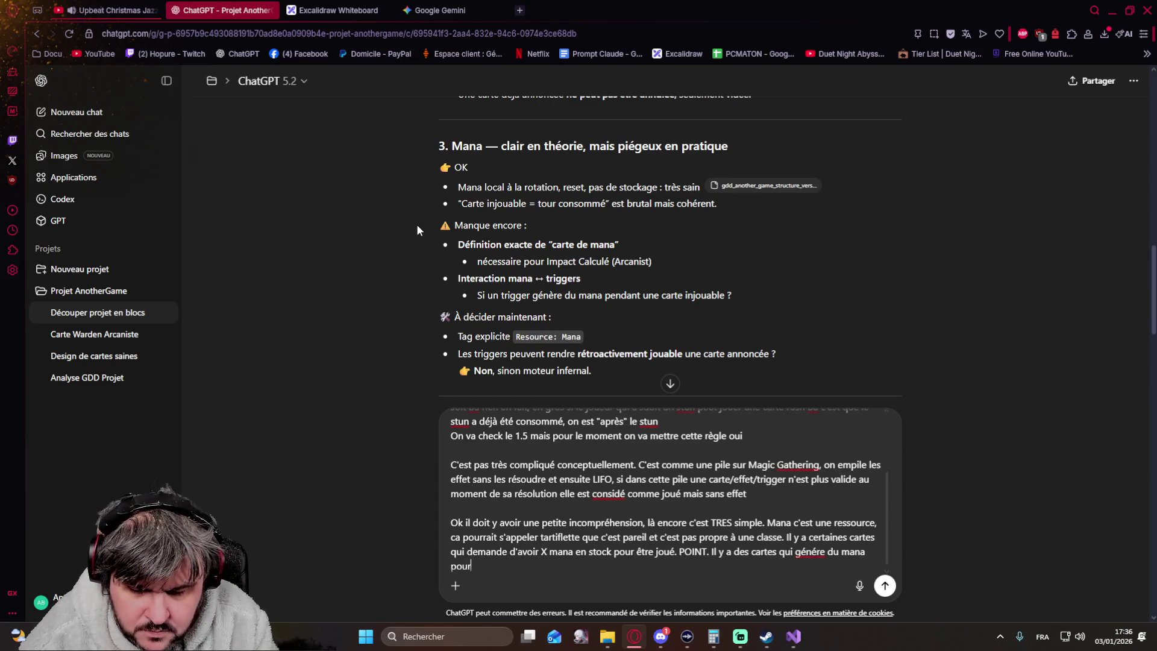
pyautogui.write(' la rotation e')
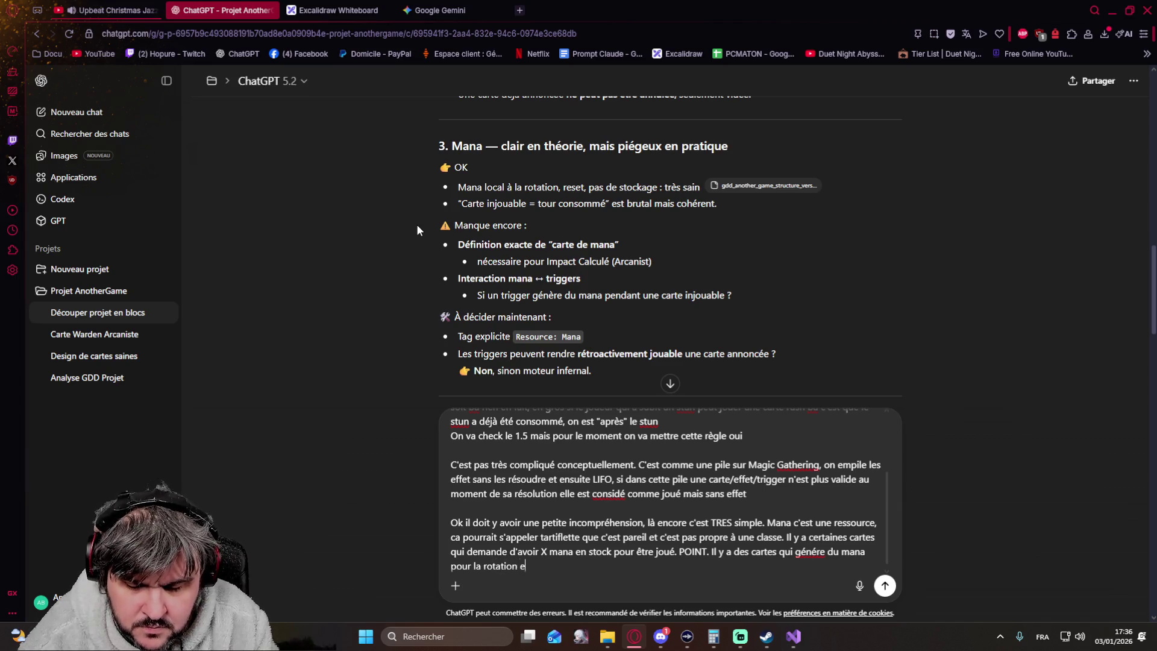
pyautogui.write('n cours (le mana non utili')
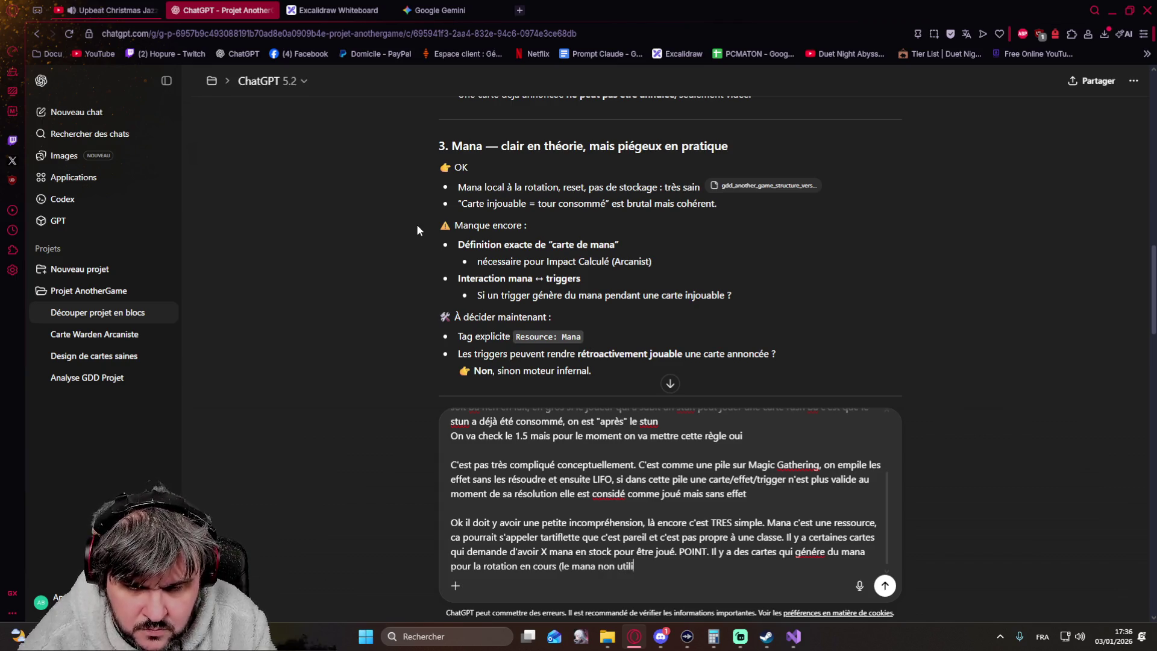
pyautogui.write('sé retombe à 0 à la fin de la rotation. POINT. Quand une carte qui demande du mana pour être joué, doit être joué, on check si le personnage a assez de mana à ce moment, oui ? Carte joué, non ? carte joué sans effet. POINT')
pyautogui.hotkey('shift', 'Return')
pyautogui.hotkey('shift', 'Return')
pyautogui.write('Donc par exe')
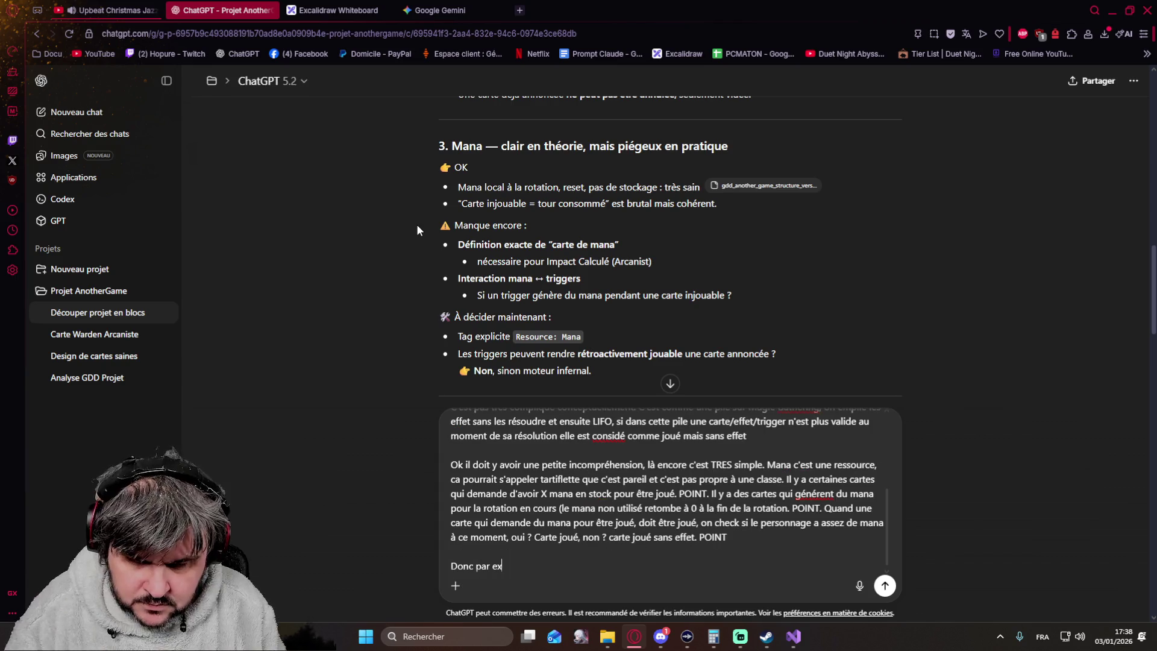
# Step: Write that a mana trigger resolves and grants mana, and each card checks its mana cost when it resolves
pyautogui.press('BackSpace')
pyautogui.press('BackSpace')
pyautogui.press('BackSpace')
pyautogui.press('BackSpace')
pyautogui.press('BackSpace')
pyautogui.press('BackSpace')
pyautogui.write('dans ton exemple : ')
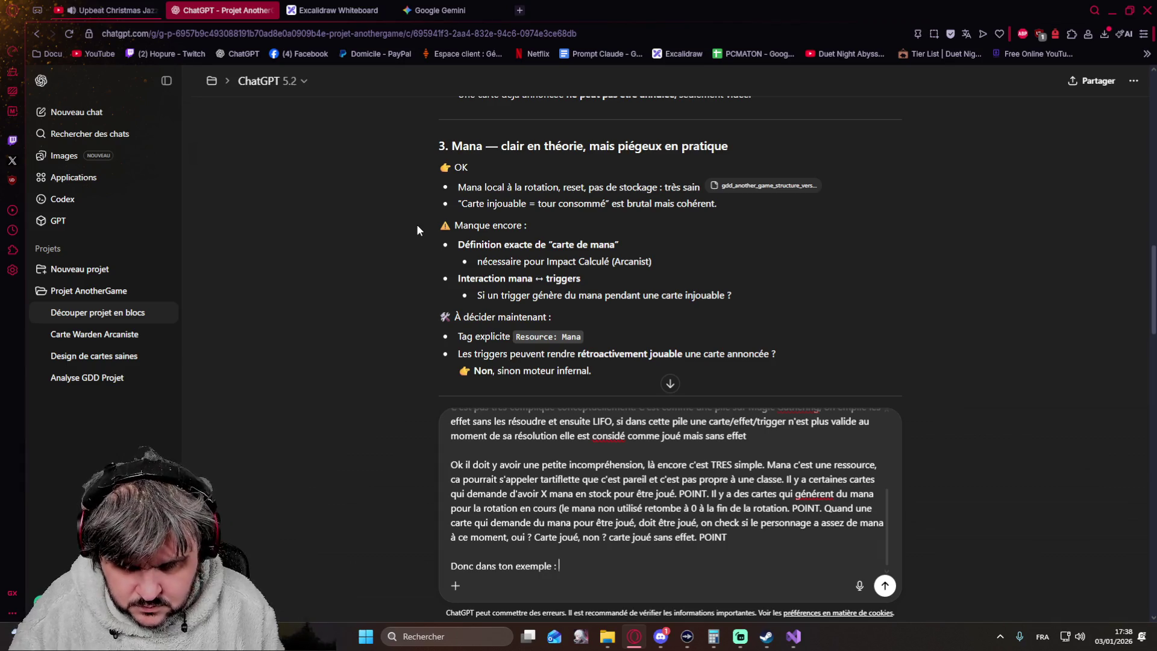
pyautogui.write('Si un tri')
pyautogui.write('gger ')
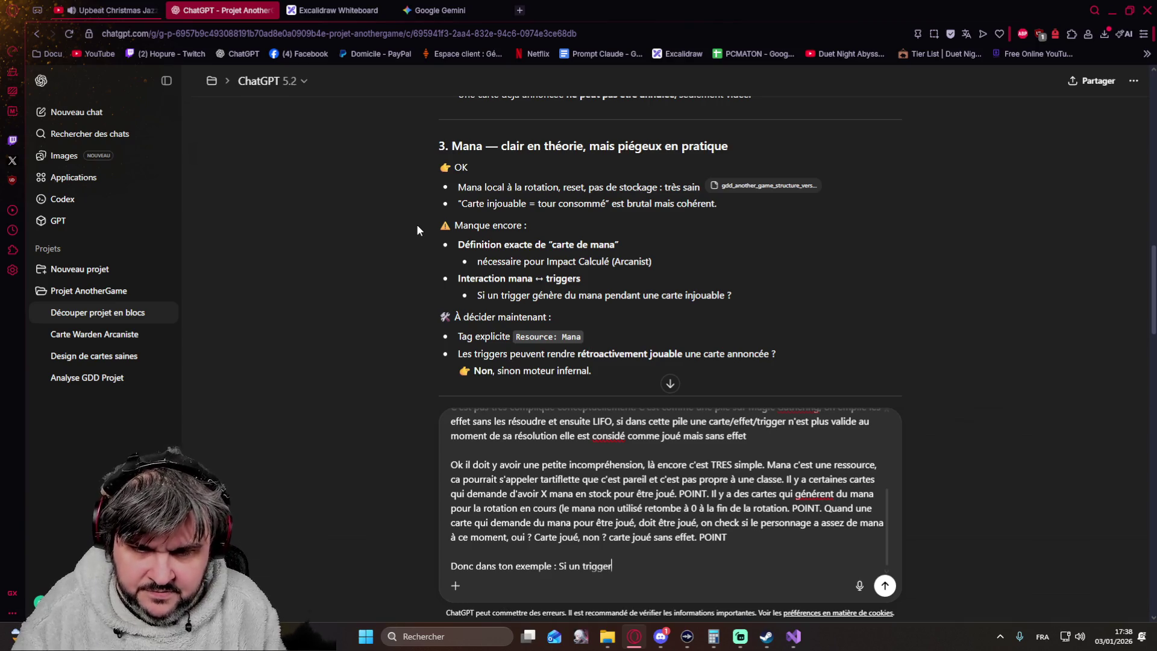
pyautogui.write('génère ')
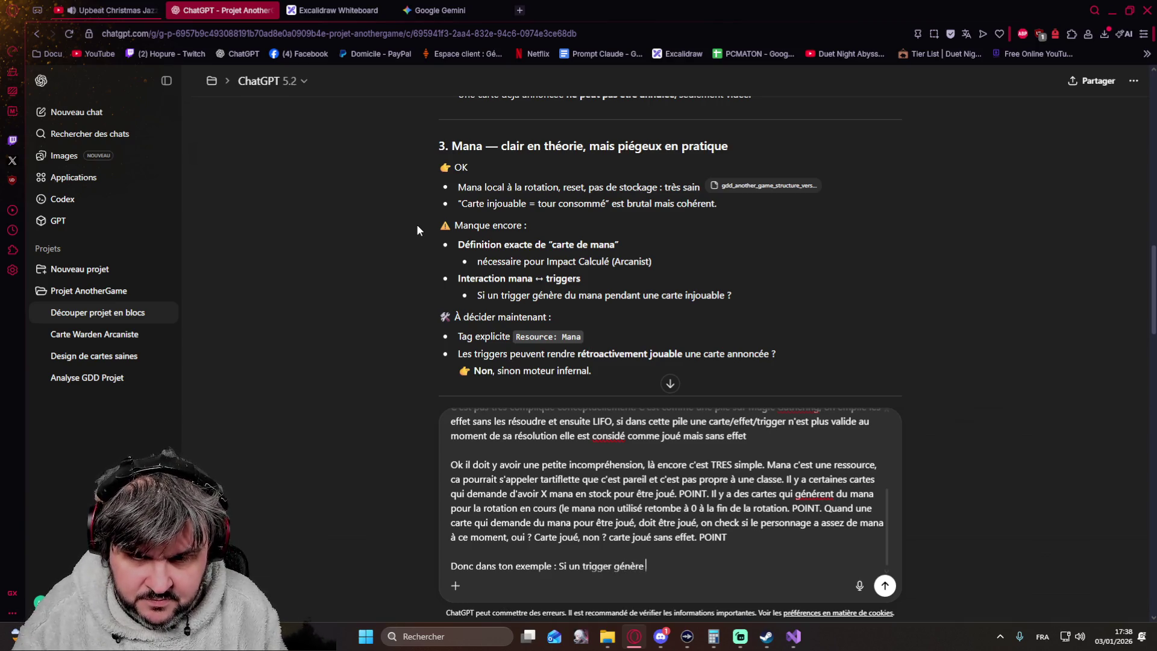
pyautogui.write('du mana pendant une carte non jouable déjà ca ')
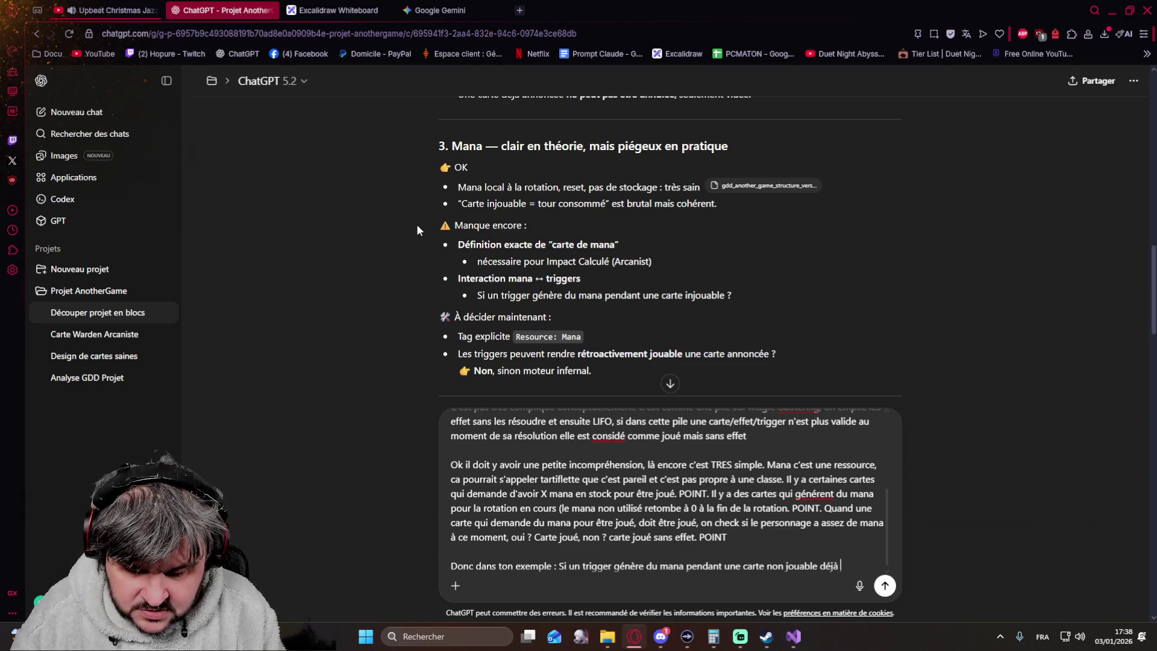
pyautogui.write("n'existe pas, si le ")
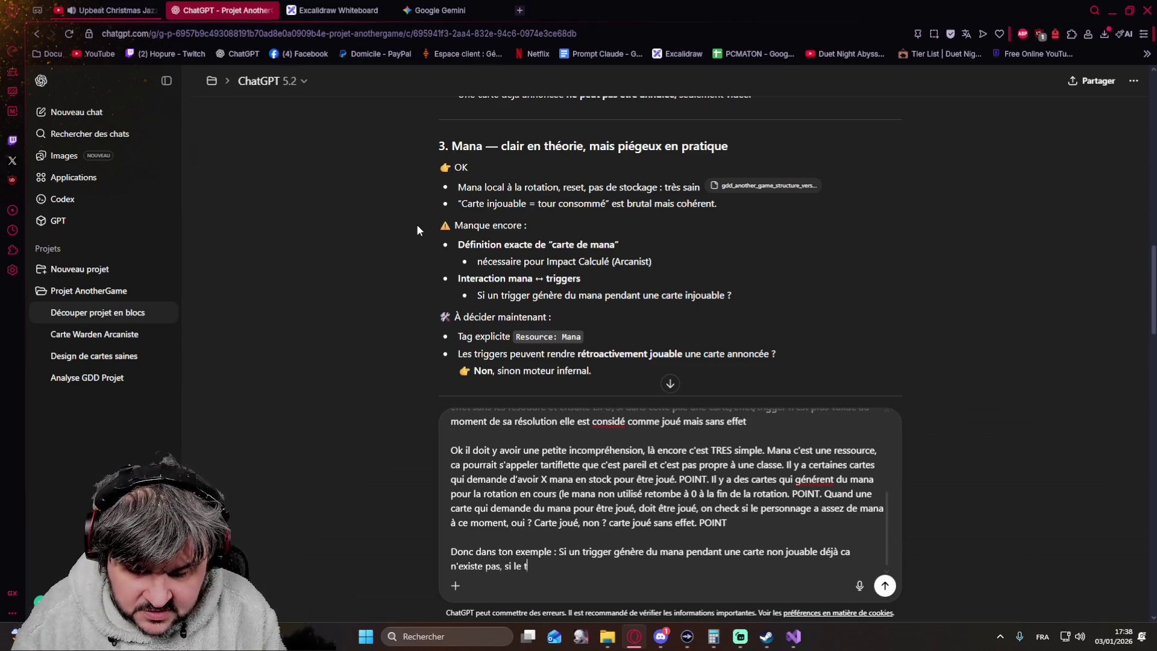
pyautogui.write("trigger est déclenché c'est qu'il y a une carte qui a été joué avec un effet")
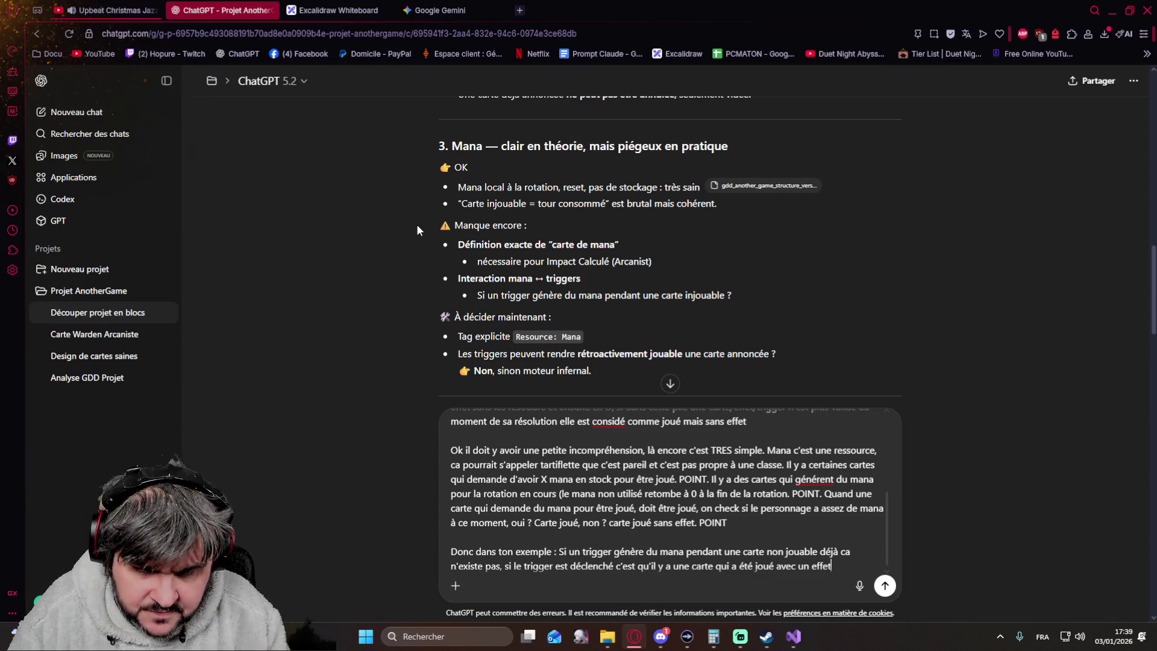
pyautogui.write('(')
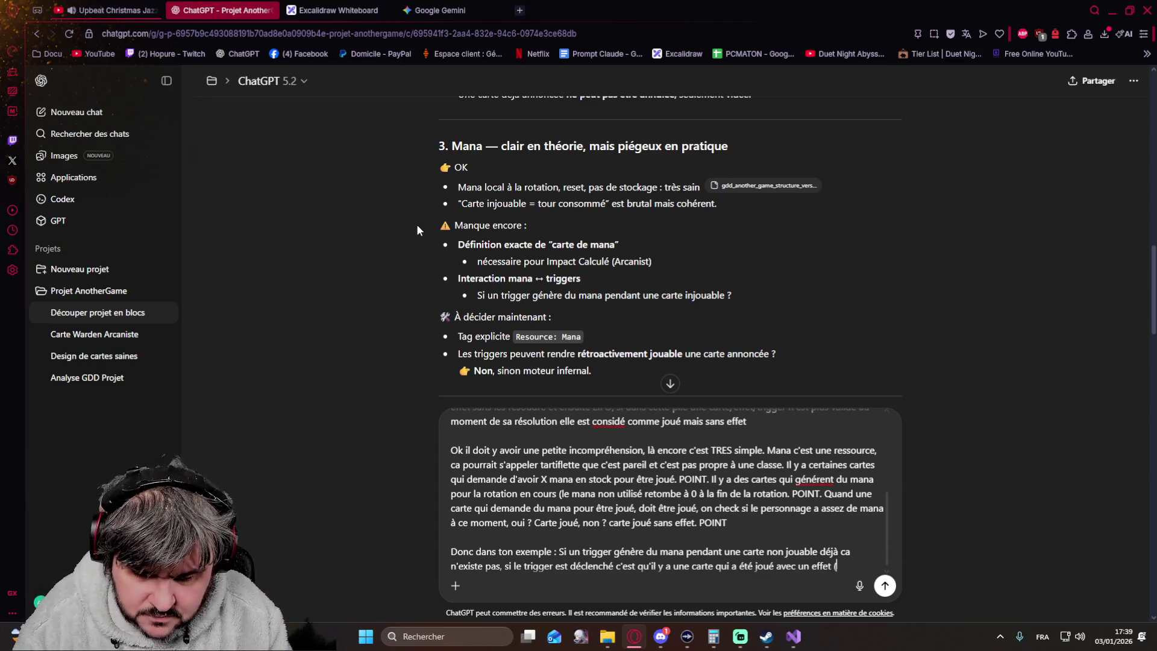
pyautogui.write("parce qu'en gros y aura")
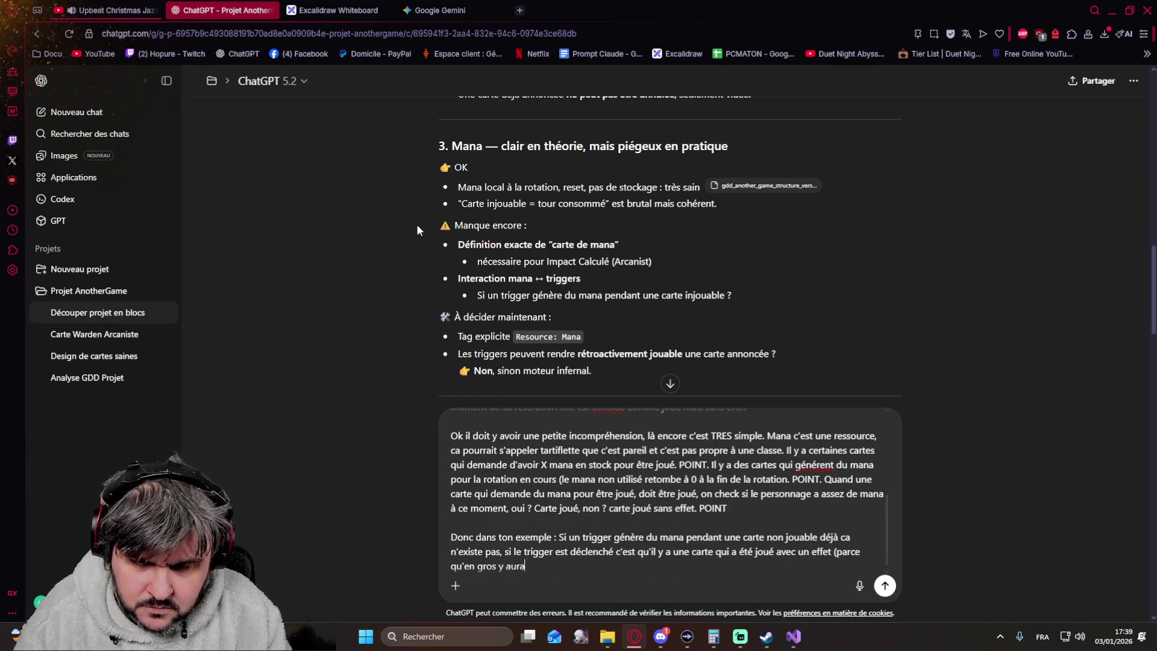
pyautogui.write('s de trigger basic')
pyautogui.write('ue genre : quand le joueur joue une cartre')
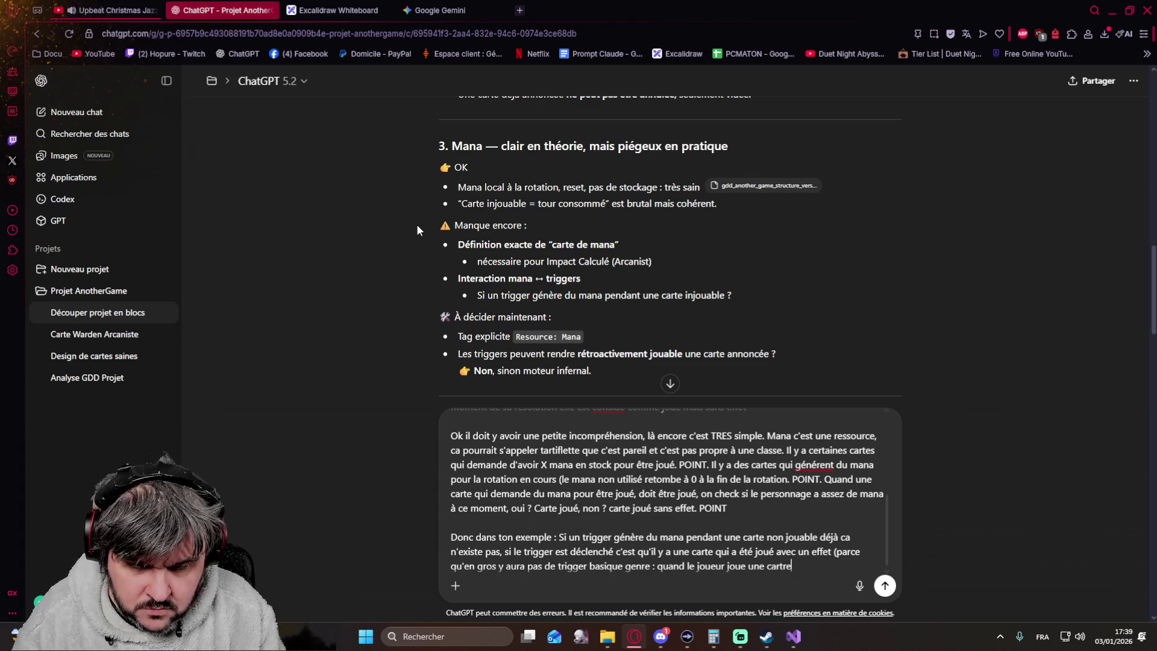
pyautogui.press('BackSpace')
pyautogui.press('BackSpace')
pyautogui.write("e, c'est naze) ")
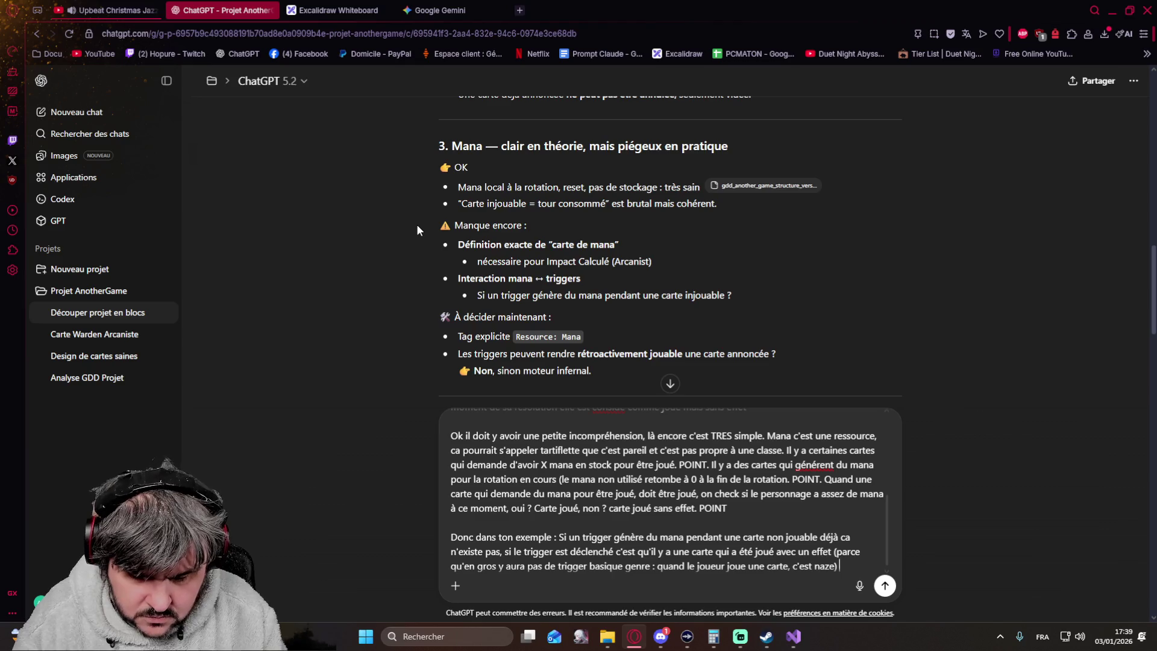
pyautogui.write('untrigger va se déclenché sur des action')
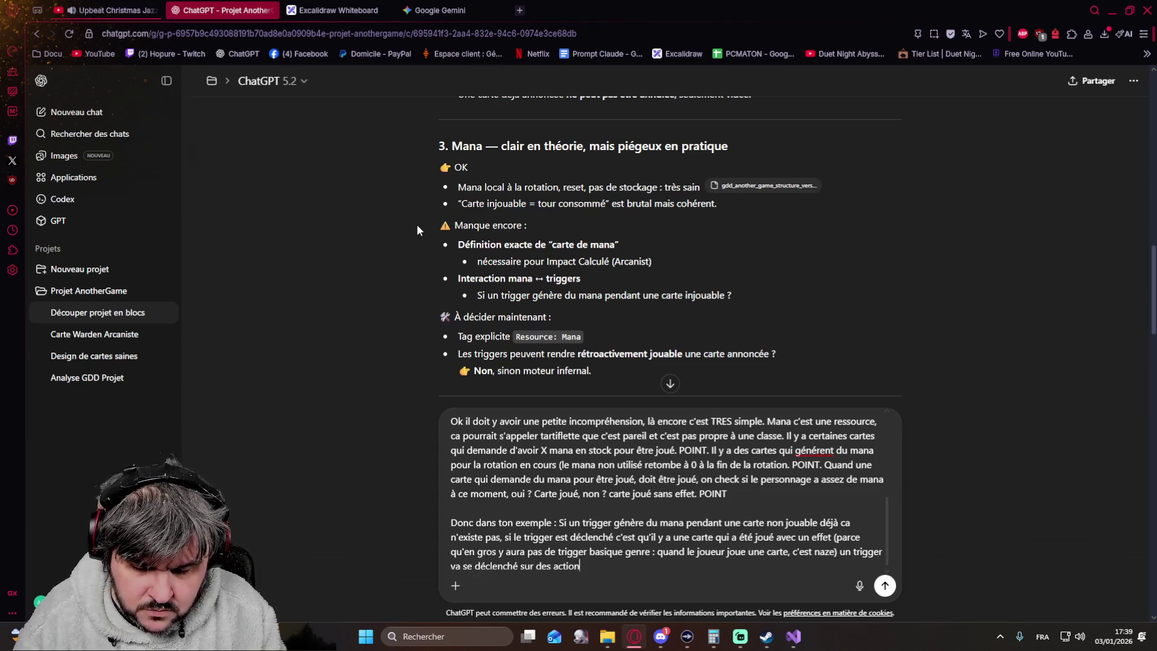
pyautogui.write(' bien plus spécifique,')
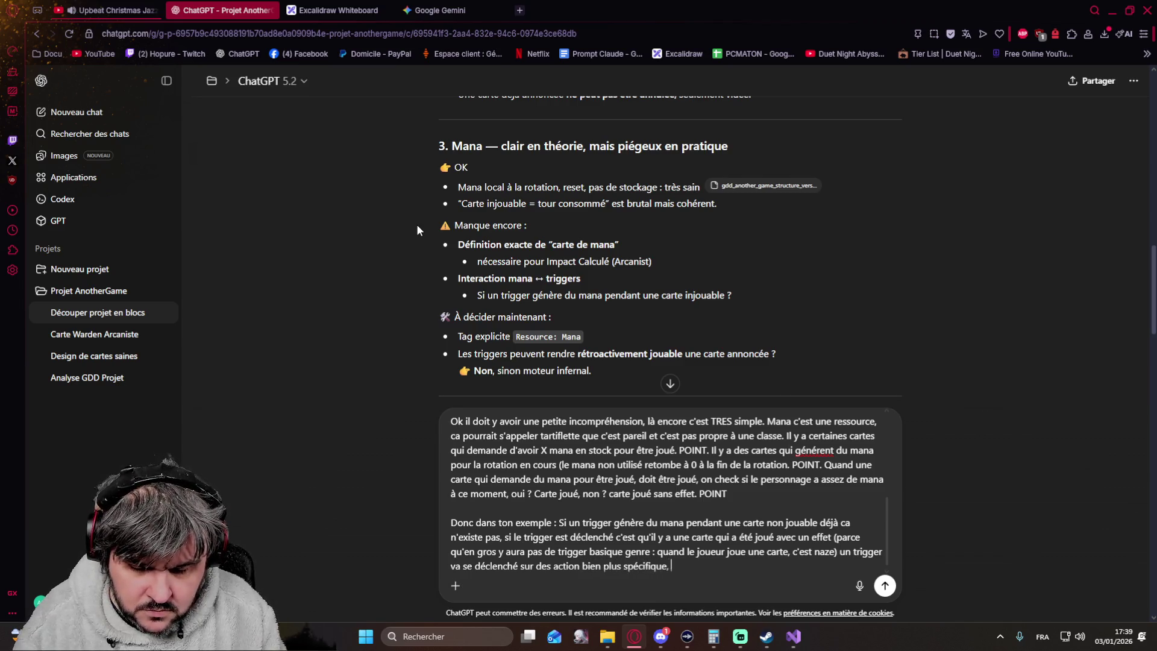
pyautogui.write("i pas d'exemple en tête mais peu importe gardons ")
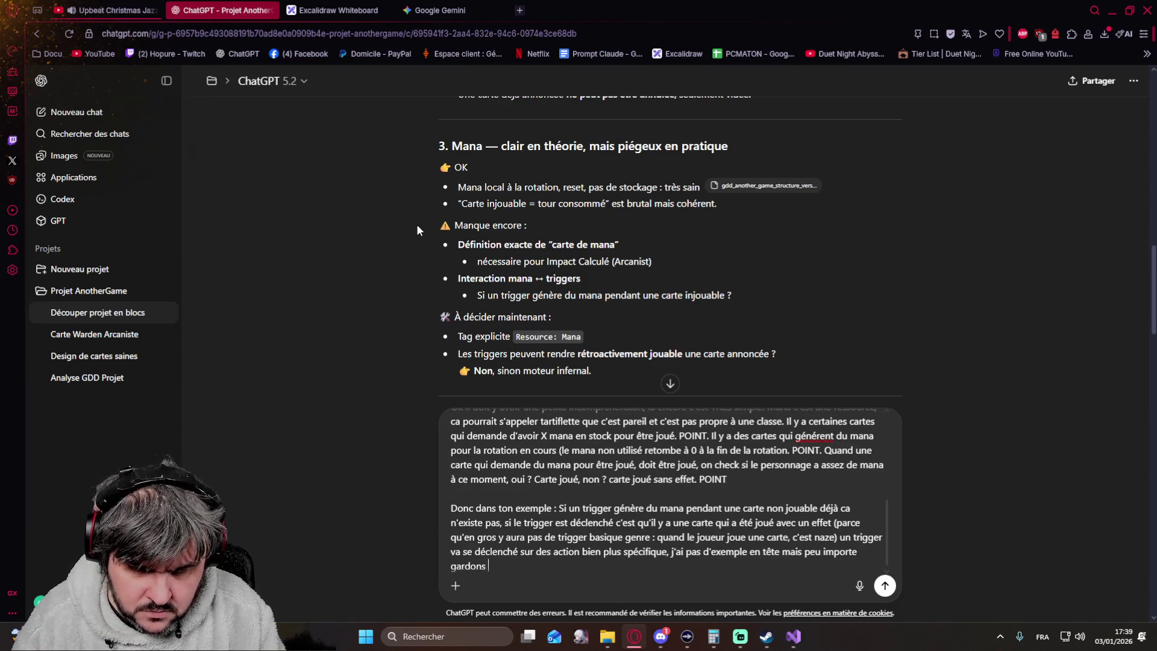
pyautogui.write("l'idée")
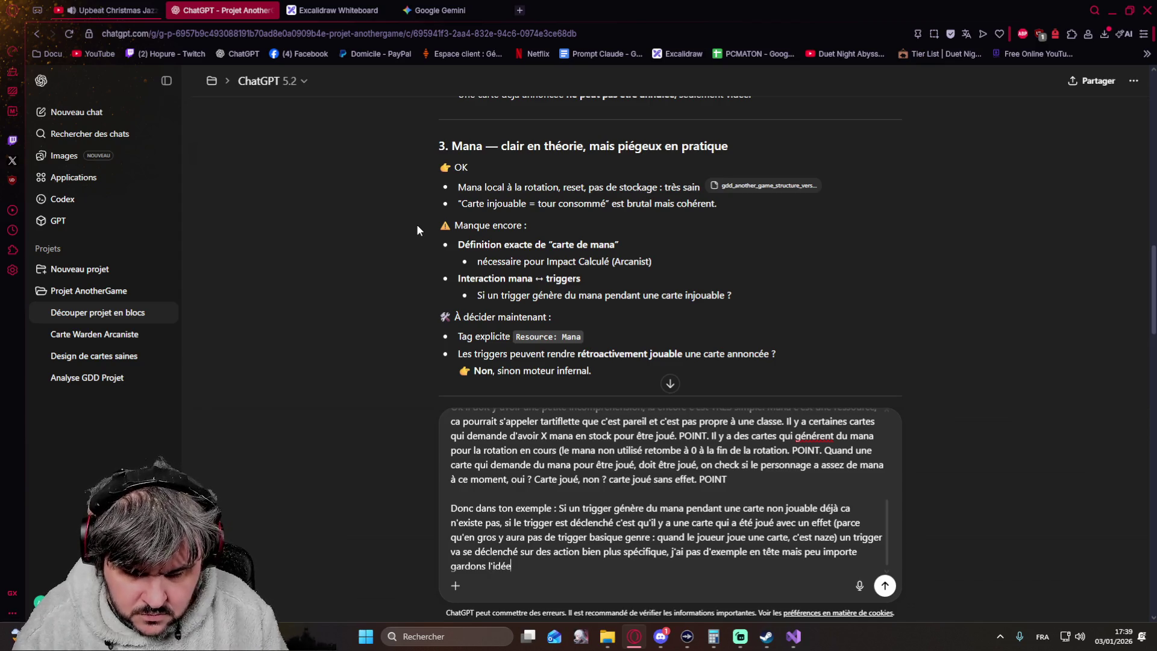
pyautogui.write('.')
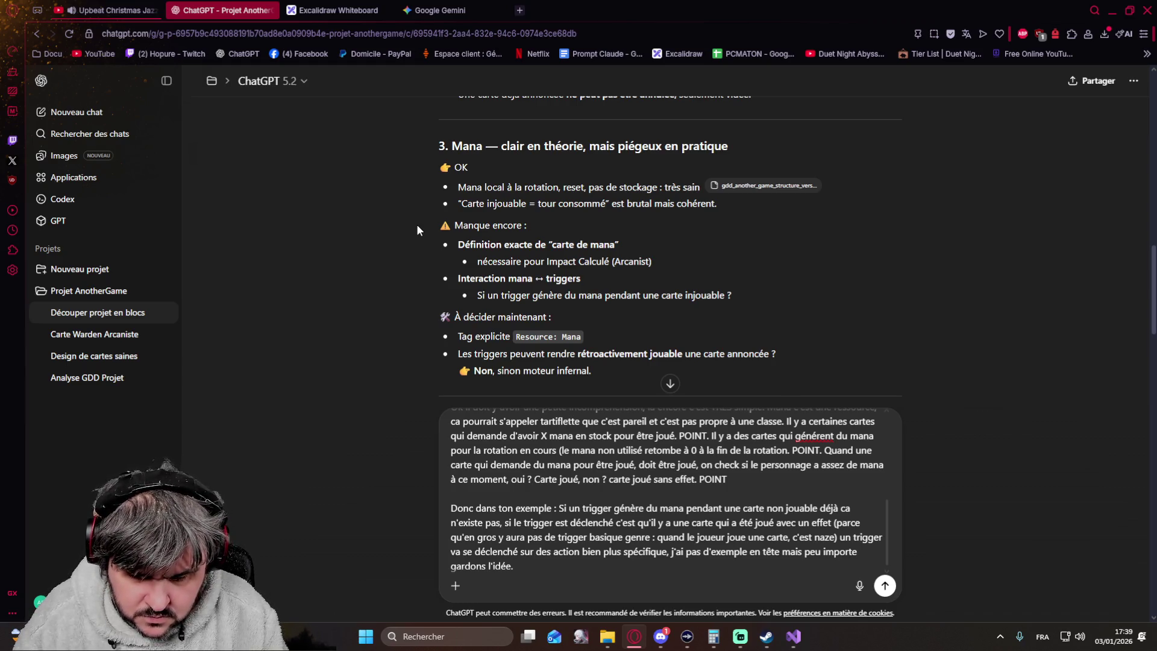
pyautogui.write(' Le trigger ')
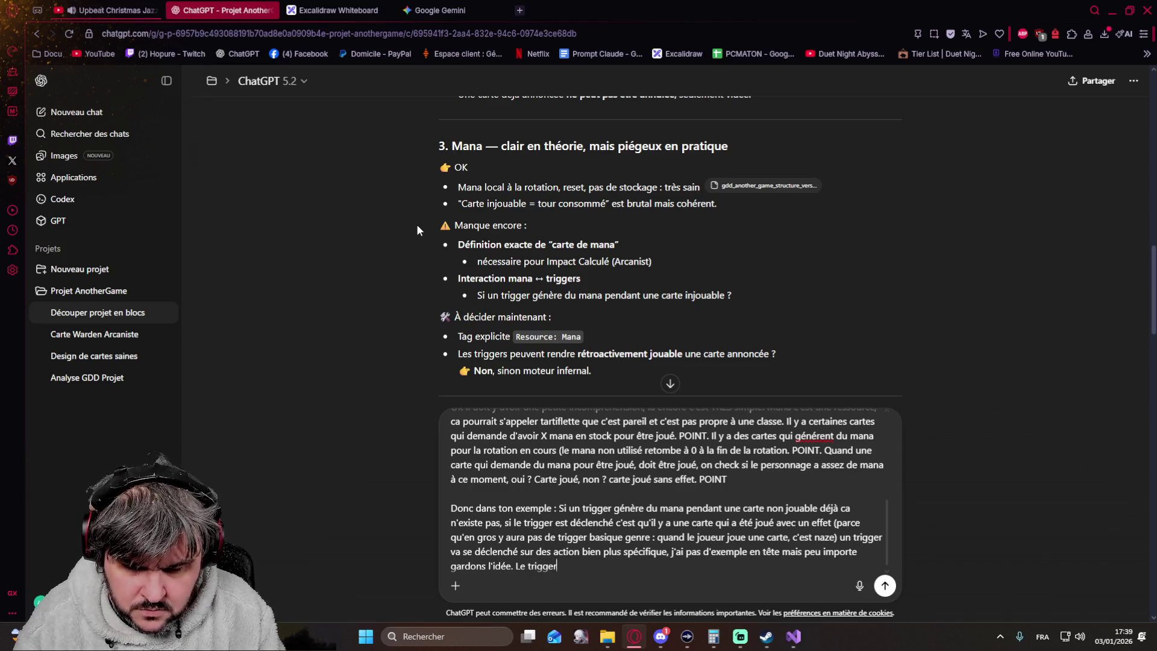
pyautogui.write('va donner du mana au moment')
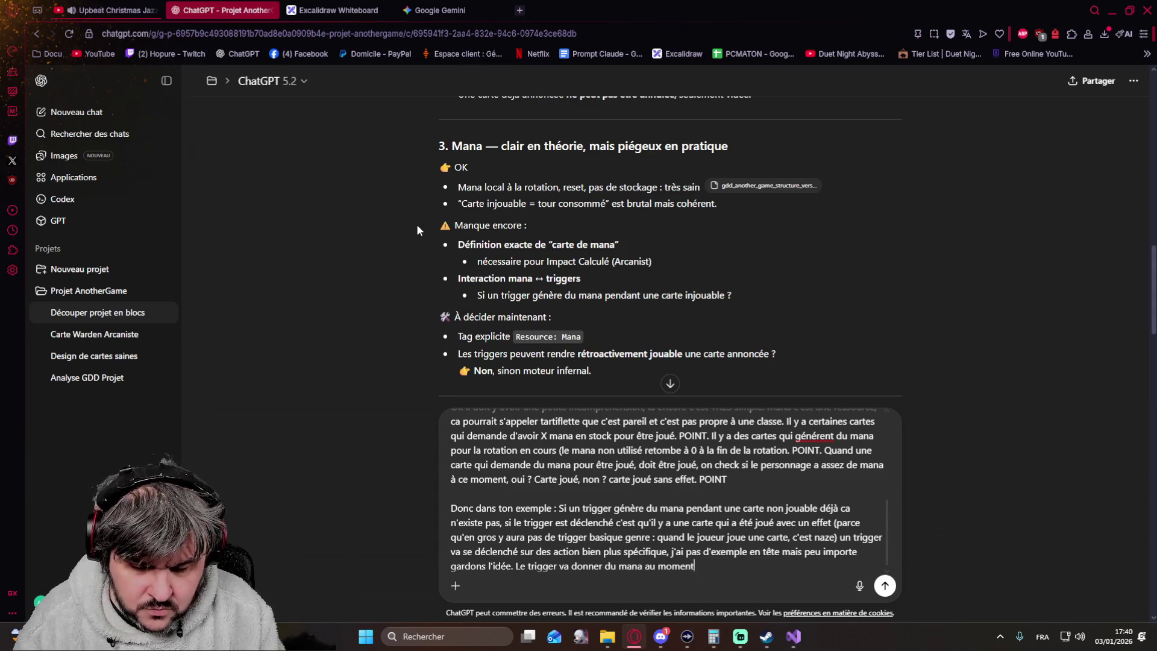
pyautogui.write(' où o')
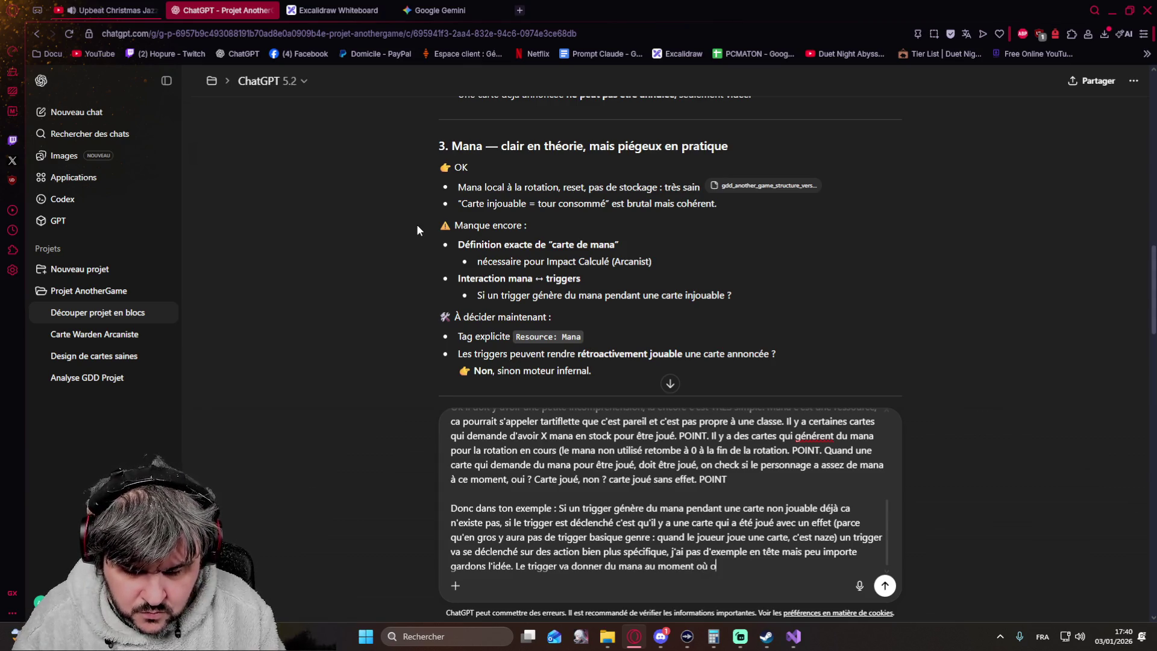
pyautogui.write('n résoudra son effet (')
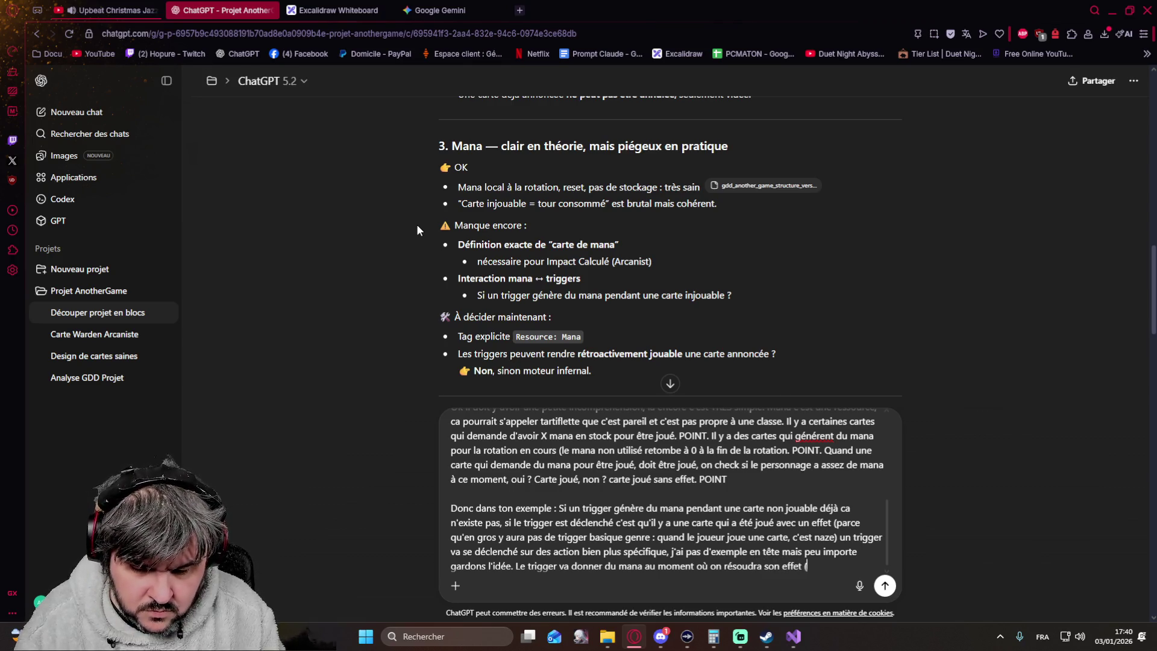
pyautogui.write('donc directement si y')
pyautogui.write('pas')
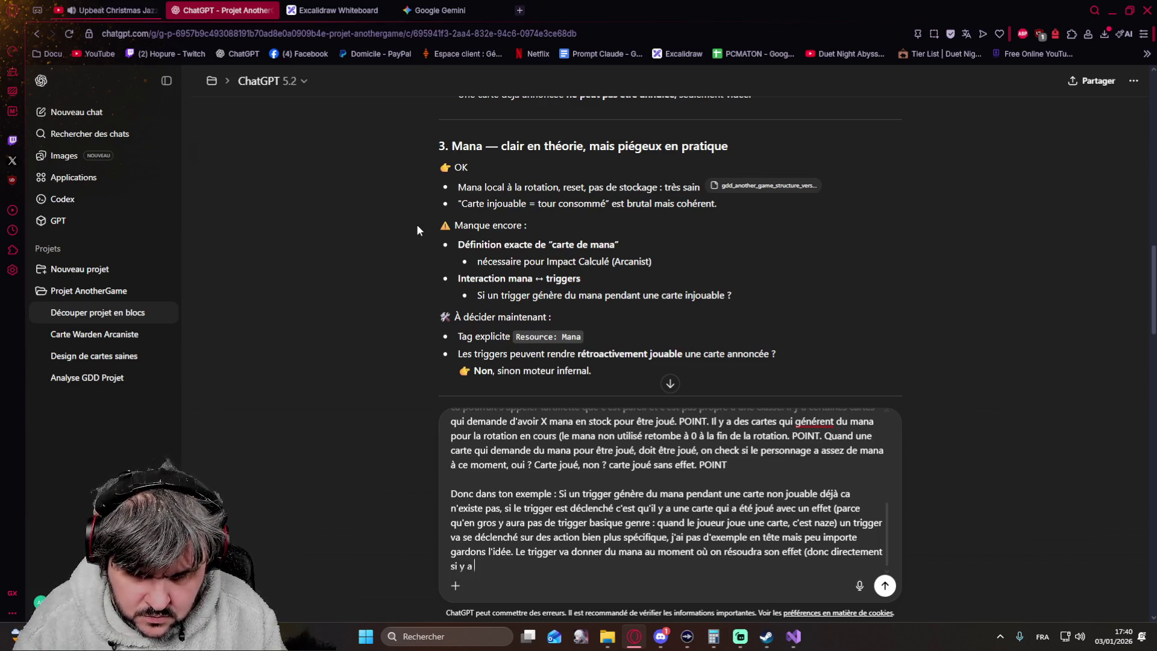
pyautogui.write('ien au d')
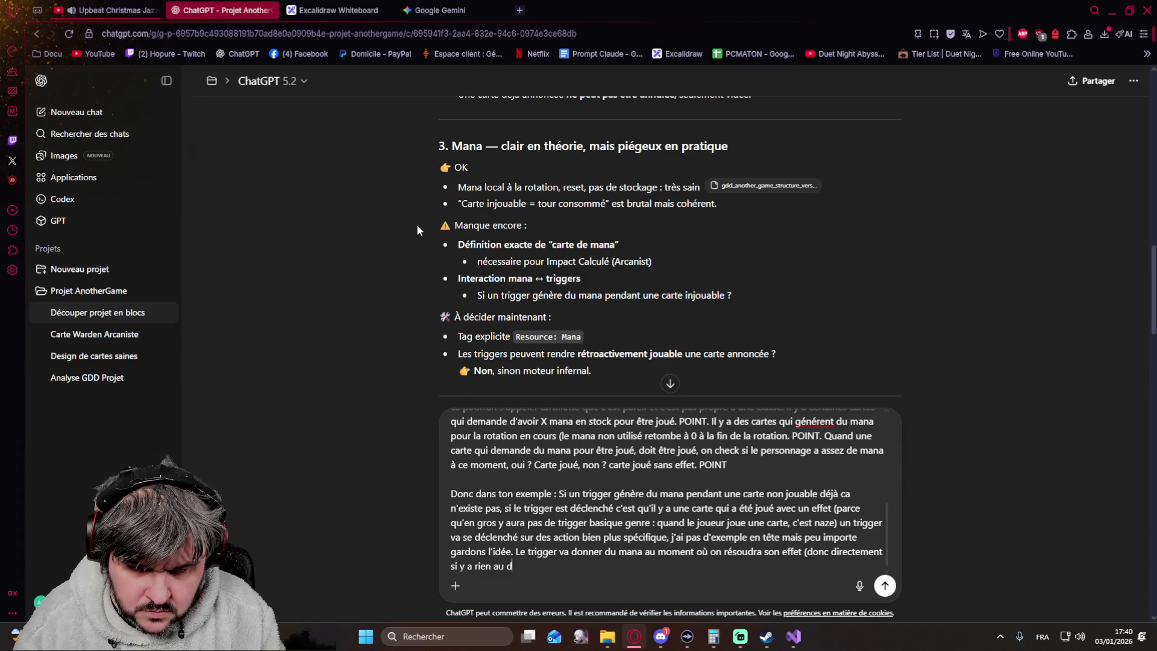
pyautogui.write('essus de lui')
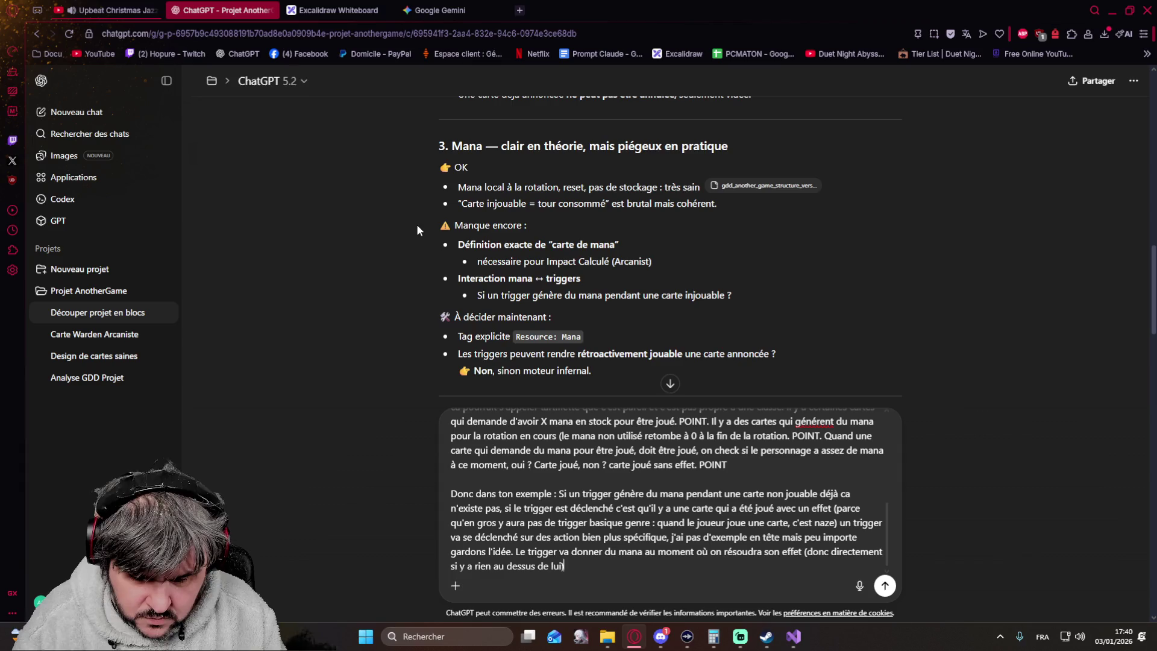
pyautogui.write('l donne du mana au joueur concerné, on continue de')
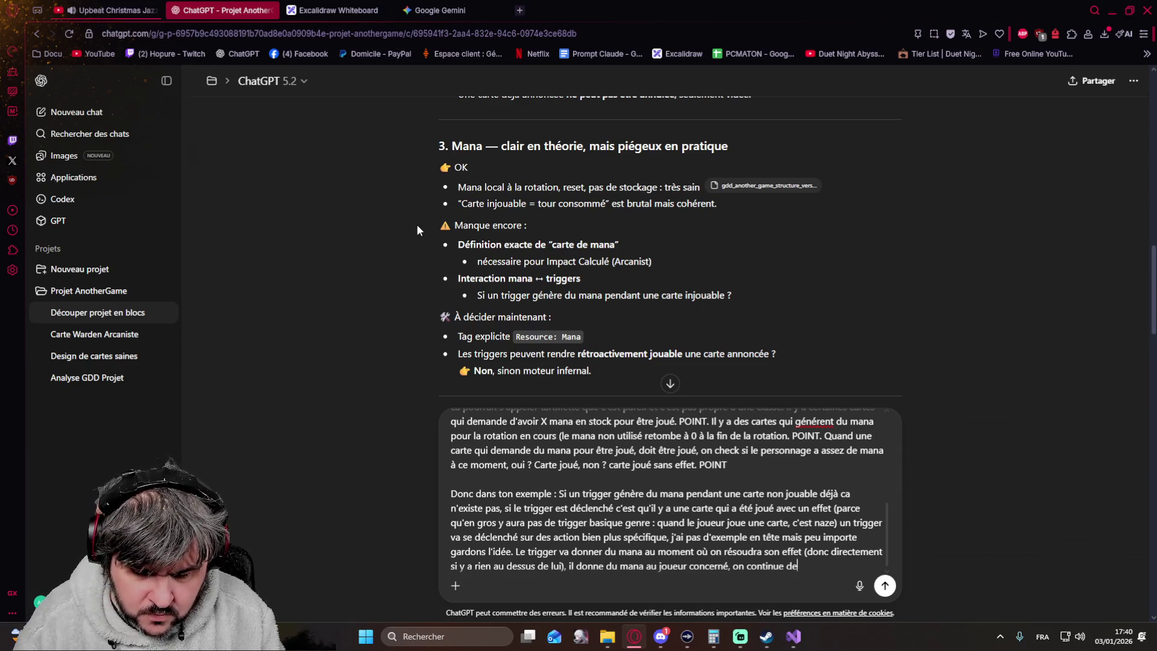
pyautogui.write(' résoudre la pile et si u')
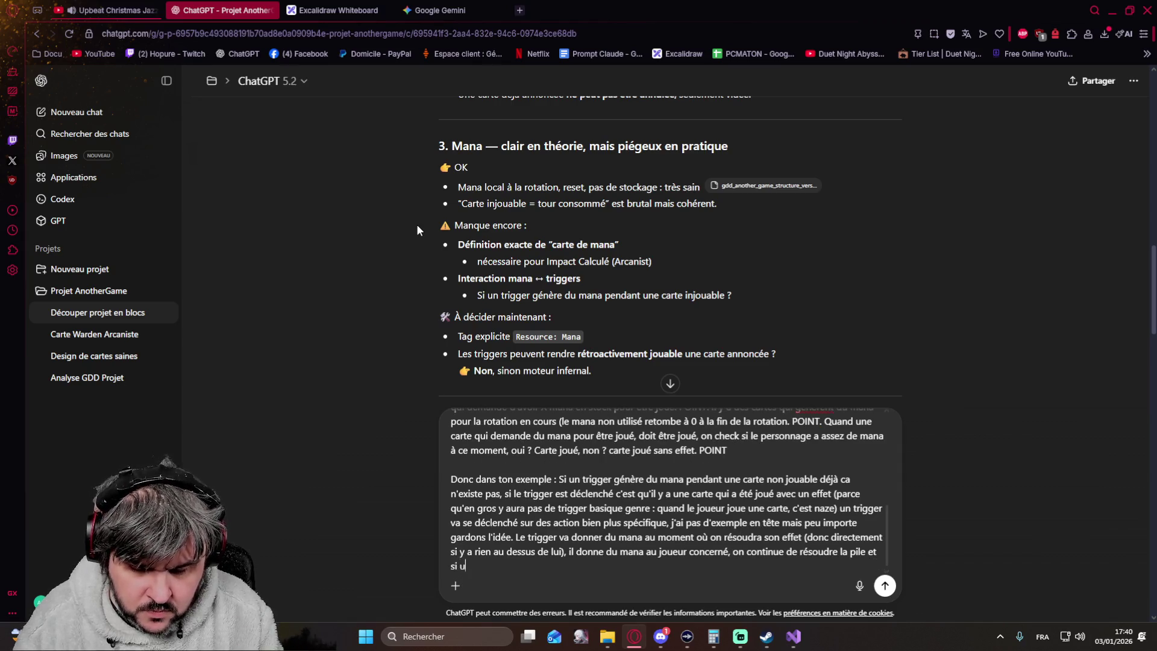
pyautogui.write('momentdonné une carte d')
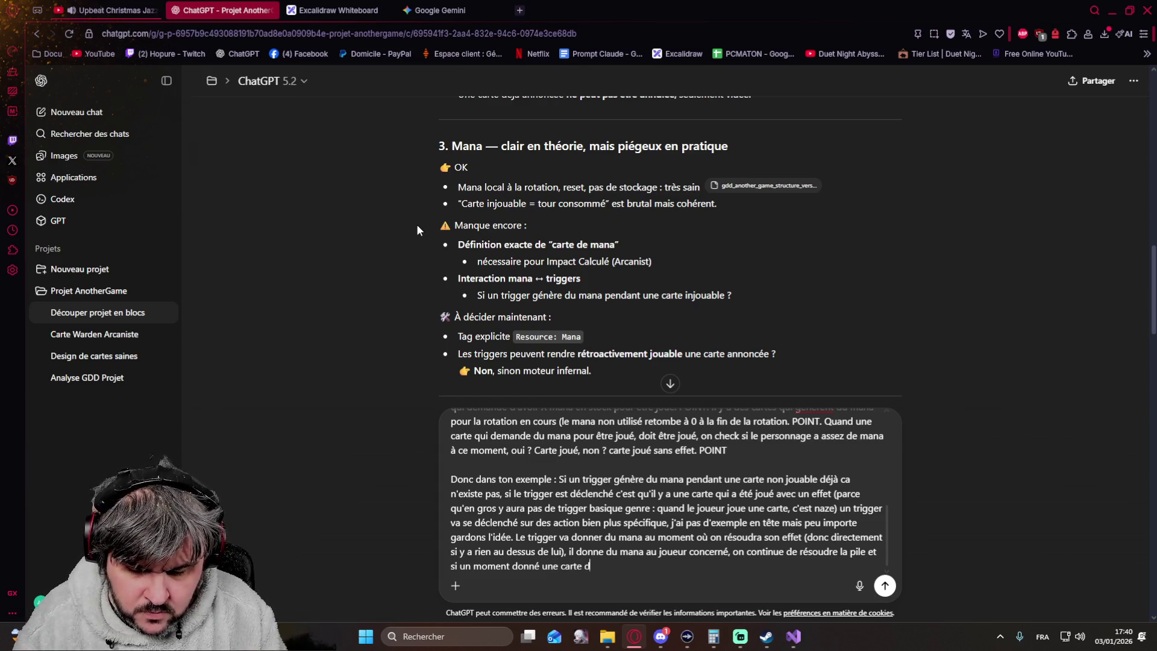
pyautogui.write(' avoir du mana ba')
pyautogui.write(' check si au moment de la résolu de cette carte, le joueur a dumana ou non')
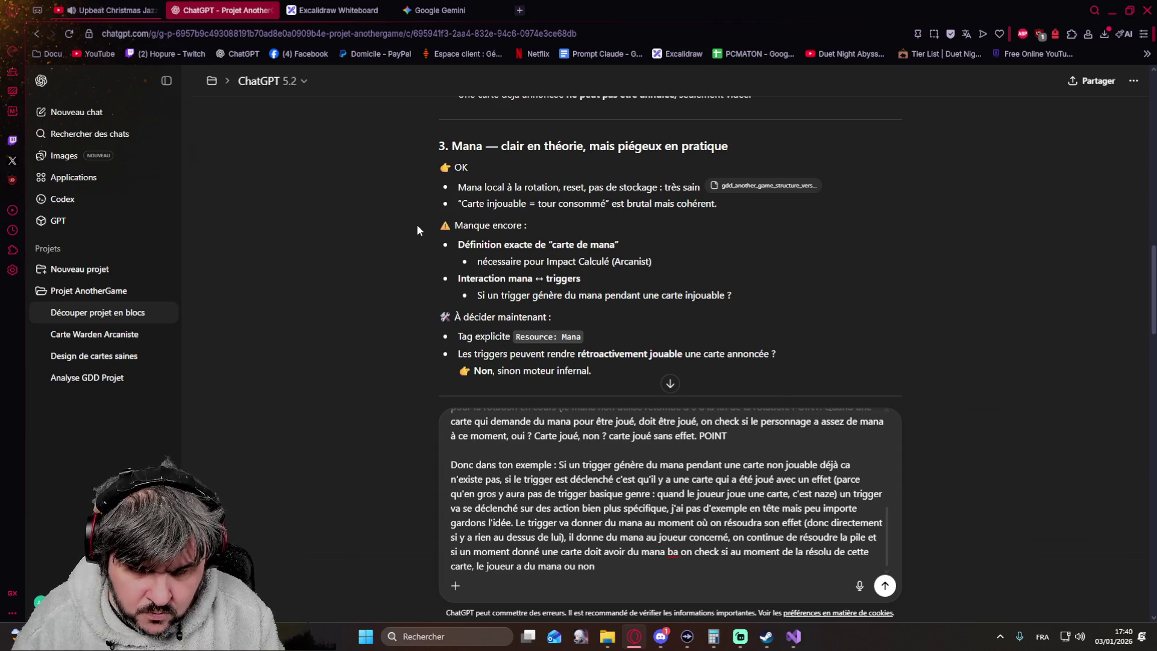
pyautogui.write('t basta')
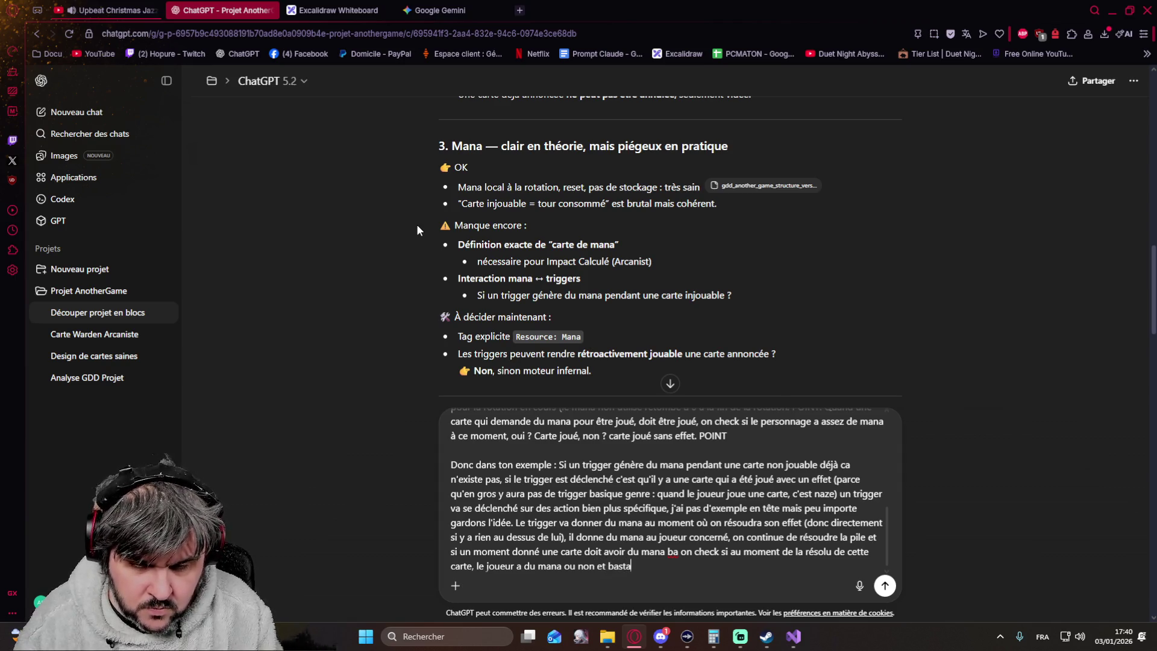
pyautogui.hotkey('shift', 'Return')
pyautogui.hotkey('shift', 'Return')
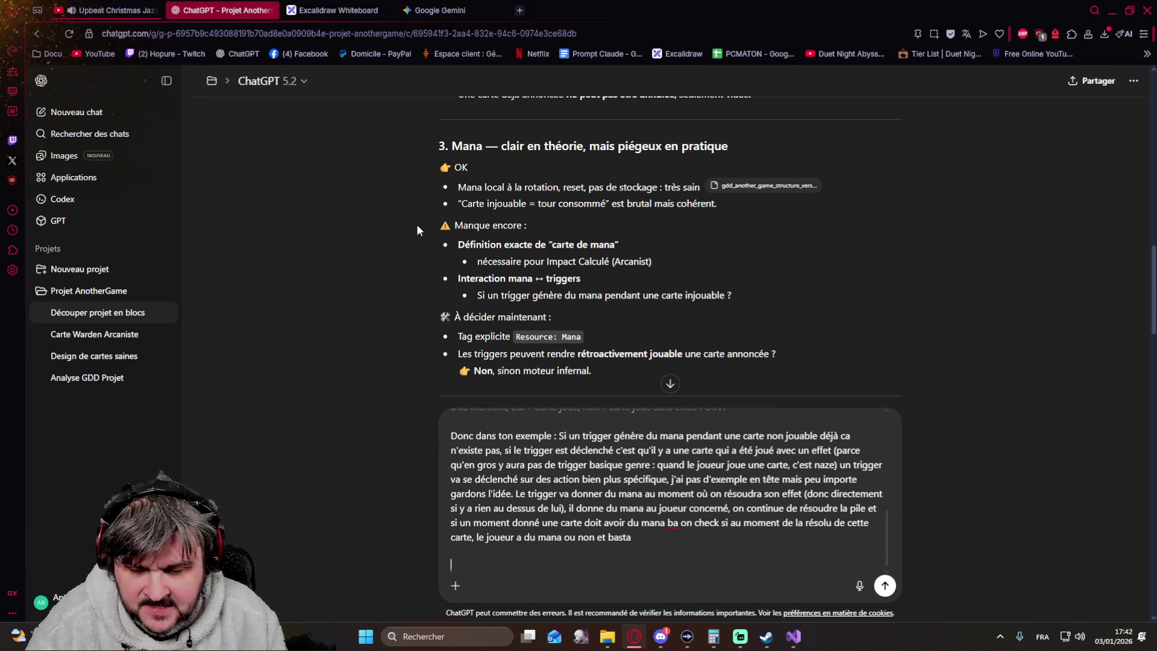
pyautogui.write('En fait tu me donnes des situations')
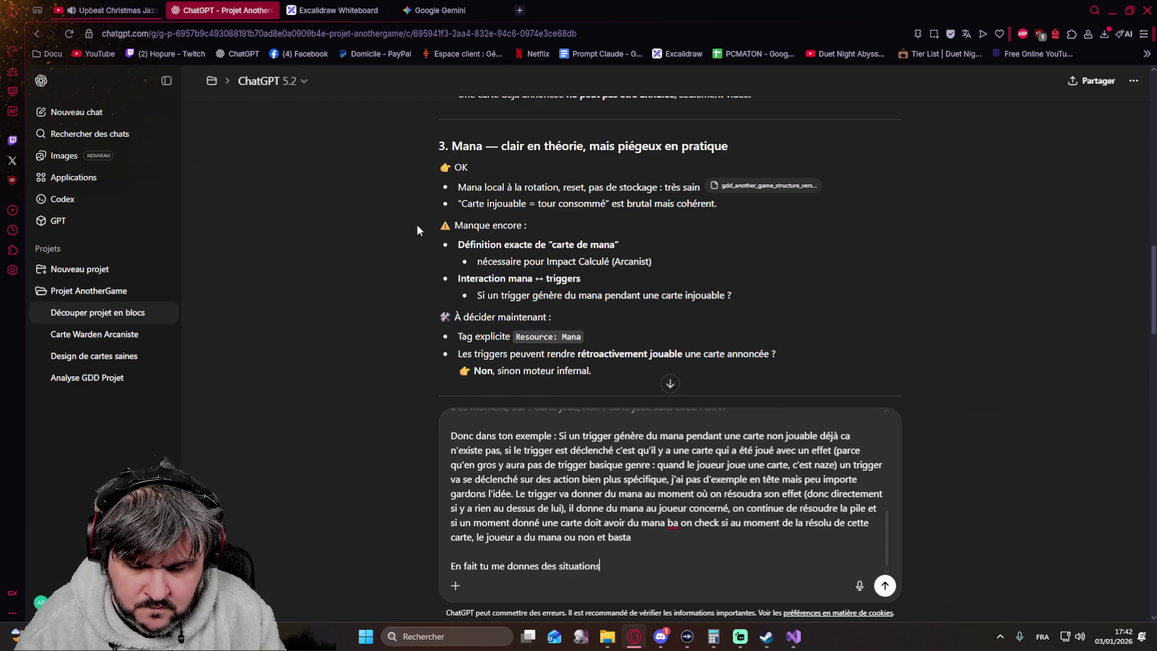
pyautogui.write('i ne sont pas sercé arrivé')
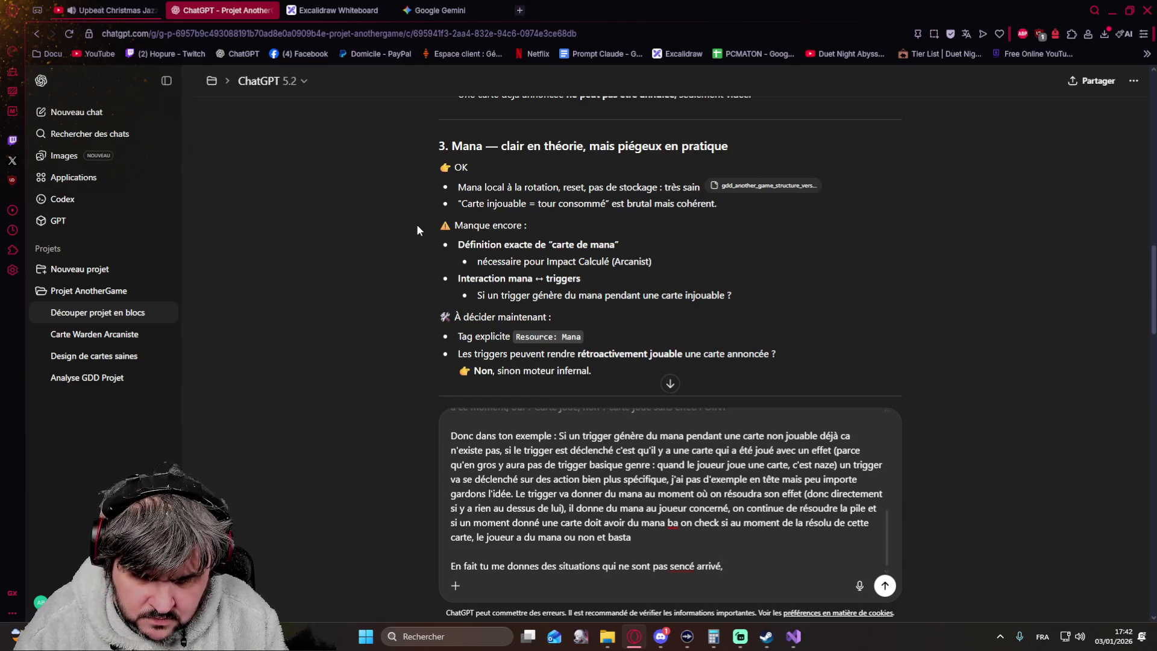
# Step: Write that a trigger never makes a stacked card retroactively playable since playability is checked at resolution
pyautogui.press('BackSpace')
pyautogui.write('er')
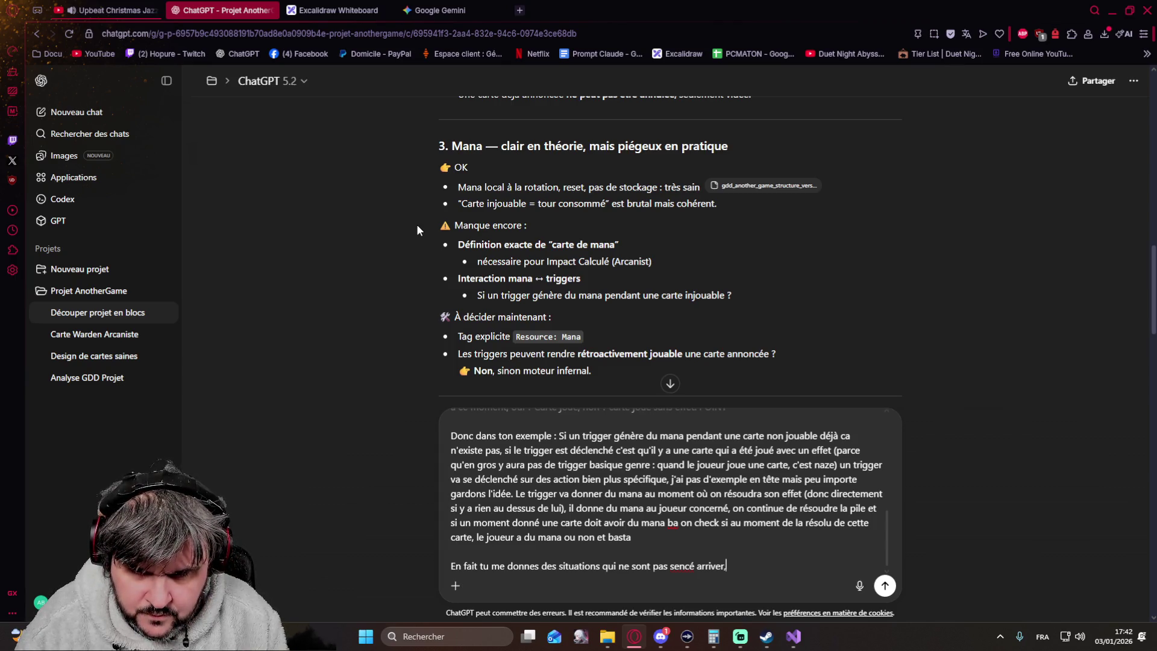
pyautogui.write(', un trigger ne va jamais rendre r')
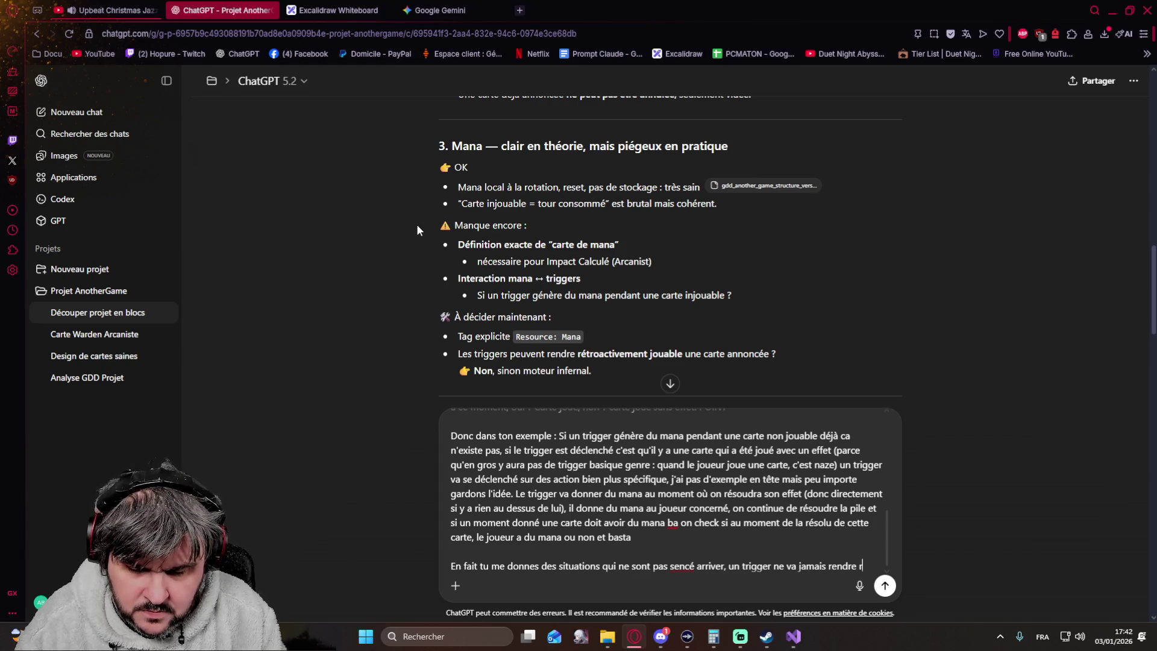
pyautogui.write('etroact')
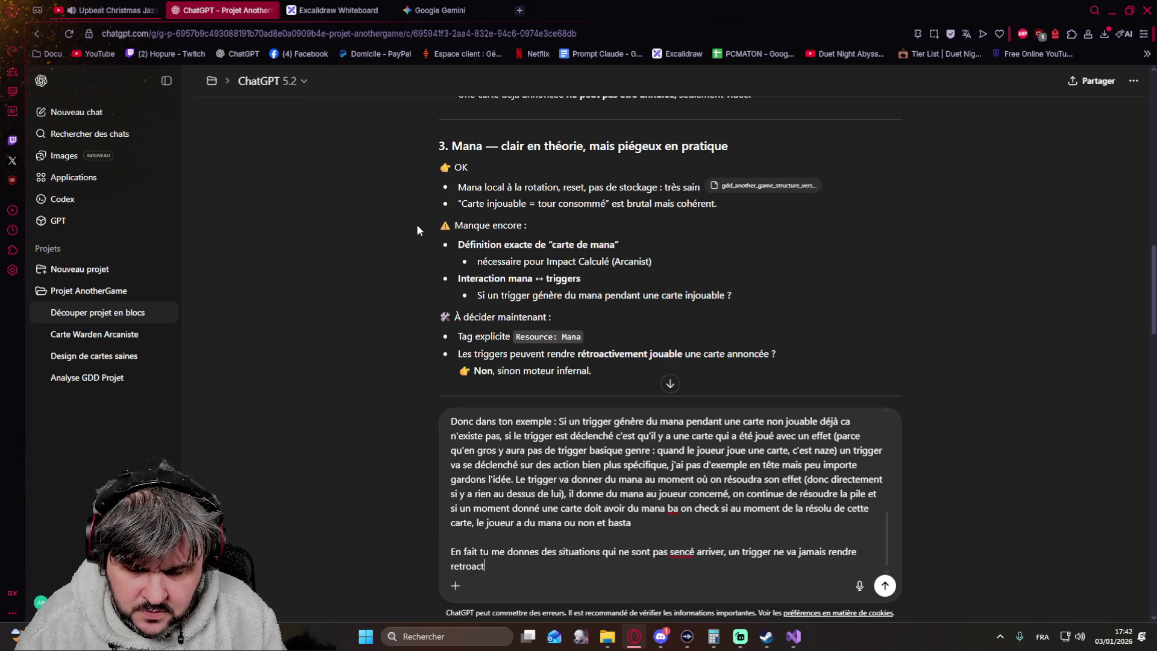
pyautogui.write('ement un e carte')
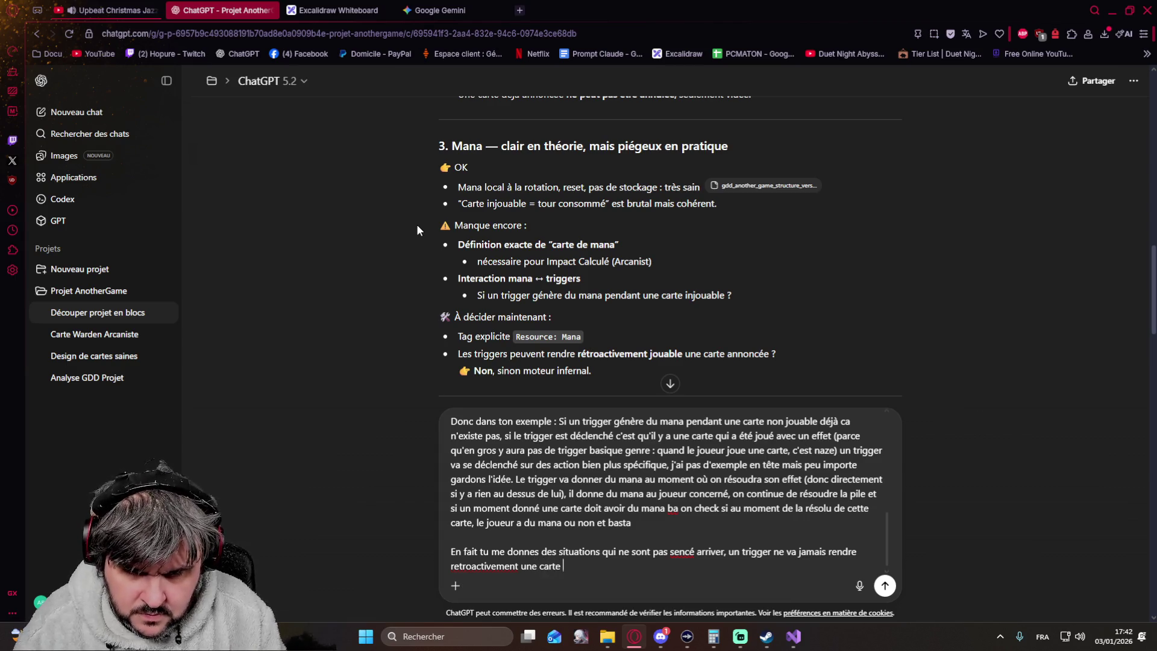
pyautogui.write('jou')
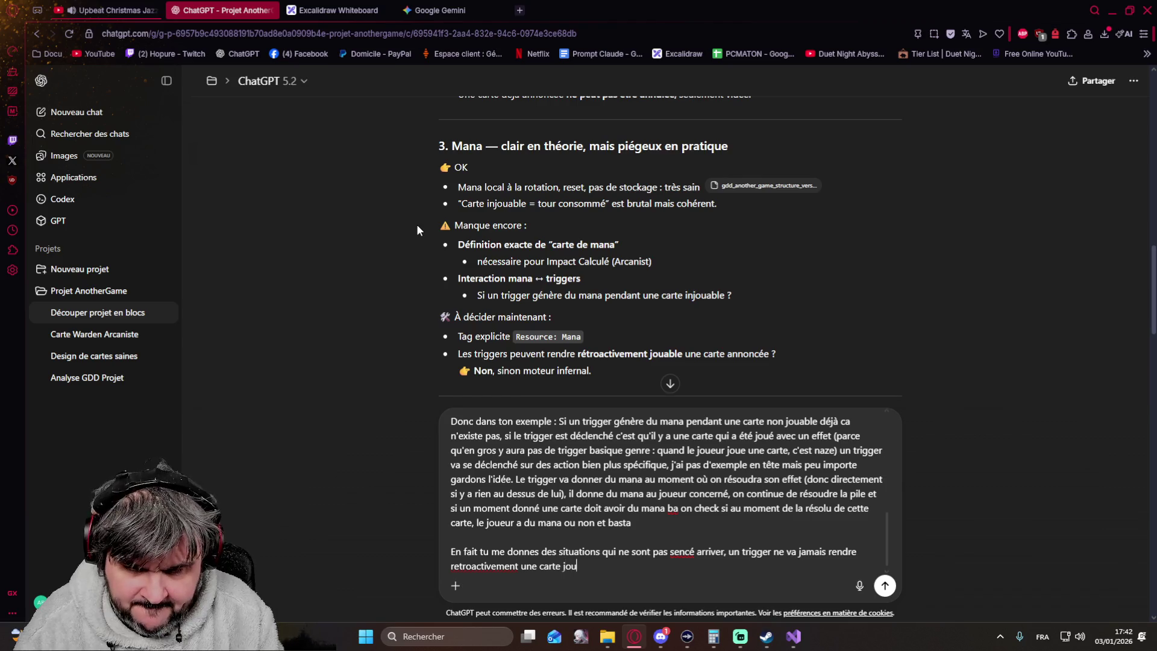
pyautogui.write("able une carte parce qu'")
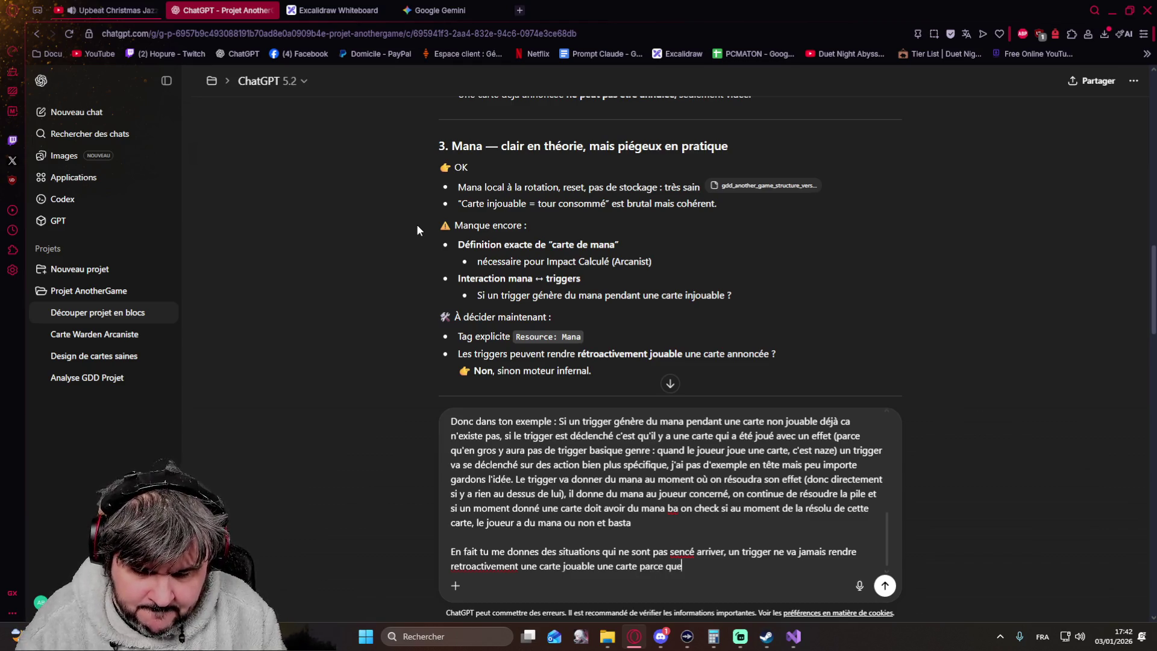
pyautogui.write(" si elle est dans la pile c'est qu'elle était déjà jouab")
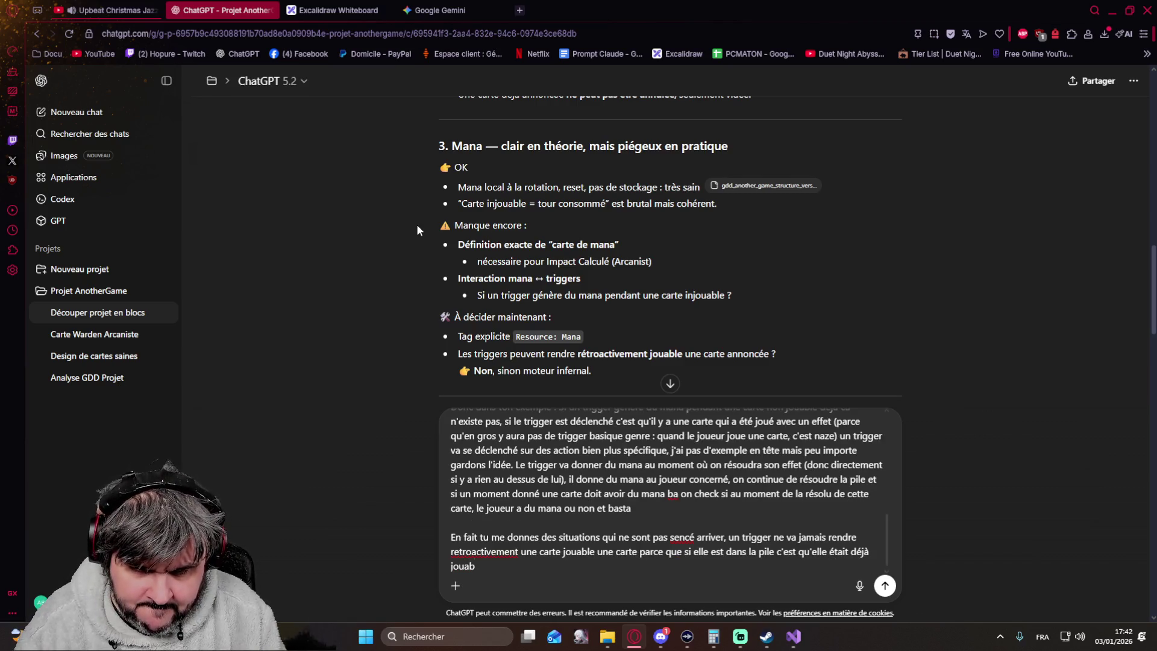
pyautogui.write('ble')
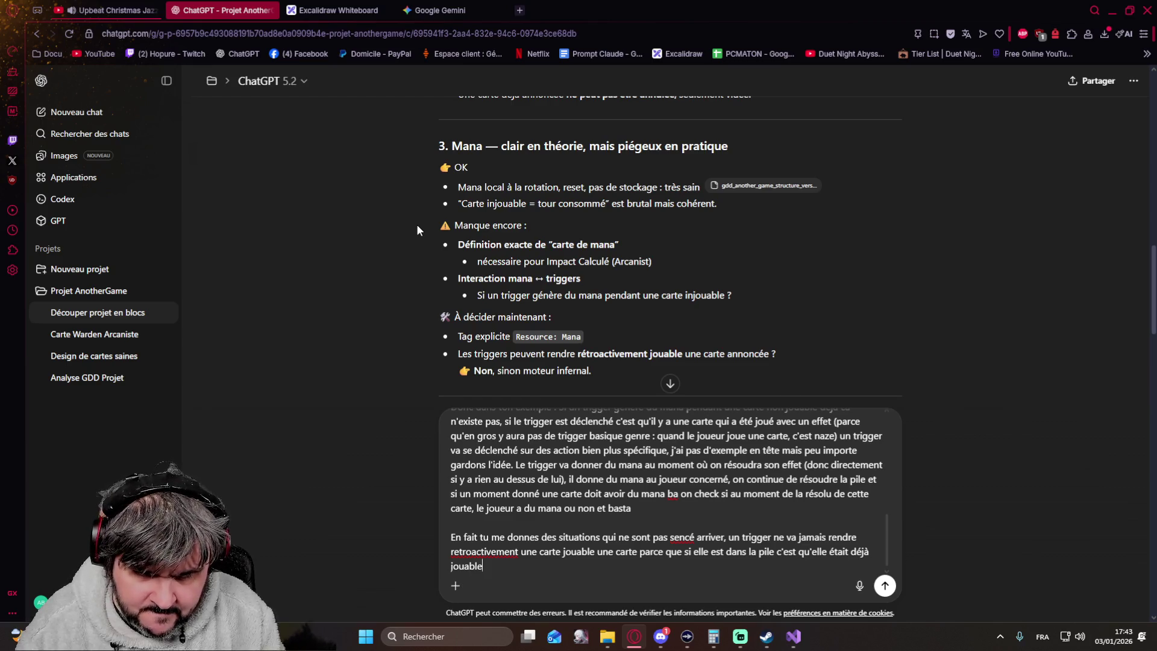
pyautogui.write(" et qu'elle ")
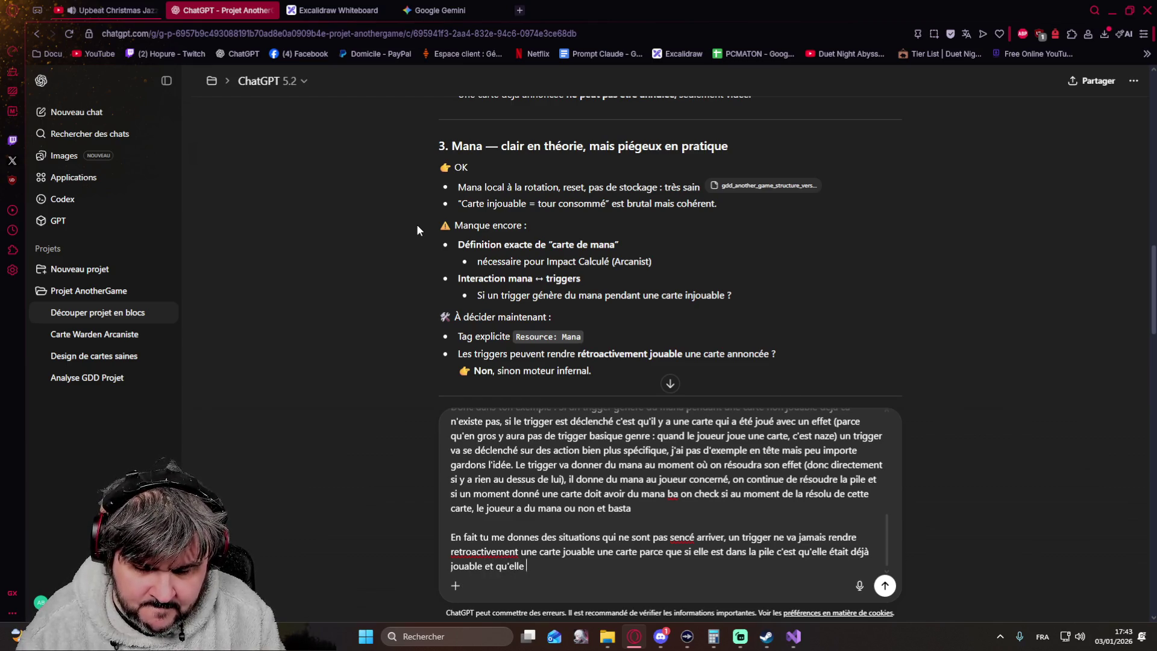
pyautogui.write('éjà été joué, juste lellle se résoudra')
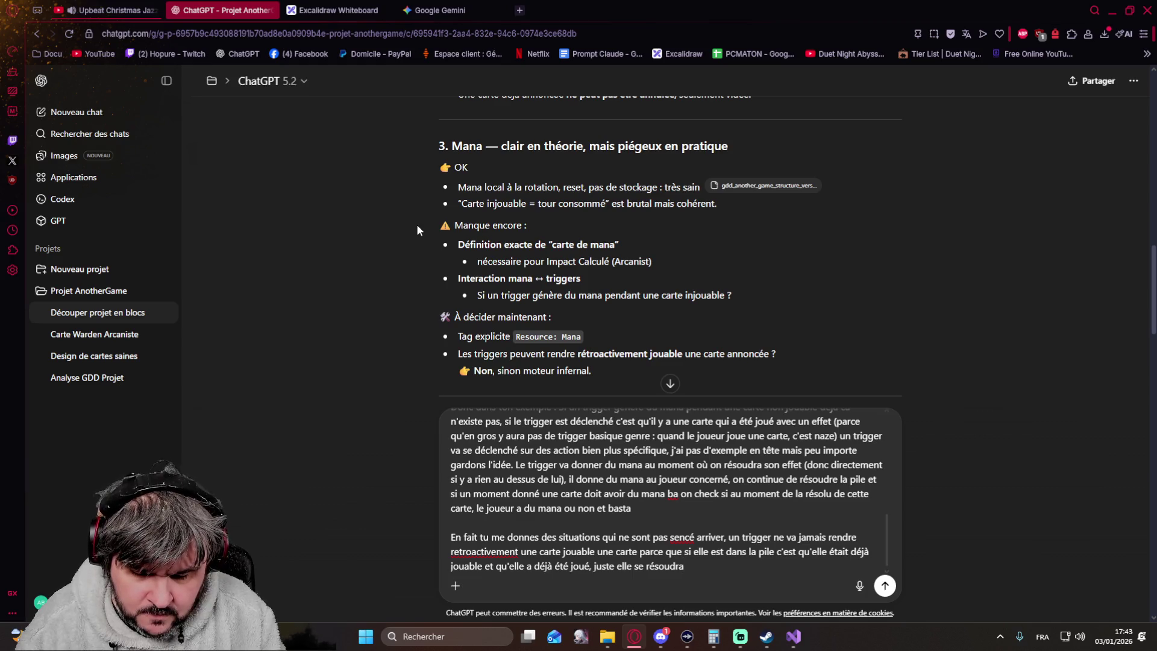
pyautogui.write(' cezt')
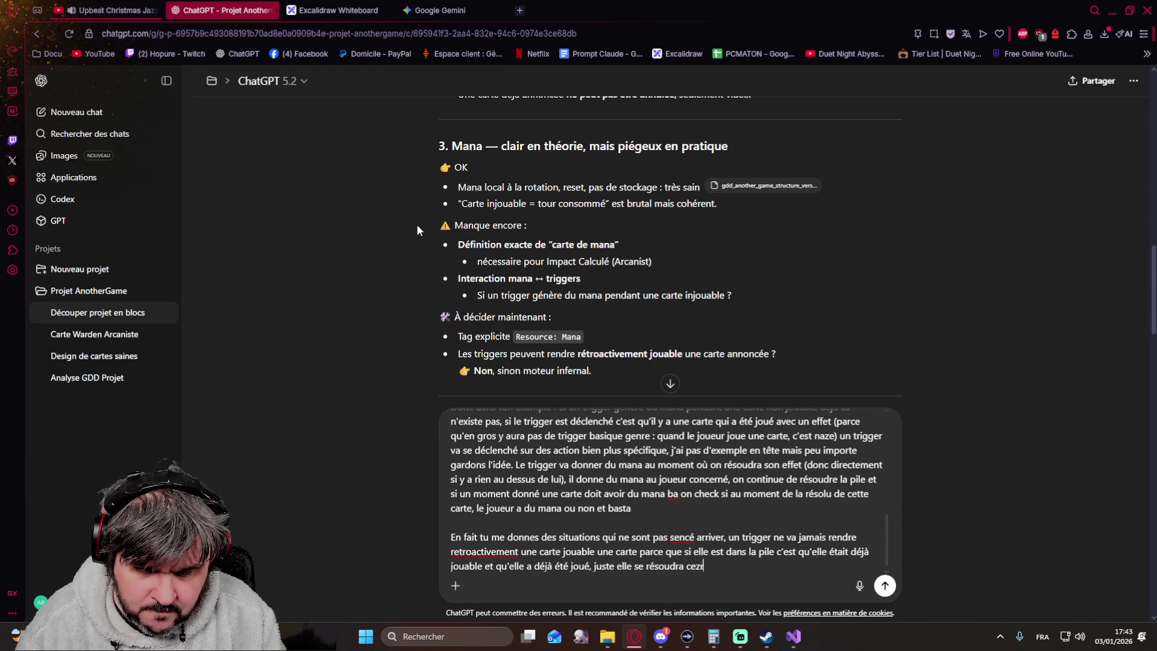
pyautogui.write('près ')
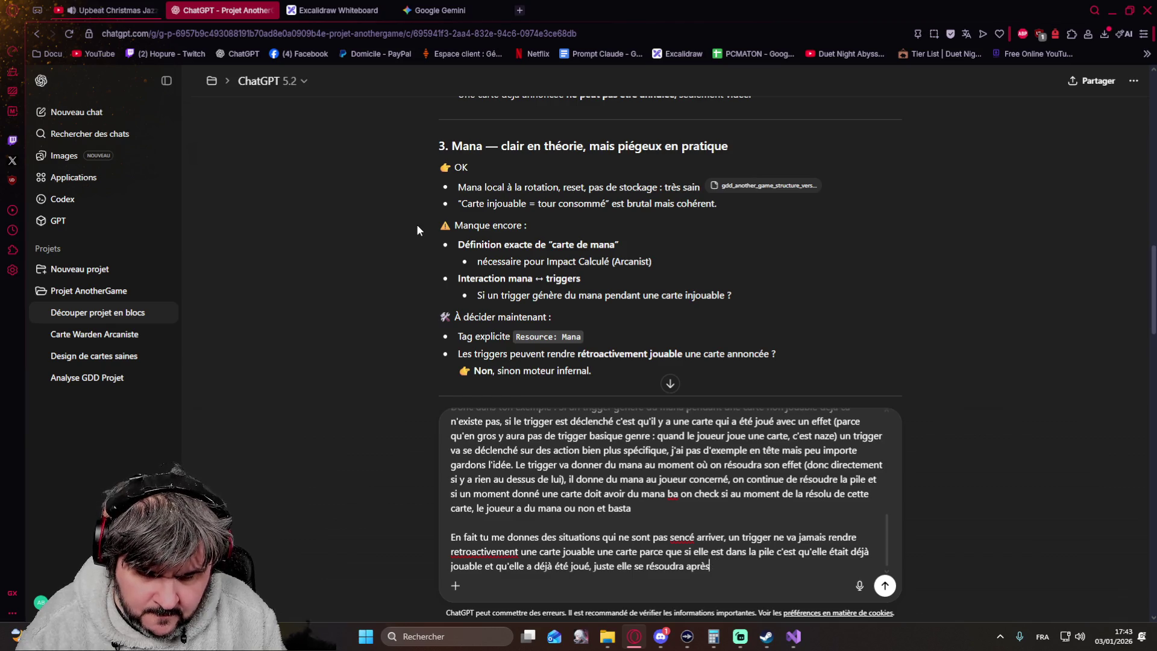
pyautogui.write('ais peu importe azuu moment où on résoudra')
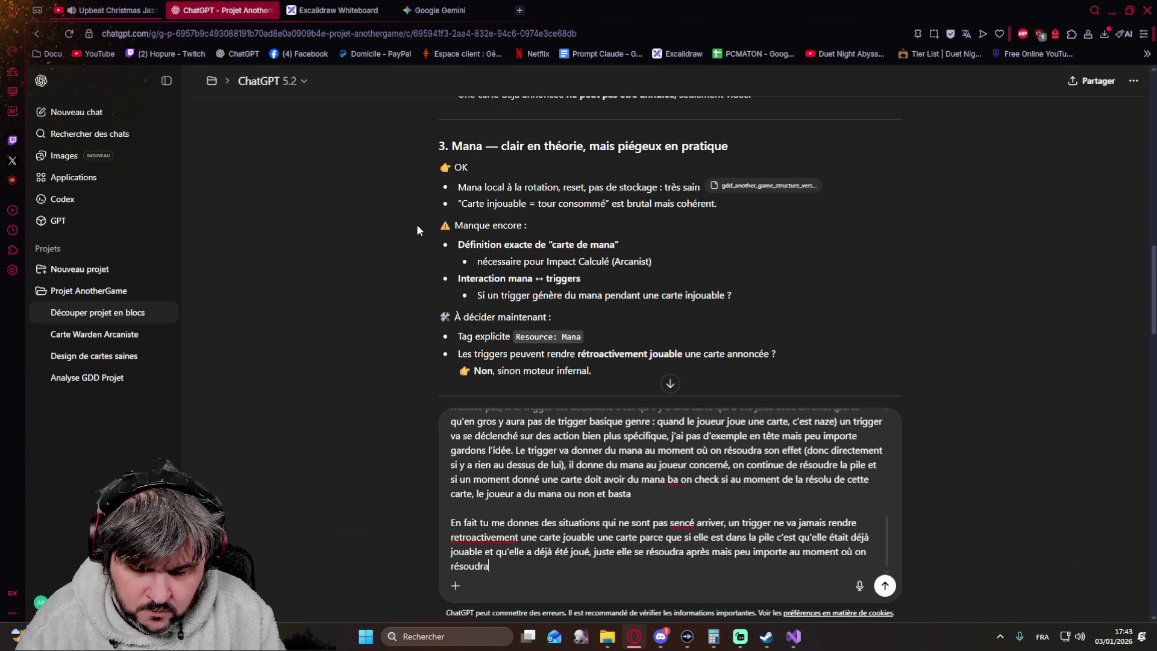
pyautogui.write(' cette carte on che')
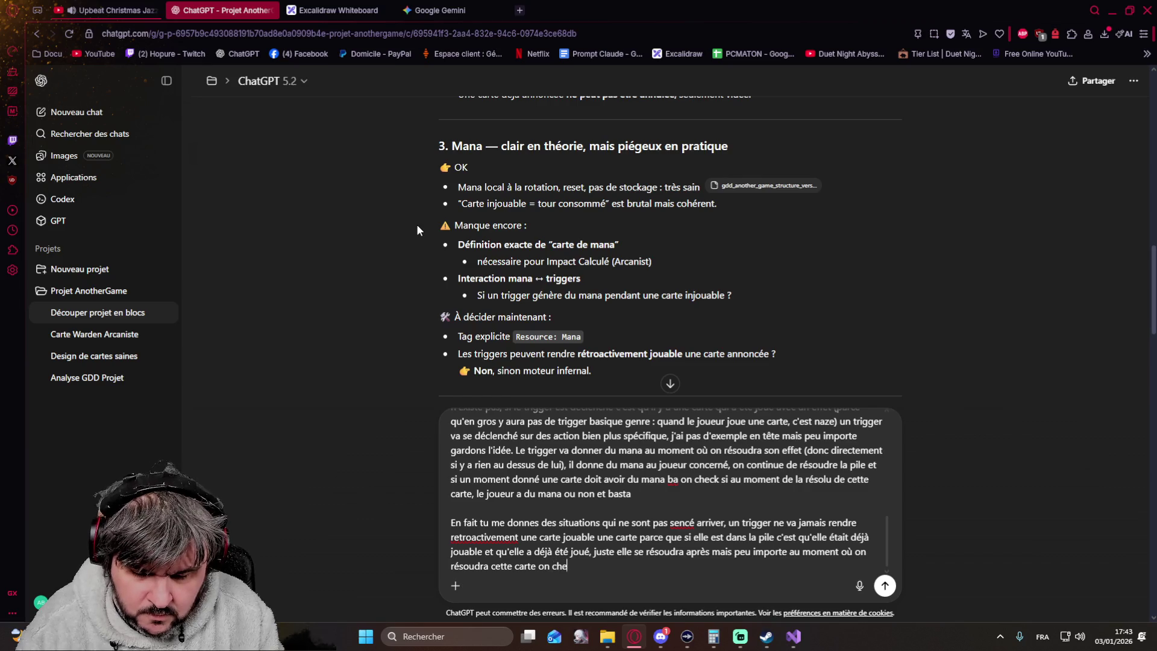
pyautogui.write(' si à ce moment là,')
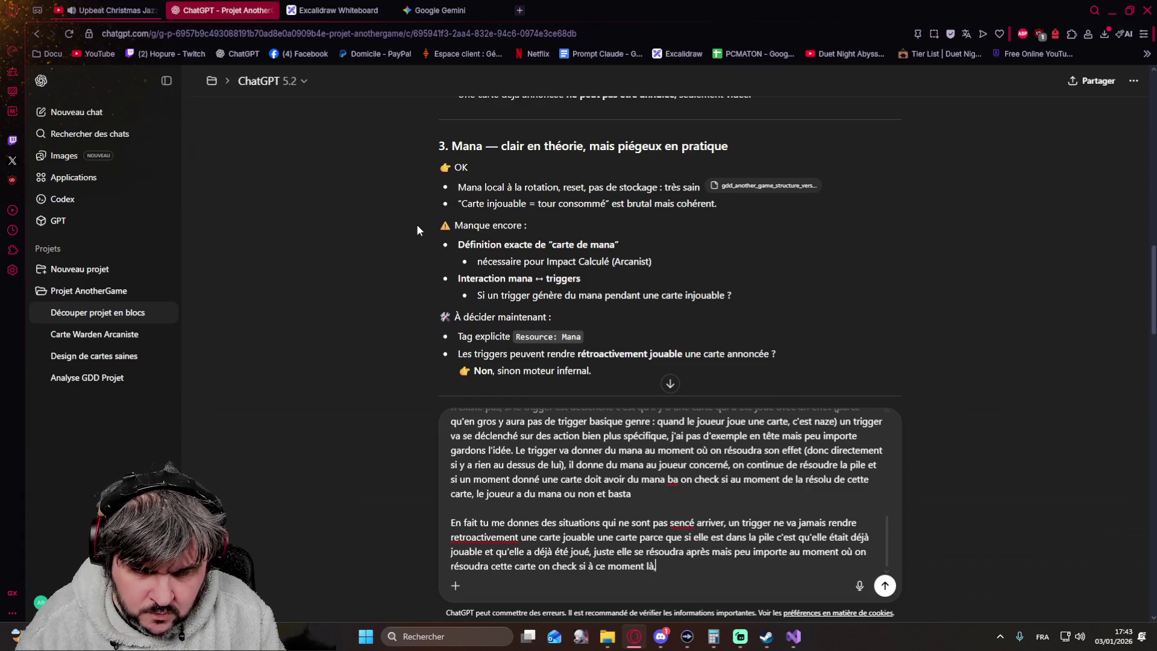
pyautogui.write(' est ce q')
pyautogui.write(' son')
pyautogui.press('BackSpace')
pyautogui.write('elle est jouable ou non')
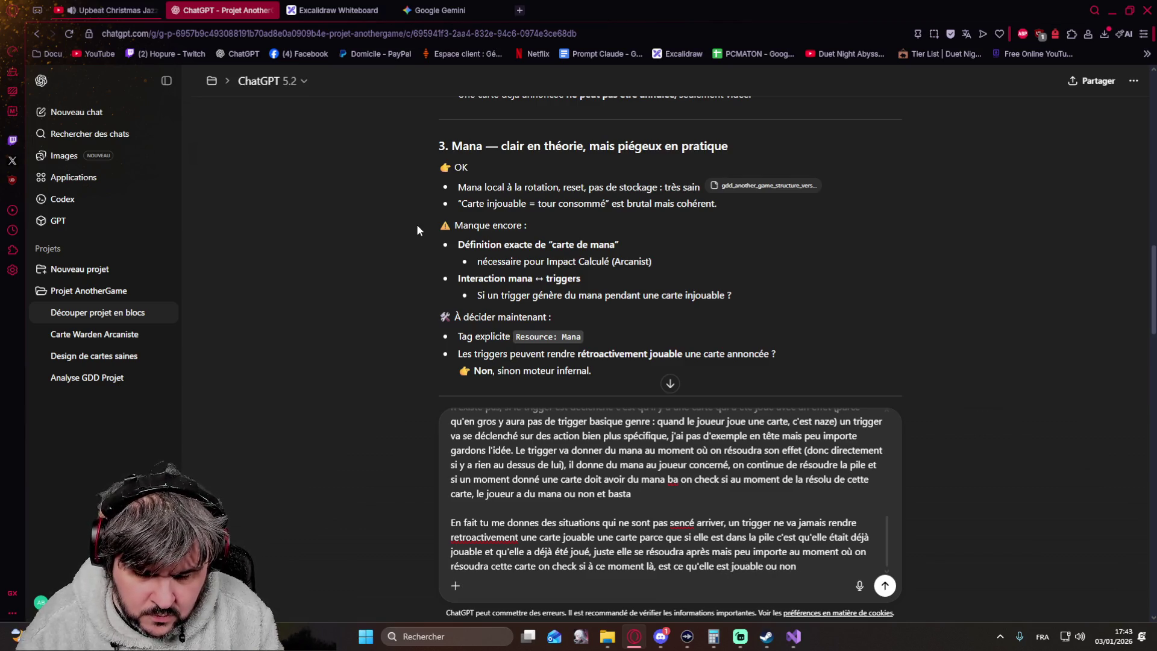
pyautogui.write(', oui . elle applique')
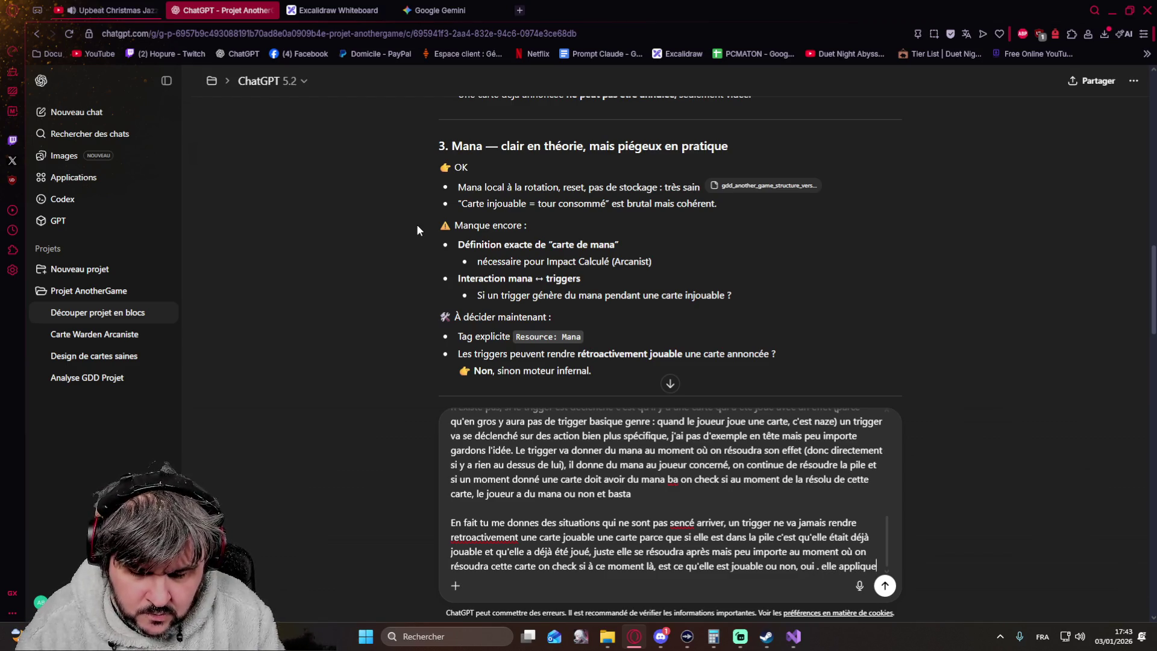
pyautogui.write(' son effet,')
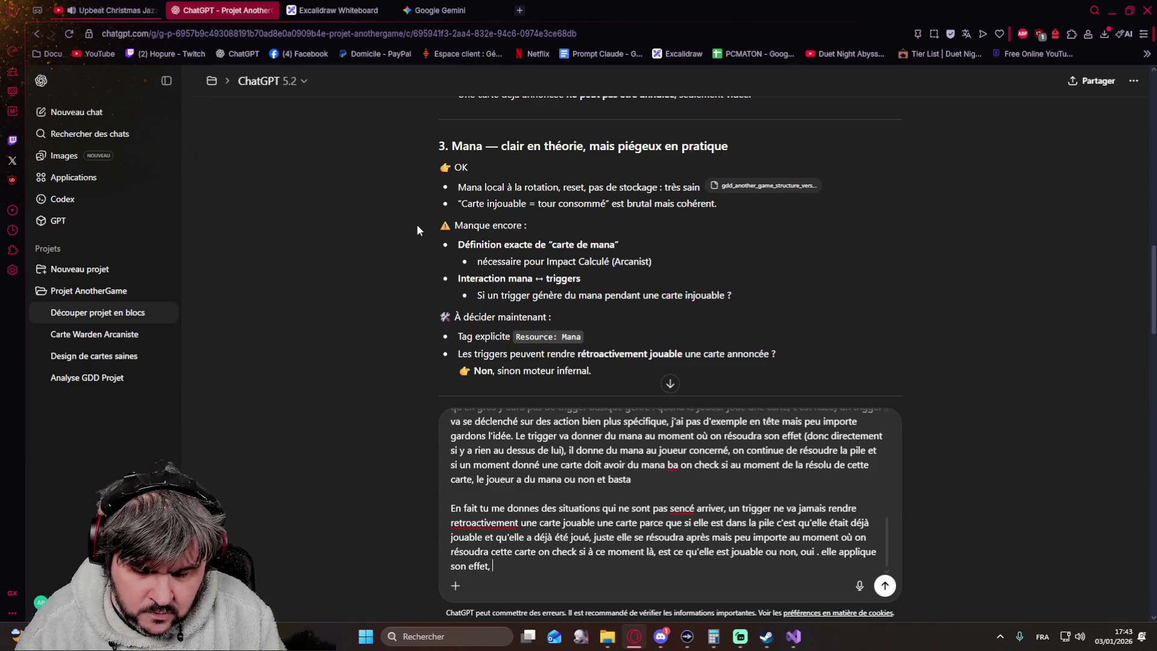
pyautogui.write('.')
pyautogui.write(' ? elle fair')
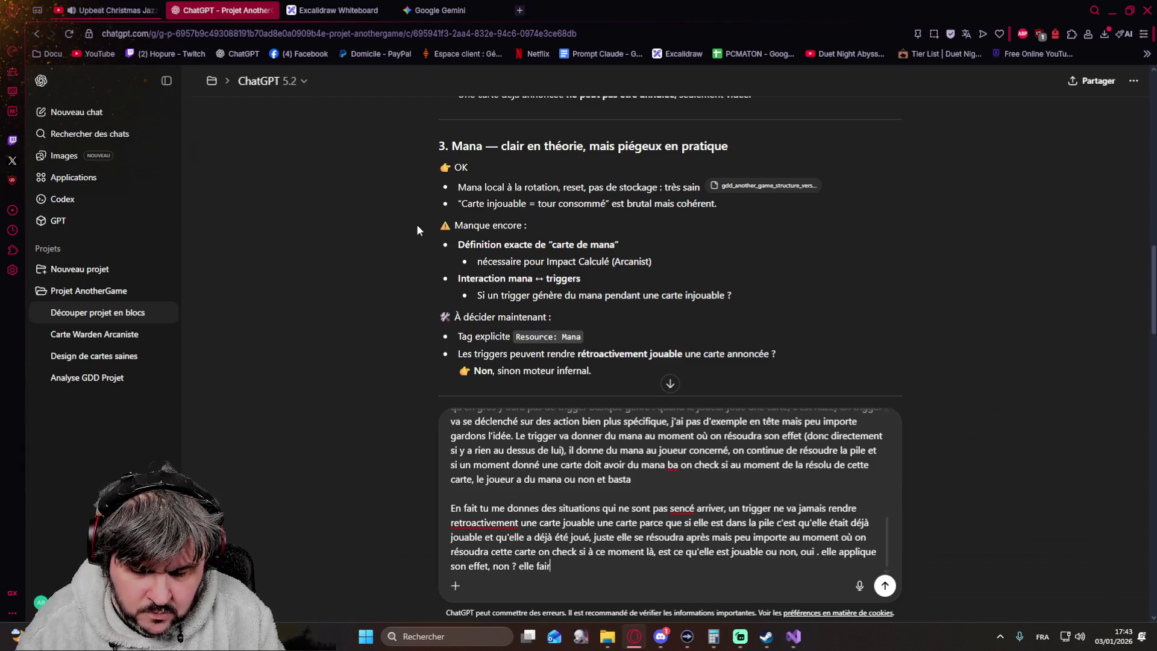
pyautogui.press('BackSpace')
pyautogui.write('t rien et basta.')
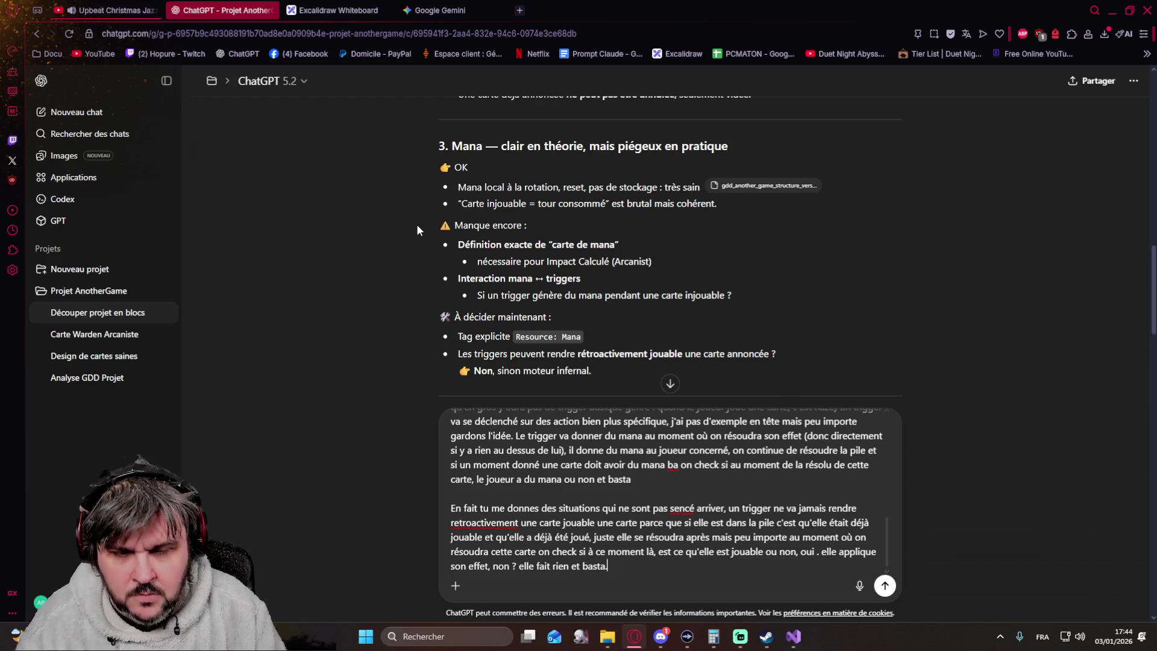
pyautogui.scroll(-3, 547, 269)
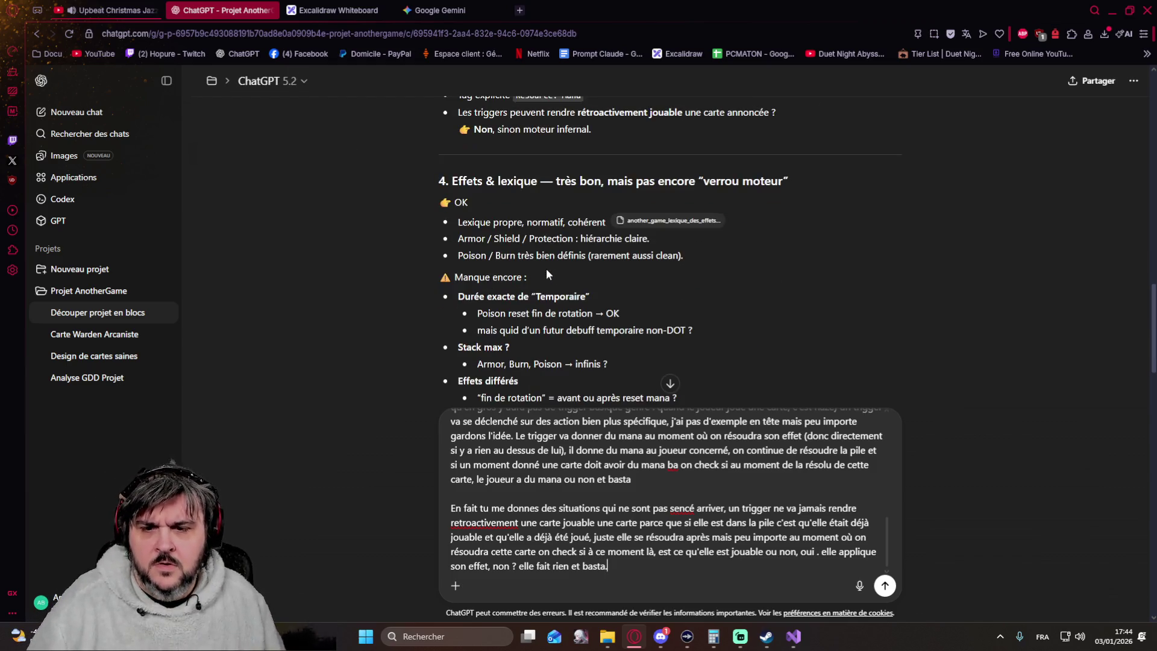
pyautogui.scroll(-1, 546, 269)
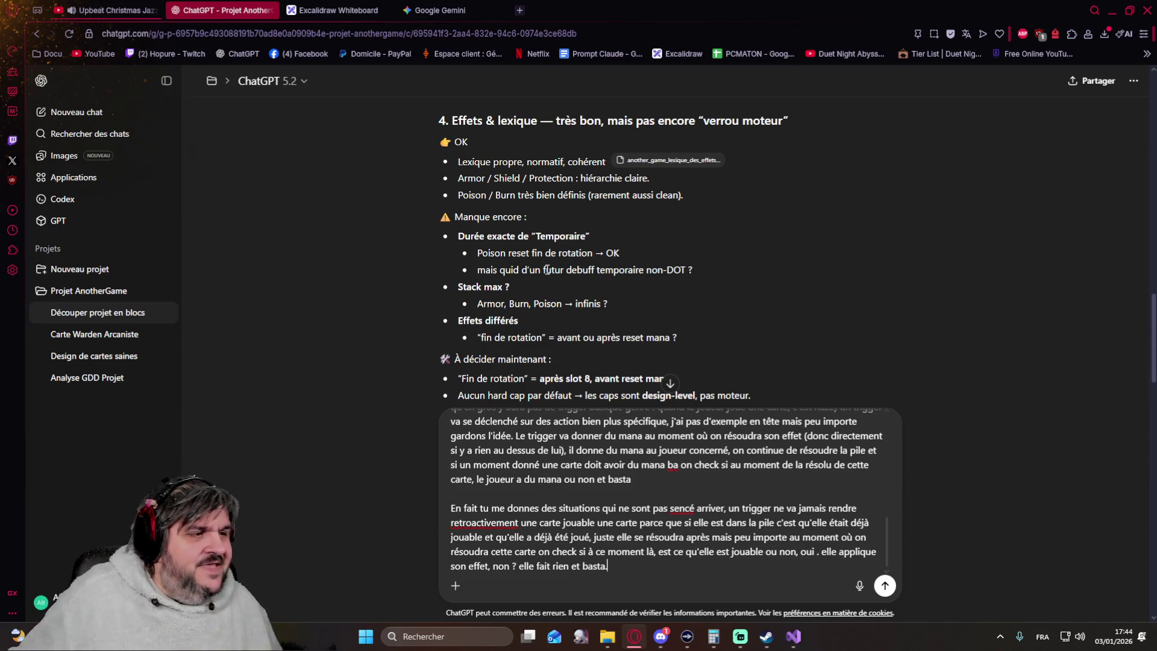